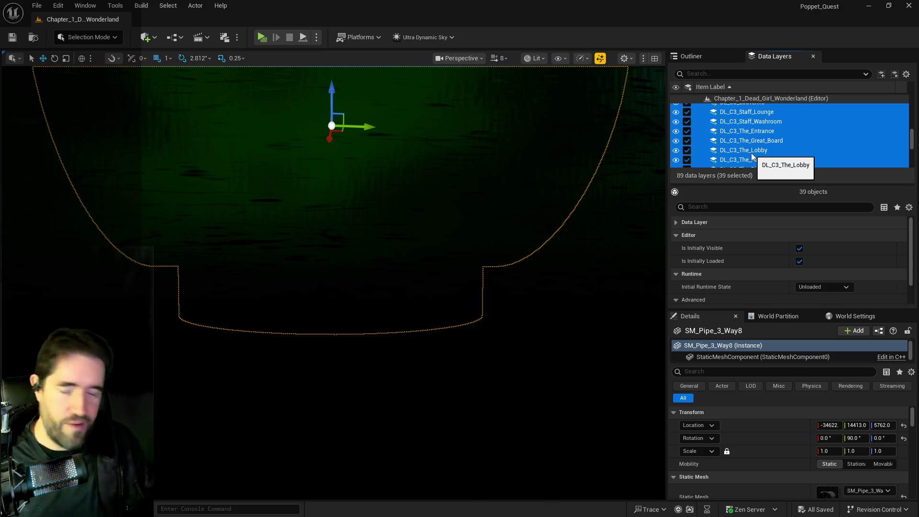
Step: Select both SM_Pipe_3_Way pieces and frame them in the viewport
{"action": "mouse_move", "coordinate": [568, 263]}
{"action": "left_mouse_down"}
{"action": "mouse_move", "coordinate": [568, 287]}
{"action": "mouse_move", "coordinate": [536, 315]}
{"action": "mouse_move", "coordinate": [474, 285]}
{"action": "mouse_move", "coordinate": [448, 258]}
{"action": "left_mouse_up"}
{"action": "left_click_drag", "start_coordinate": [398, 212], "coordinate": [383, 198]}
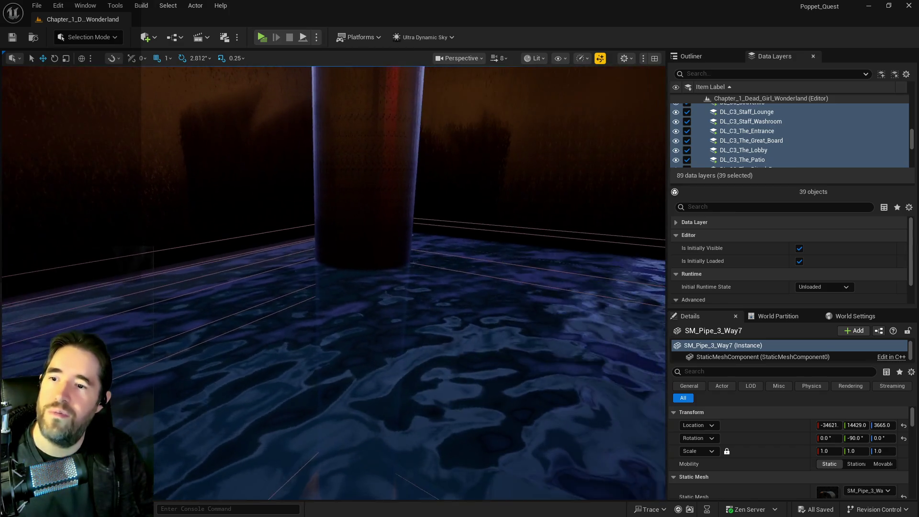
{"action": "left_click_drag", "start_coordinate": [209, 208], "coordinate": [208, 208]}
{"action": "left_click", "coordinate": [212, 257], "text": "ctrl"}
{"action": "key", "text": "f"}
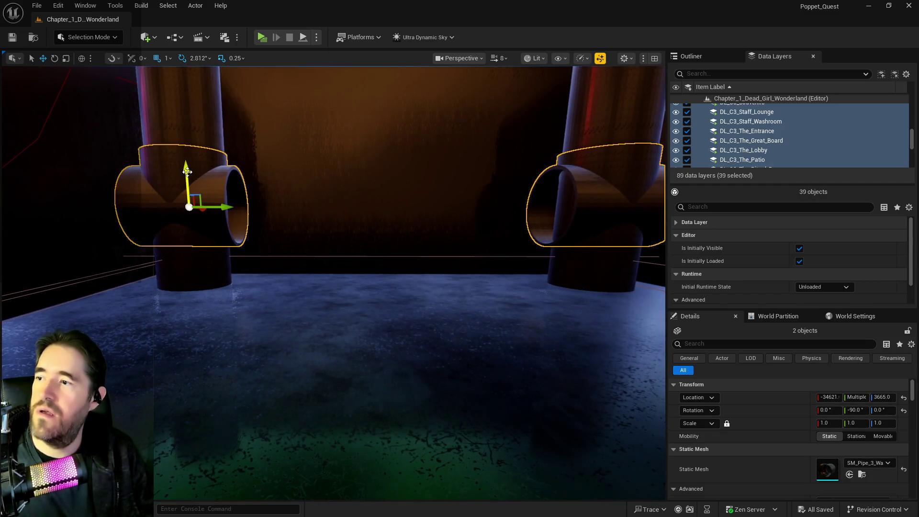
Step: Drag both pipes down along Z until they sit near the floor at about Z 629
{"action": "left_click_drag", "start_coordinate": [187, 171], "coordinate": [187, 216]}
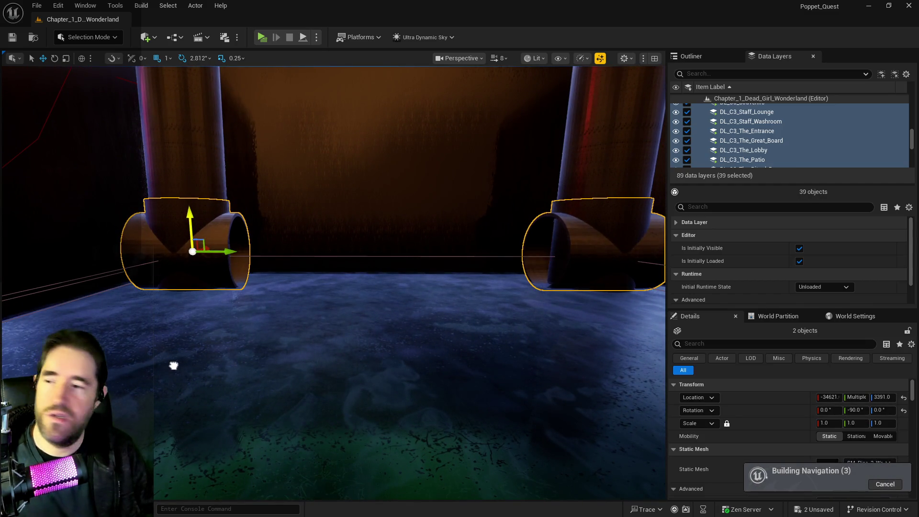
{"action": "left_click_drag", "start_coordinate": [180, 369], "coordinate": [182, 389]}
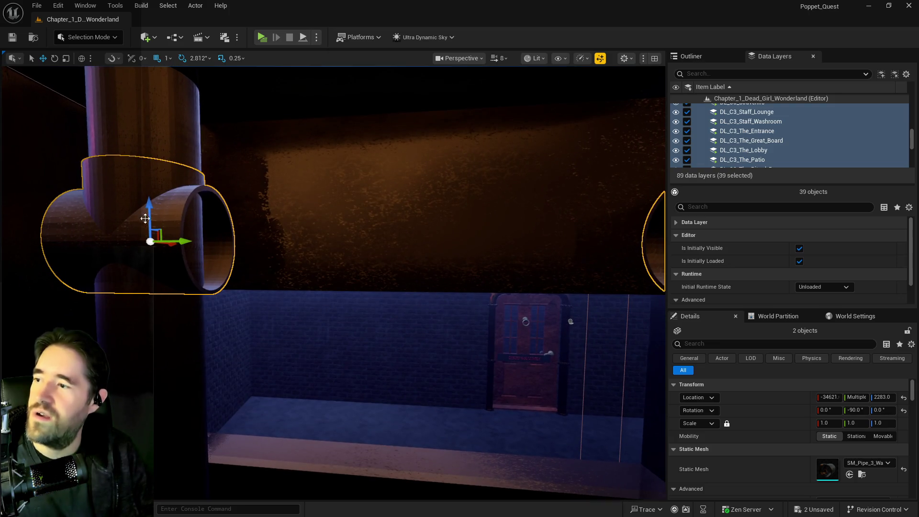
{"action": "left_click_drag", "start_coordinate": [150, 217], "coordinate": [158, 454]}
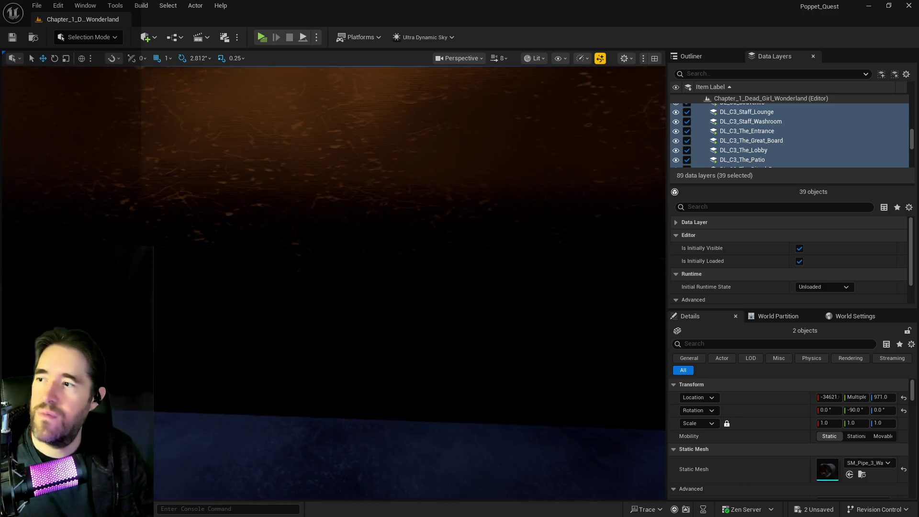
{"action": "key", "text": "f"}
{"action": "left_click_drag", "start_coordinate": [152, 220], "coordinate": [150, 282]}
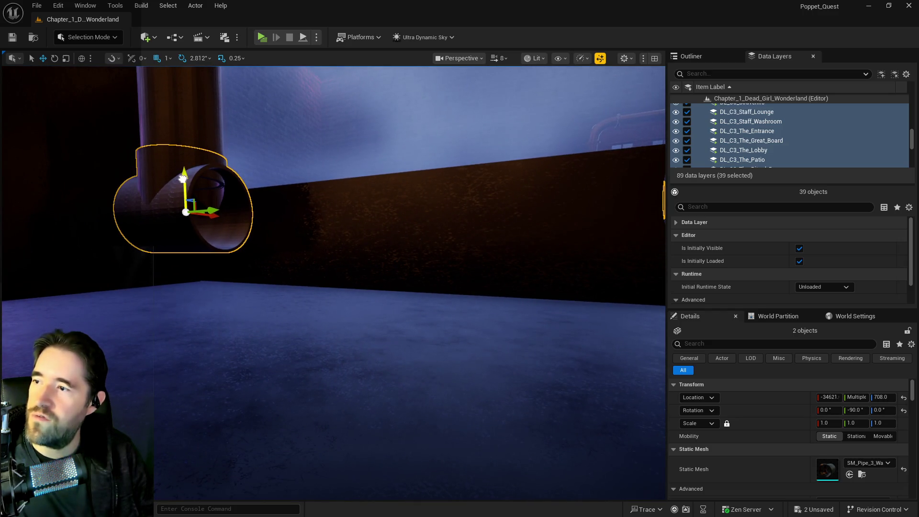
{"action": "left_click_drag", "start_coordinate": [182, 178], "coordinate": [183, 191]}
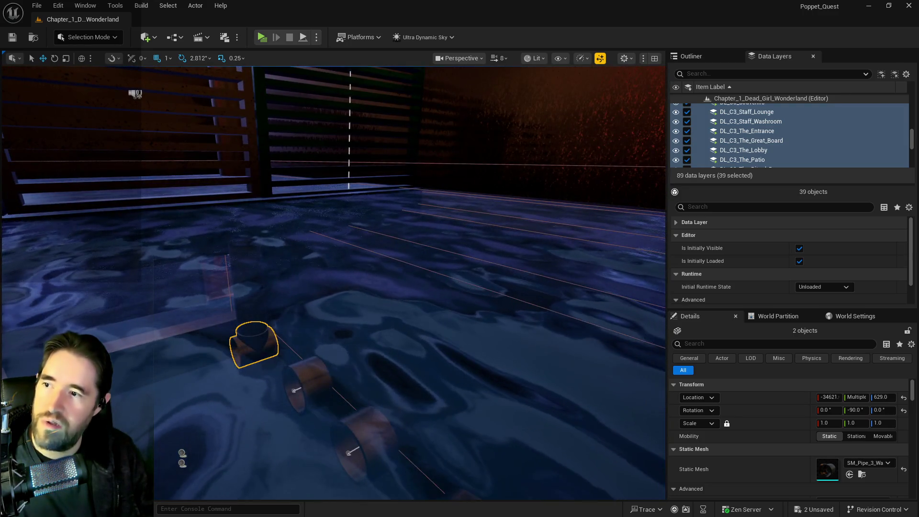
Step: Inspect the grotto actors: the sunken depths pool, the grate and the pool walls
{"action": "left_click", "coordinate": [258, 245]}
{"action": "left_click", "coordinate": [449, 115]}
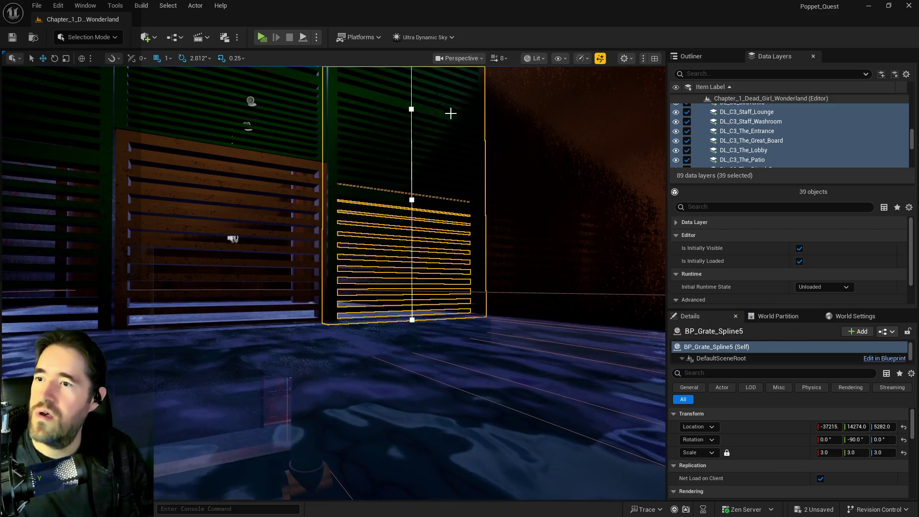
{"action": "left_click", "coordinate": [492, 205]}
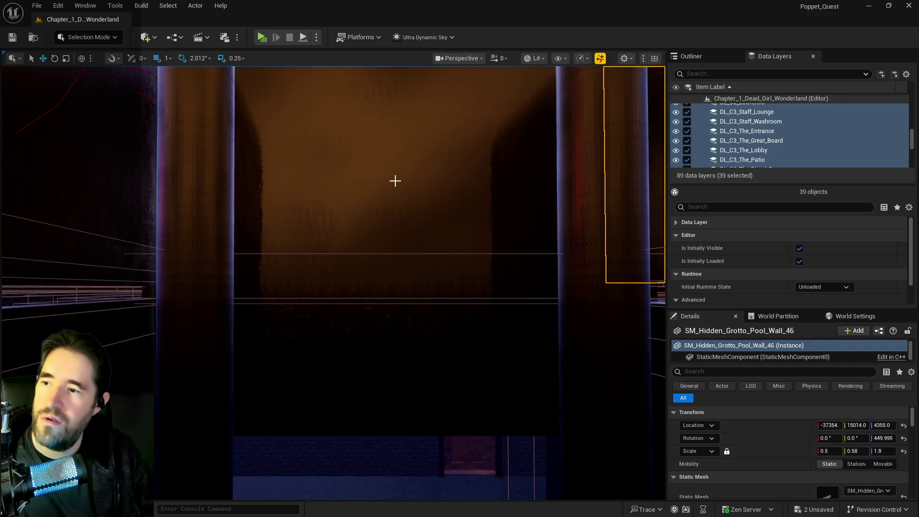
{"action": "left_click", "coordinate": [395, 180]}
{"action": "key", "text": "f"}
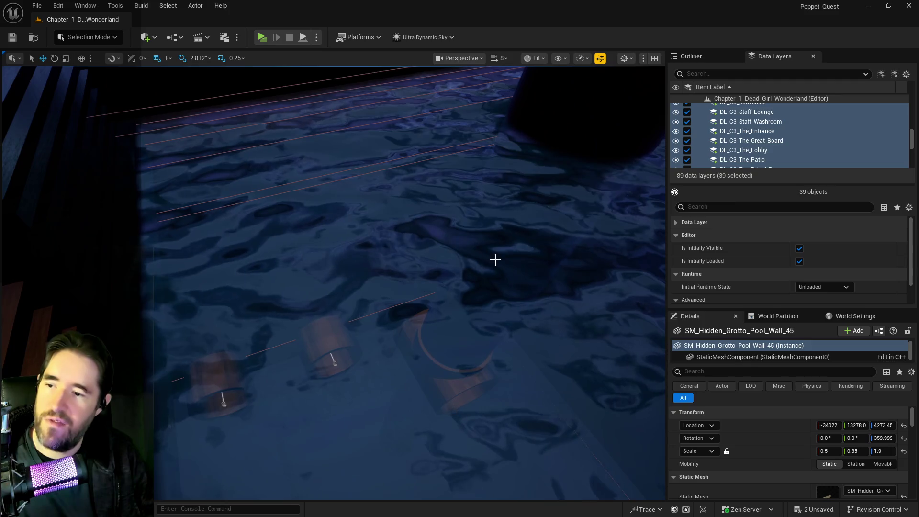
Step: Select the Hidden_Grotto_Sunken_Depths_Pool3 water volume and delete it
{"action": "left_click", "coordinate": [495, 260]}
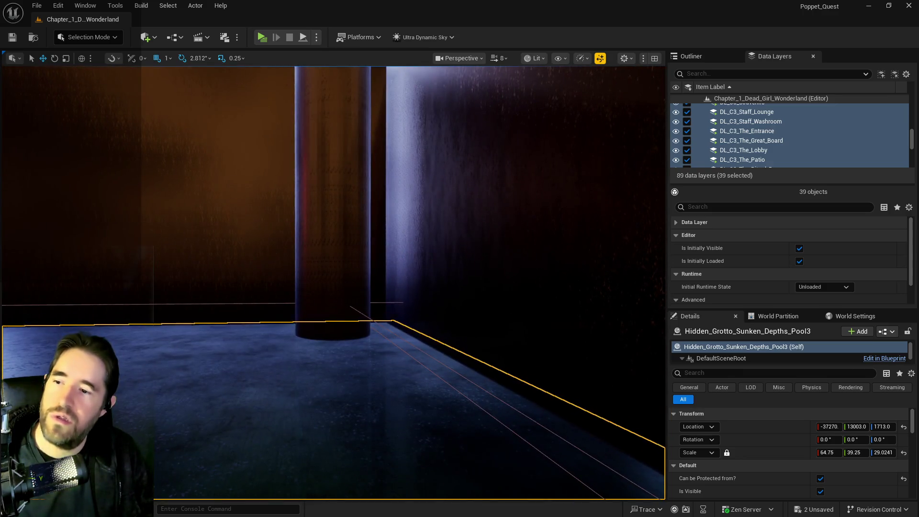
{"action": "left_click", "coordinate": [502, 215]}
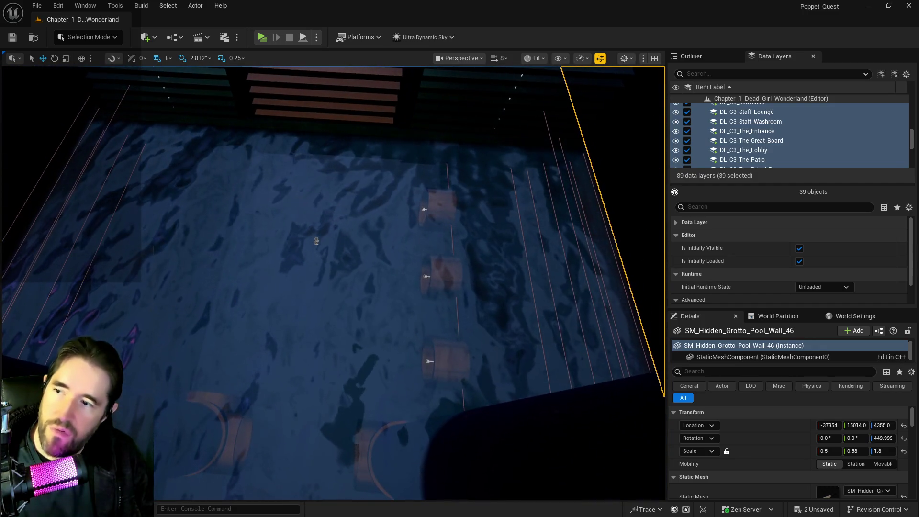
{"action": "left_click", "coordinate": [389, 227]}
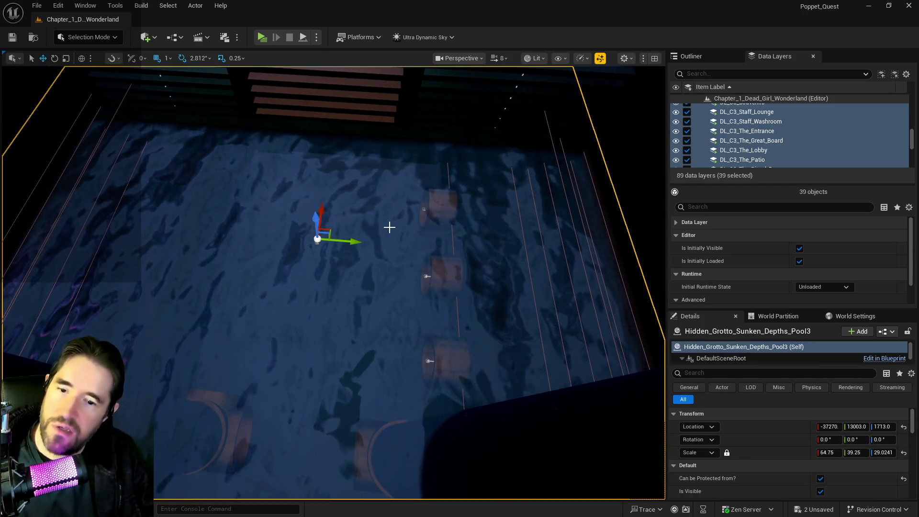
{"action": "key", "text": "Delete"}
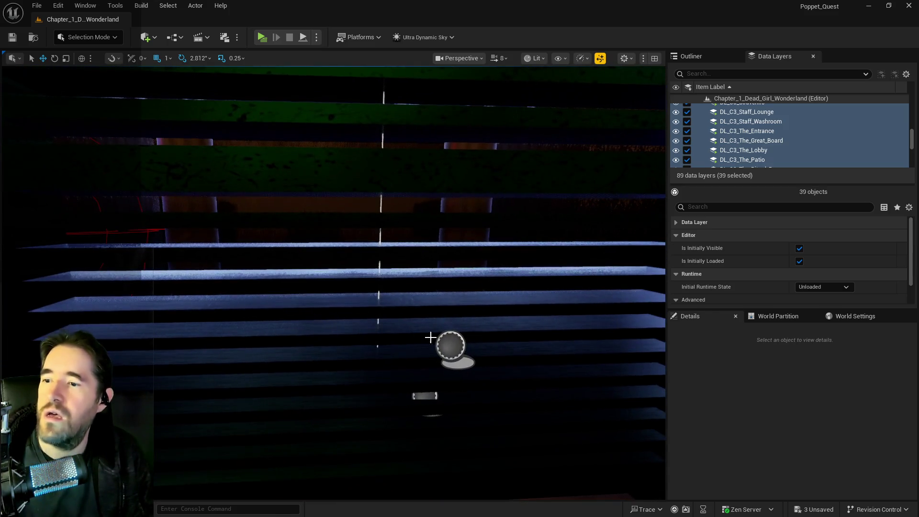
Step: Show the Outliner and fly the view back toward the grotto room
{"action": "left_click", "coordinate": [440, 341]}
{"action": "left_click", "coordinate": [691, 56]}
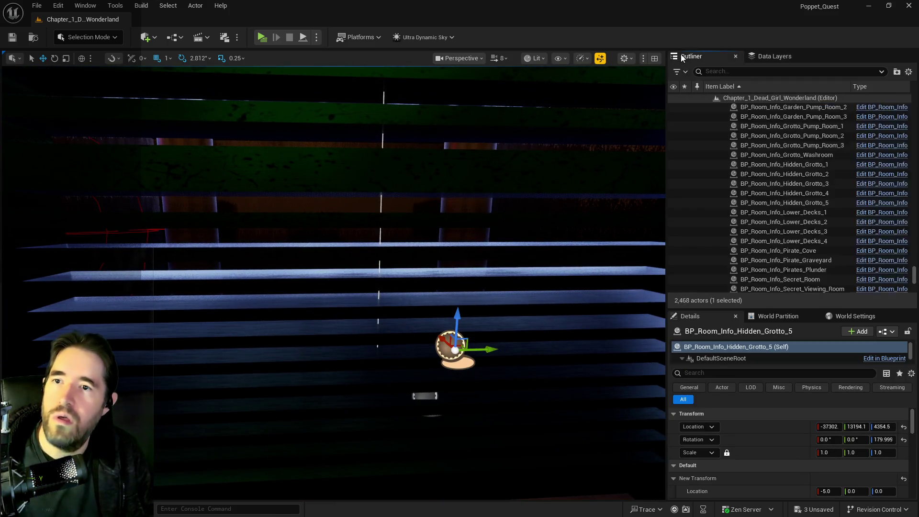
{"action": "mouse_move", "coordinate": [558, 155]}
{"action": "left_mouse_down"}
{"action": "mouse_move", "coordinate": [527, 160]}
{"action": "mouse_move", "coordinate": [550, 156]}
{"action": "mouse_move", "coordinate": [551, 194]}
{"action": "mouse_move", "coordinate": [550, 158]}
{"action": "left_mouse_up"}
{"action": "mouse_move", "coordinate": [336, 295]}
{"action": "left_mouse_down"}
{"action": "mouse_move", "coordinate": [337, 287]}
{"action": "mouse_move", "coordinate": [336, 295]}
{"action": "left_mouse_up"}
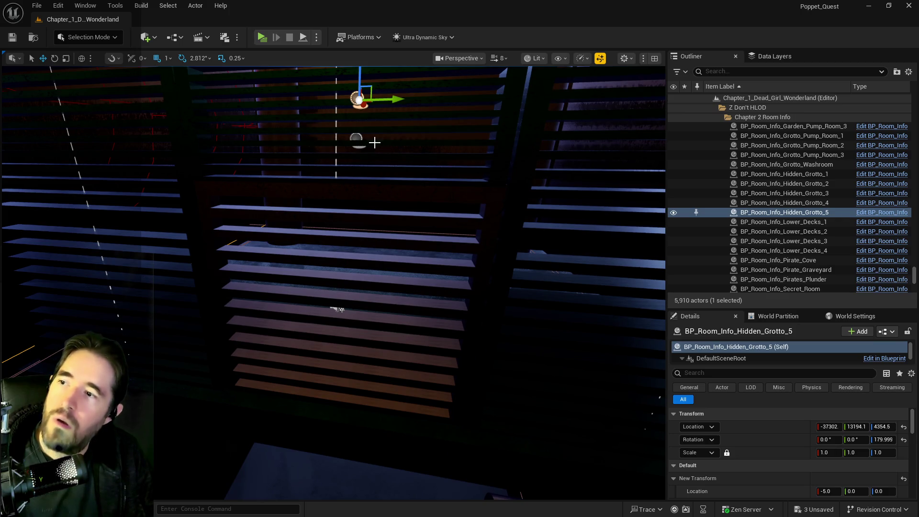
Step: Lower Hidden_Grotto_Sunken_Depths_Pool2 along Z so its water surface appears in the room
{"action": "left_click", "coordinate": [356, 138]}
{"action": "mouse_move", "coordinate": [350, 143]}
{"action": "left_mouse_down"}
{"action": "mouse_move", "coordinate": [350, 174]}
{"action": "mouse_move", "coordinate": [338, 131]}
{"action": "left_mouse_up"}
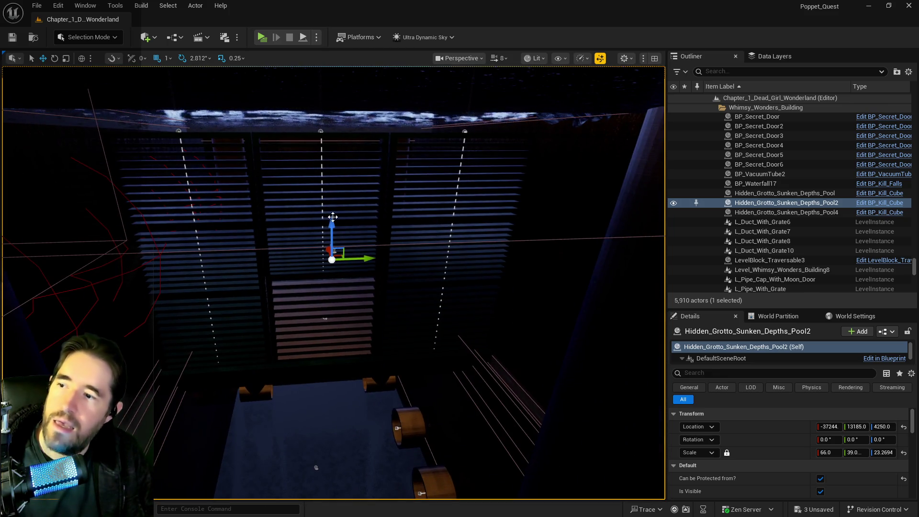
{"action": "mouse_move", "coordinate": [333, 217]}
{"action": "left_mouse_down"}
{"action": "mouse_move", "coordinate": [335, 308]}
{"action": "mouse_move", "coordinate": [316, 268]}
{"action": "mouse_move", "coordinate": [222, 348]}
{"action": "mouse_move", "coordinate": [340, 169]}
{"action": "mouse_move", "coordinate": [340, 191]}
{"action": "mouse_move", "coordinate": [340, 158]}
{"action": "mouse_move", "coordinate": [340, 234]}
{"action": "left_mouse_up"}
{"action": "mouse_move", "coordinate": [353, 278]}
{"action": "left_mouse_down"}
{"action": "mouse_move", "coordinate": [353, 295]}
{"action": "mouse_move", "coordinate": [356, 275]}
{"action": "left_mouse_up"}
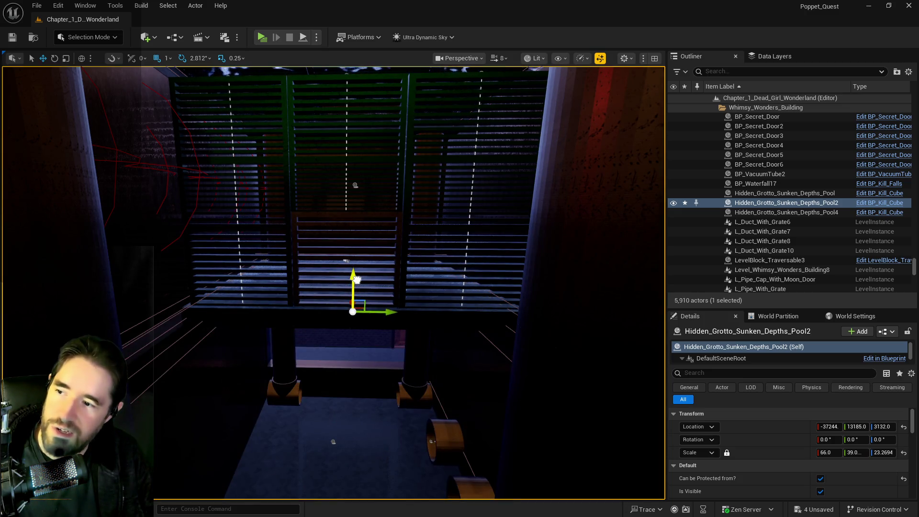
{"action": "scroll", "coordinate": [352, 288], "scroll_direction": "up", "scroll_amount": 3}
Step: Set Pool2's Scale Z to 46 with the scale lock on
{"action": "left_click_drag", "start_coordinate": [383, 348], "coordinate": [359, 292]}
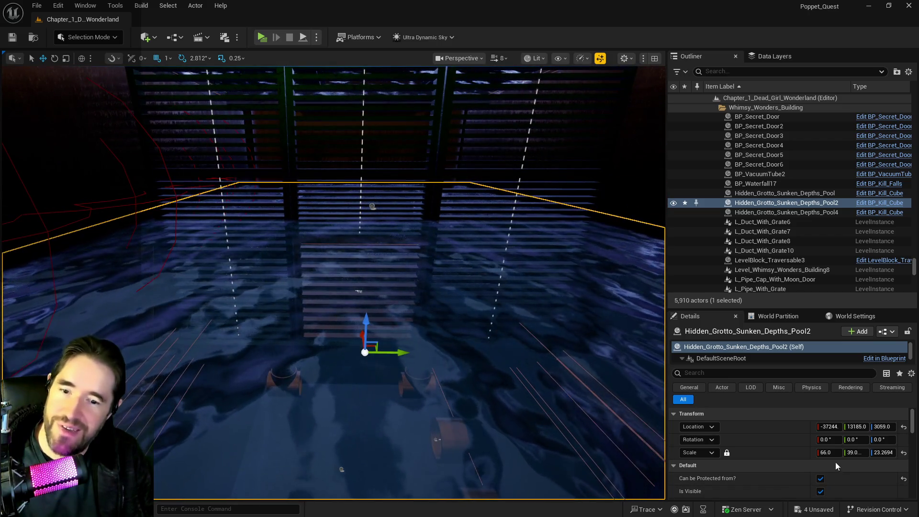
{"action": "left_click", "coordinate": [879, 453]}
{"action": "type", "text": "46"}
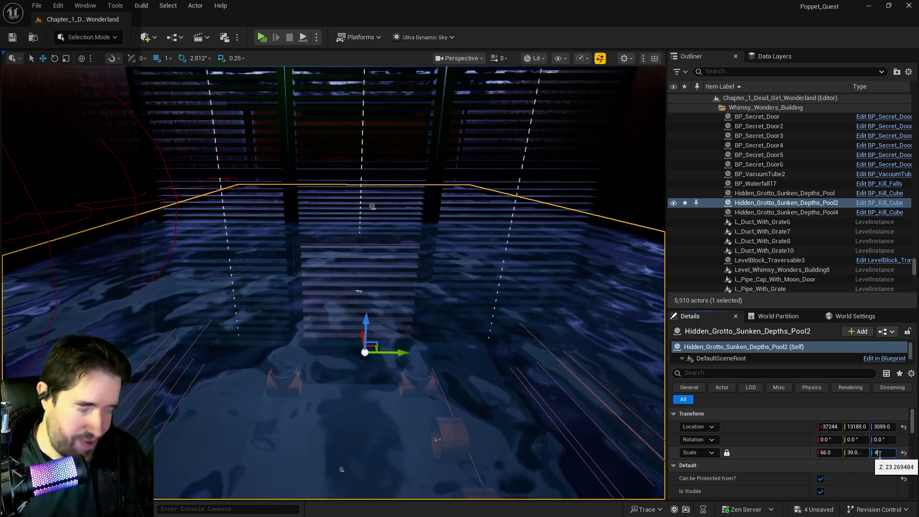
{"action": "key", "text": "Return"}
Step: Lower Pool2 slightly and raise its Scale Z to 50, then 54
{"action": "mouse_move", "coordinate": [405, 366]}
{"action": "left_mouse_down"}
{"action": "mouse_move", "coordinate": [405, 86]}
{"action": "mouse_move", "coordinate": [405, 182]}
{"action": "mouse_move", "coordinate": [405, 167]}
{"action": "left_mouse_up"}
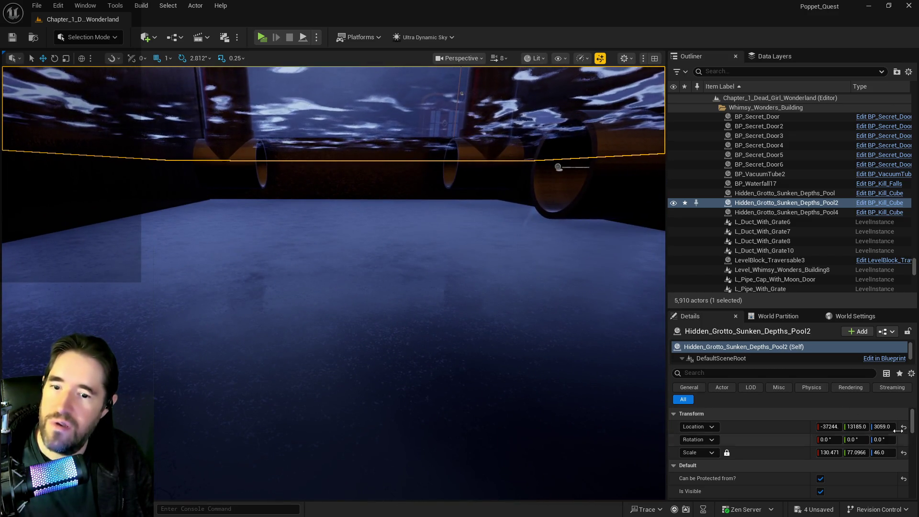
{"action": "mouse_move", "coordinate": [883, 426]}
{"action": "left_mouse_down"}
{"action": "mouse_move", "coordinate": [864, 426]}
{"action": "mouse_move", "coordinate": [881, 426]}
{"action": "left_mouse_up"}
{"action": "left_click", "coordinate": [888, 452]}
{"action": "type", "text": "0"}
{"action": "key", "text": "Return"}
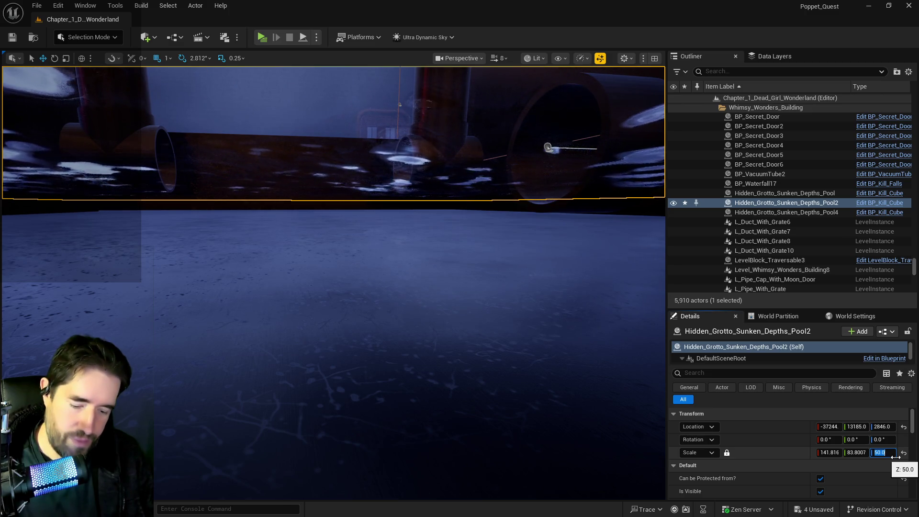
{"action": "type", "text": "54"}
{"action": "key", "text": "Return"}
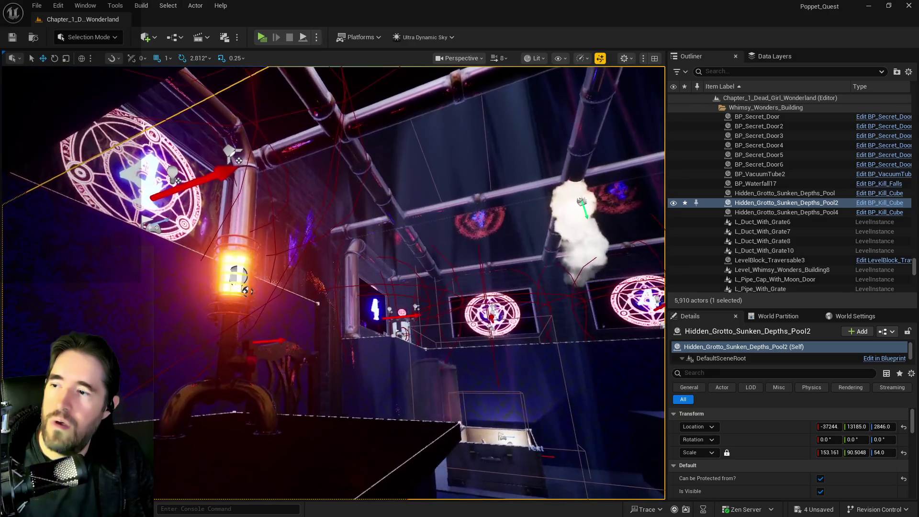
Step: Undo the last two scale changes and frame the Pool2 volume
{"action": "key", "text": "ctrl+z"}
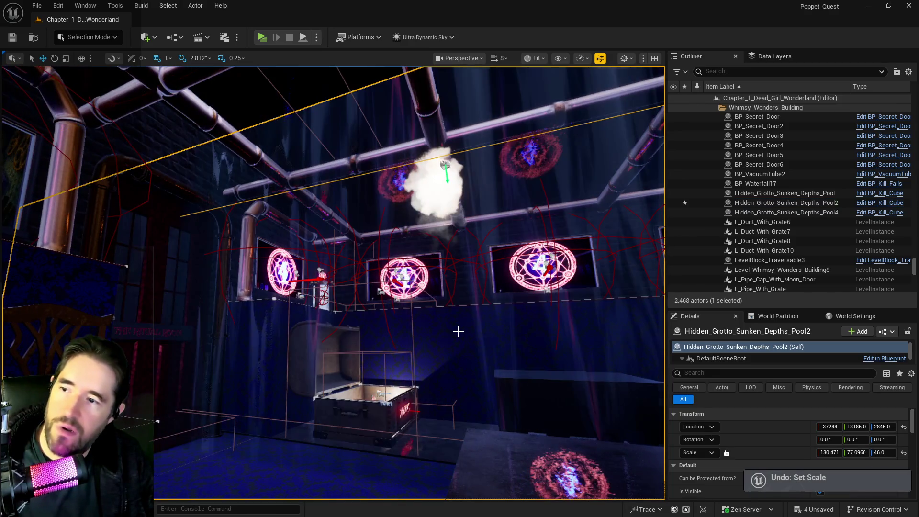
{"action": "key", "text": "ctrl+z"}
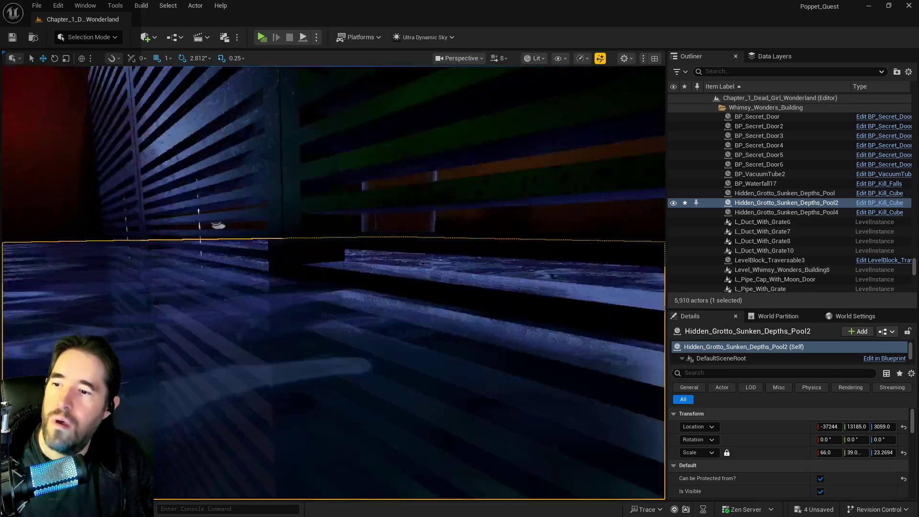
{"action": "key", "text": "f"}
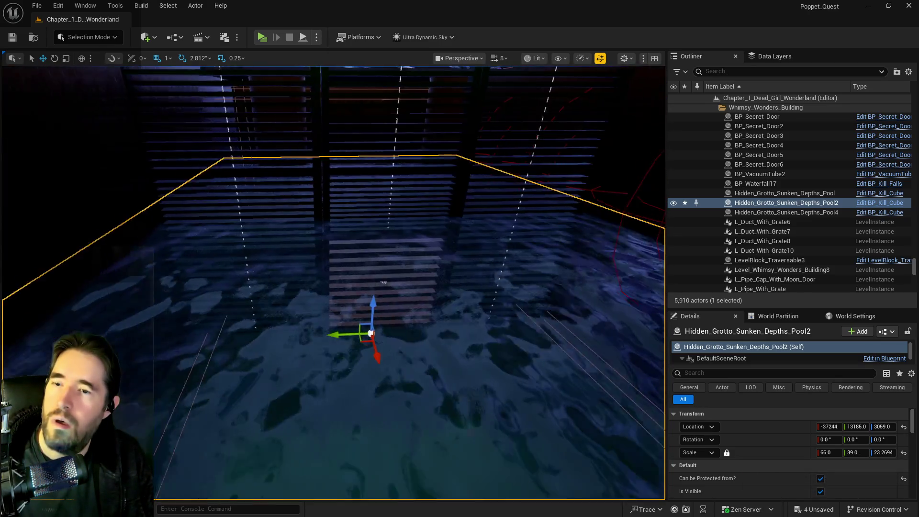
{"action": "left_click_drag", "start_coordinate": [413, 383], "coordinate": [413, 316]}
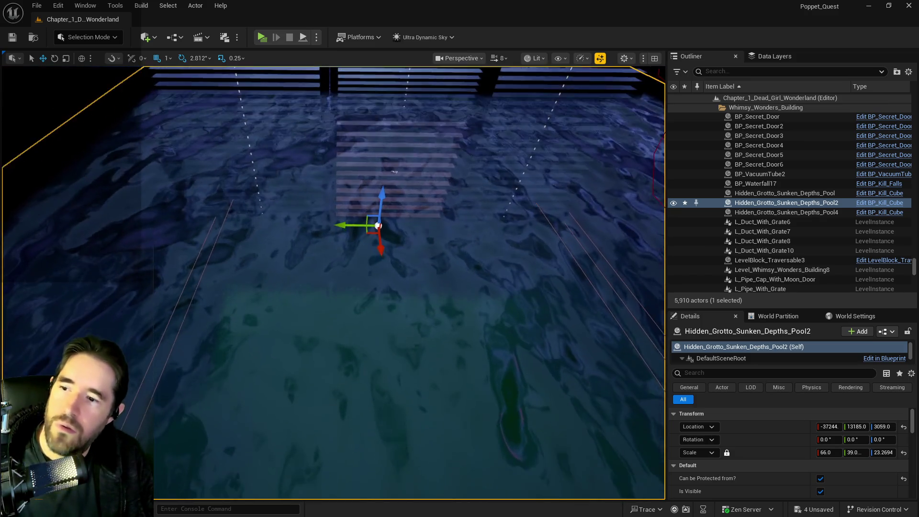
{"action": "left_click_drag", "start_coordinate": [405, 173], "coordinate": [175, 222]}
{"action": "key", "text": "f"}
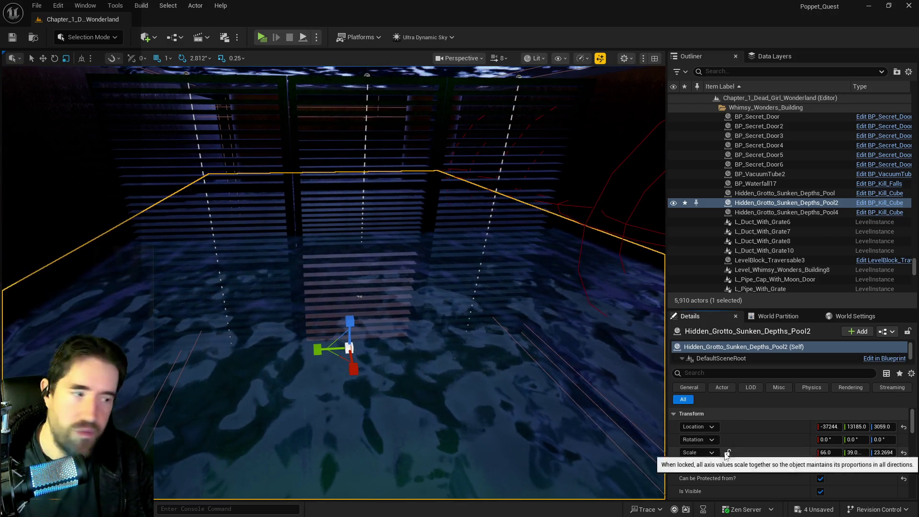
Step: Set Pool2's Scale Z to 54 and fly the view into the grotto
{"action": "left_click", "coordinate": [883, 453]}
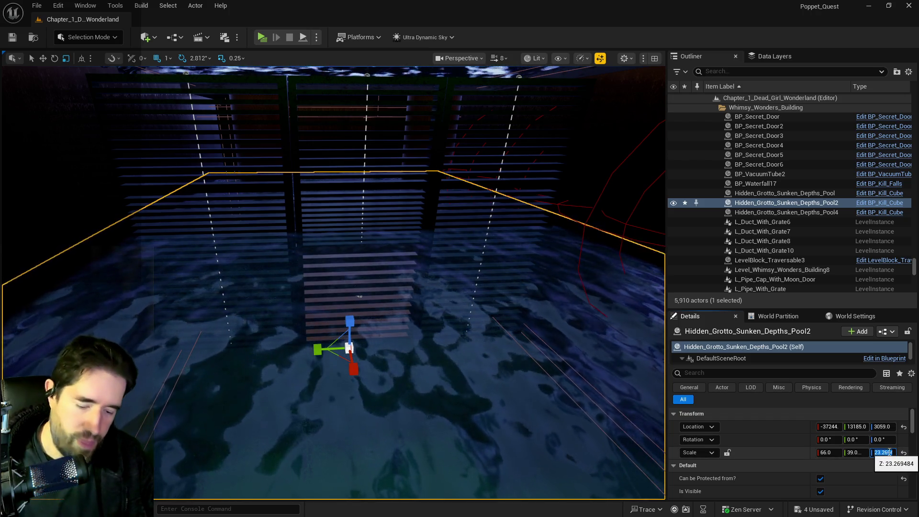
{"action": "type", "text": "54"}
{"action": "key", "text": "Return"}
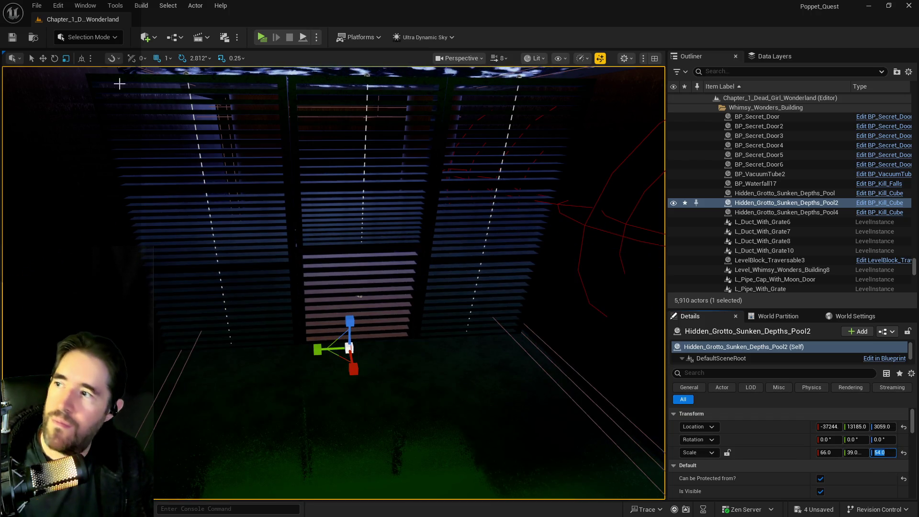
{"action": "mouse_move", "coordinate": [282, 234]}
{"action": "left_mouse_down"}
{"action": "mouse_move", "coordinate": [282, 201]}
{"action": "mouse_move", "coordinate": [287, 254]}
{"action": "mouse_move", "coordinate": [277, 246]}
{"action": "mouse_move", "coordinate": [289, 242]}
{"action": "left_mouse_up"}
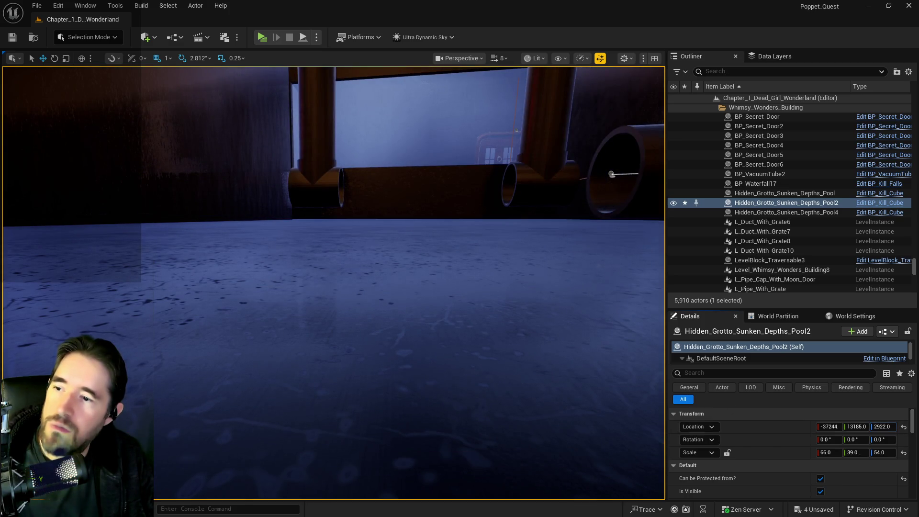
Step: Set Pool2 to Z 2896 with Scale Z 52, check it from below, and save everything
{"action": "left_click_drag", "start_coordinate": [289, 242], "coordinate": [290, 242]}
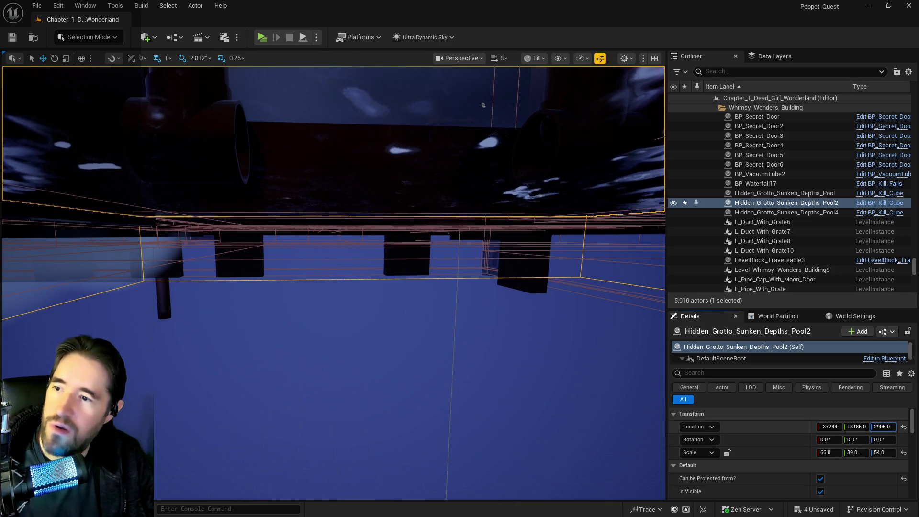
{"action": "left_click_drag", "start_coordinate": [289, 242], "coordinate": [289, 242]}
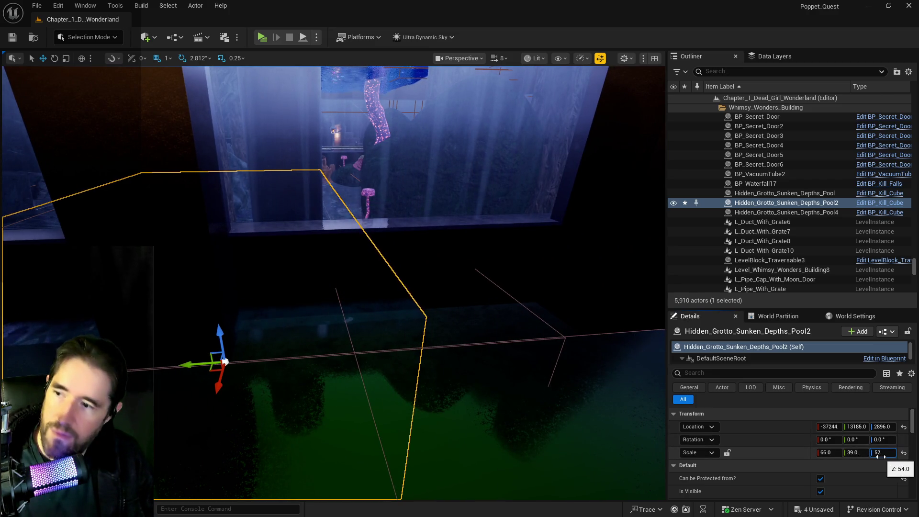
{"action": "left_click_drag", "start_coordinate": [596, 365], "coordinate": [596, 364]}
{"action": "left_click_drag", "start_coordinate": [492, 267], "coordinate": [492, 268]}
{"action": "key", "text": "ctrl+s"}
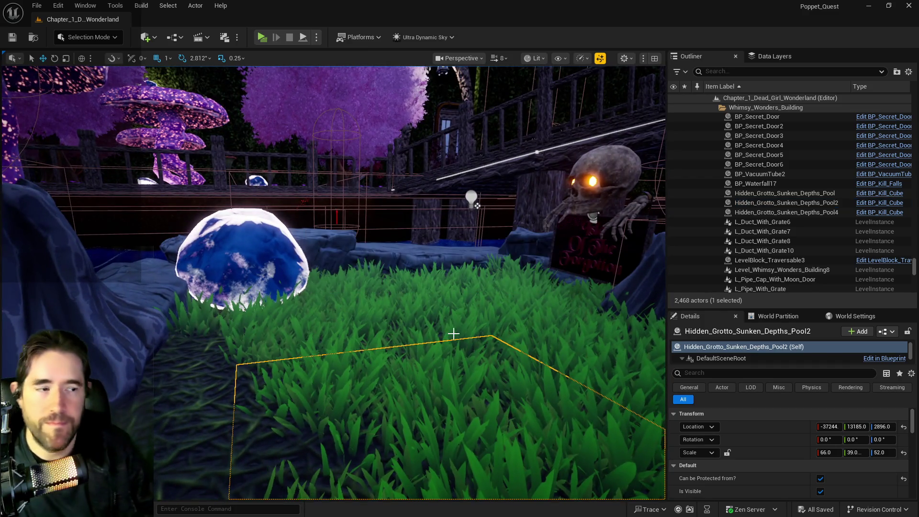
{"action": "left_click_drag", "start_coordinate": [476, 205], "coordinate": [476, 204]}
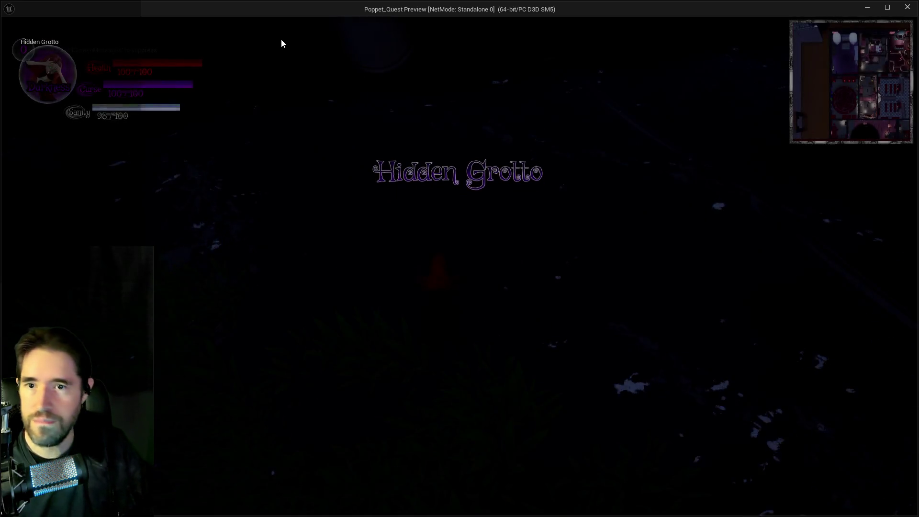
Step: Walk the character through the Hidden Grotto past the Pool Control pads and along the ledge
{"action": "key", "text": "w"}
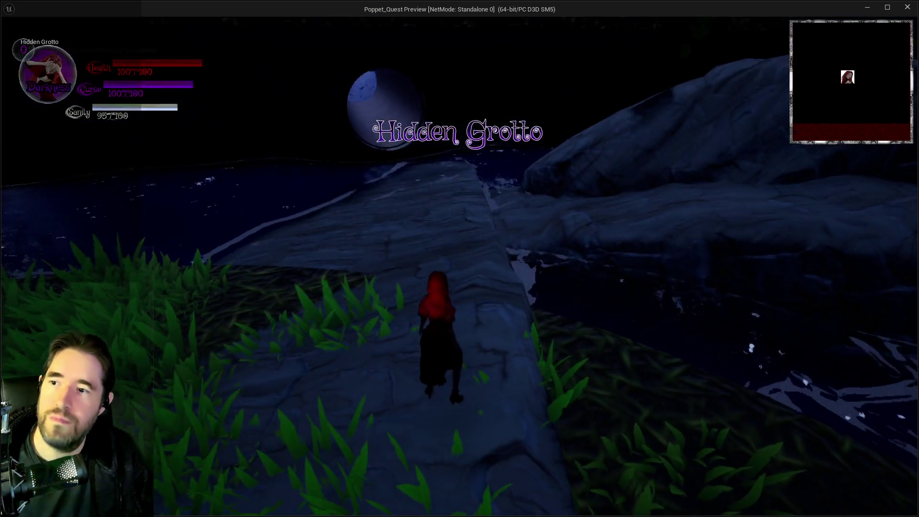
{"action": "key", "text": "w"}
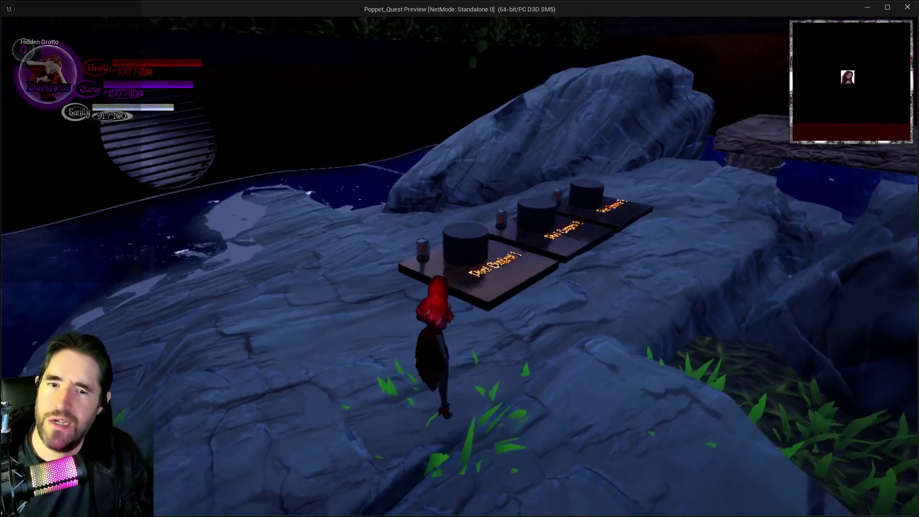
{"action": "key", "text": "w"}
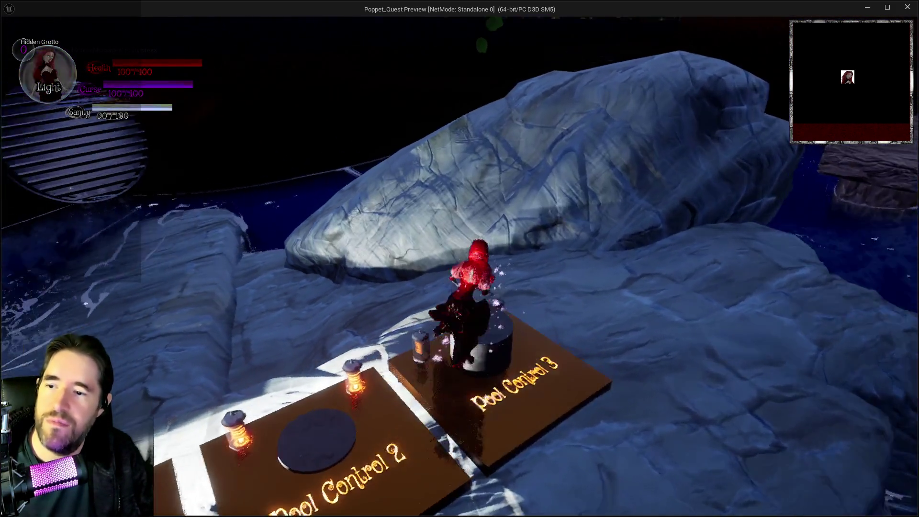
{"action": "key", "text": "w"}
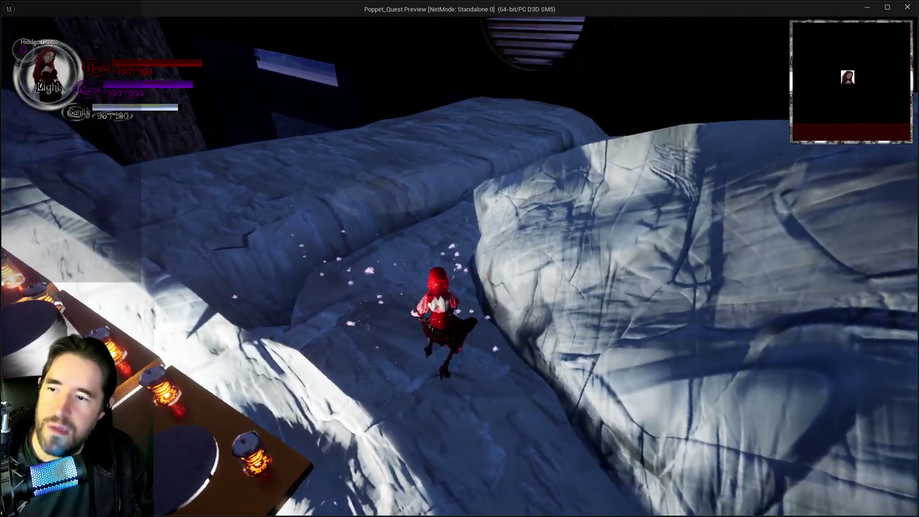
{"action": "key", "text": "w"}
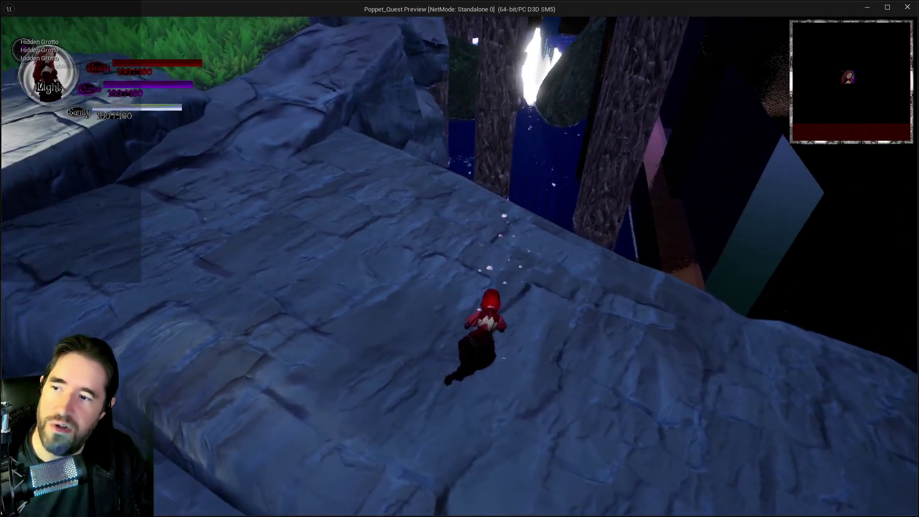
Step: Pick a card from the Killers card menu, drop toward the water, then return to the editor
{"action": "key", "text": "w"}
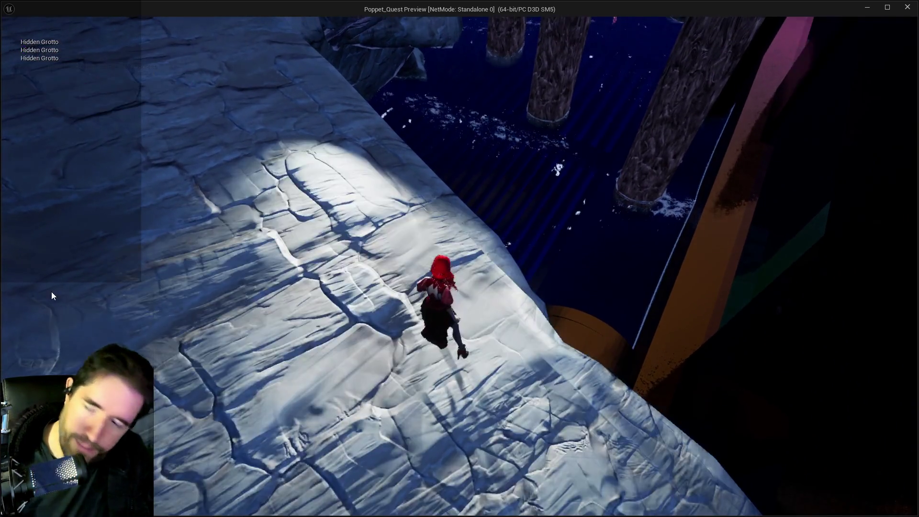
{"action": "key", "text": "Tab"}
{"action": "left_click", "coordinate": [314, 444]}
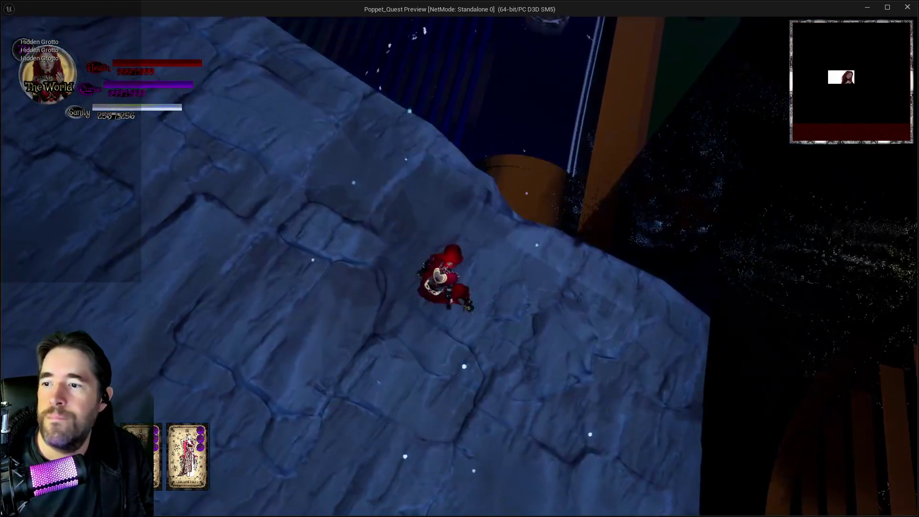
{"action": "key", "text": "w"}
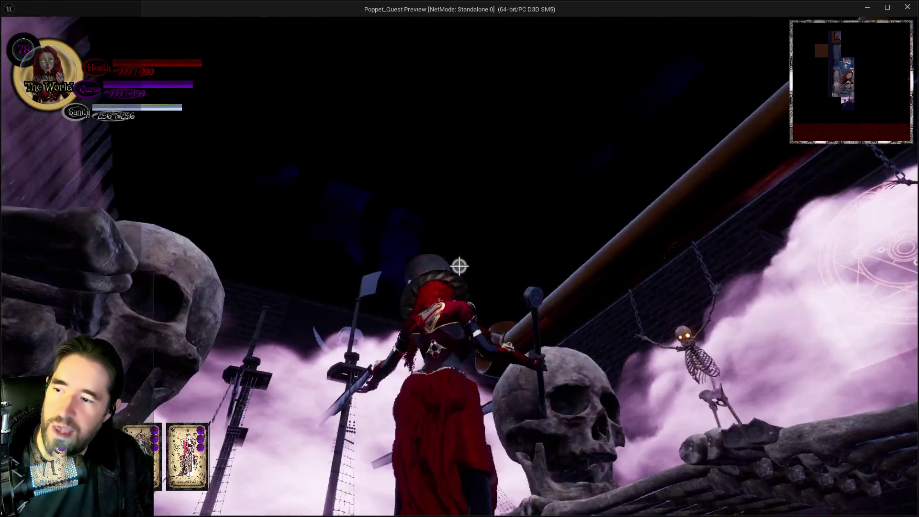
{"action": "key", "text": "alt+Tab"}
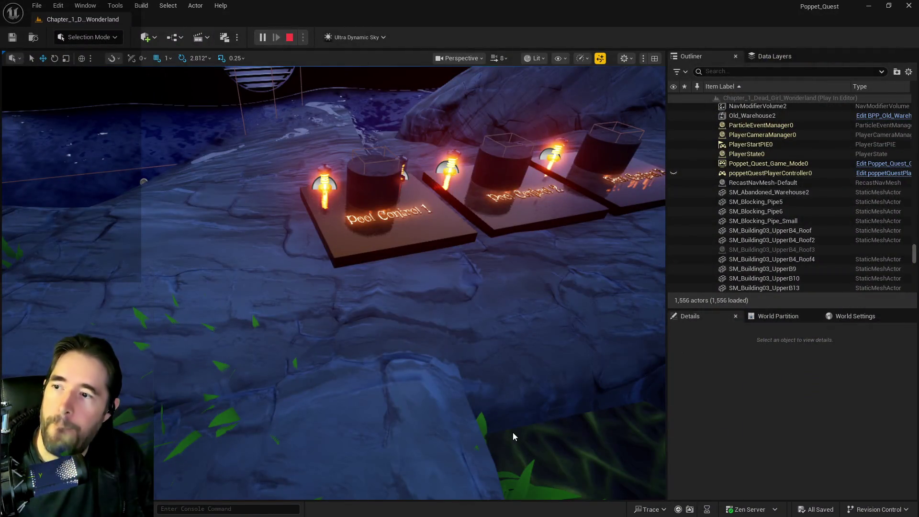
Step: Stop the play session and look around the room by the brick wall and door
{"action": "key", "text": "Escape"}
{"action": "key", "text": "f"}
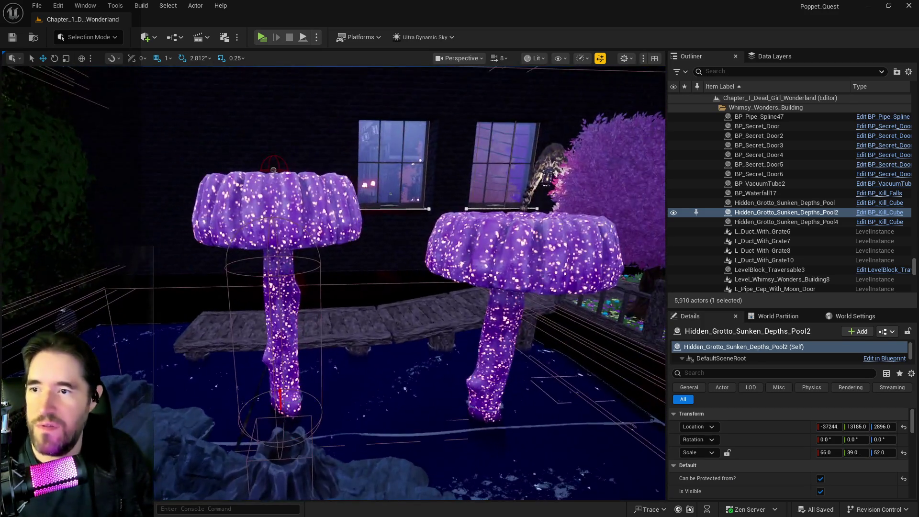
{"action": "left_click", "coordinate": [249, 422]}
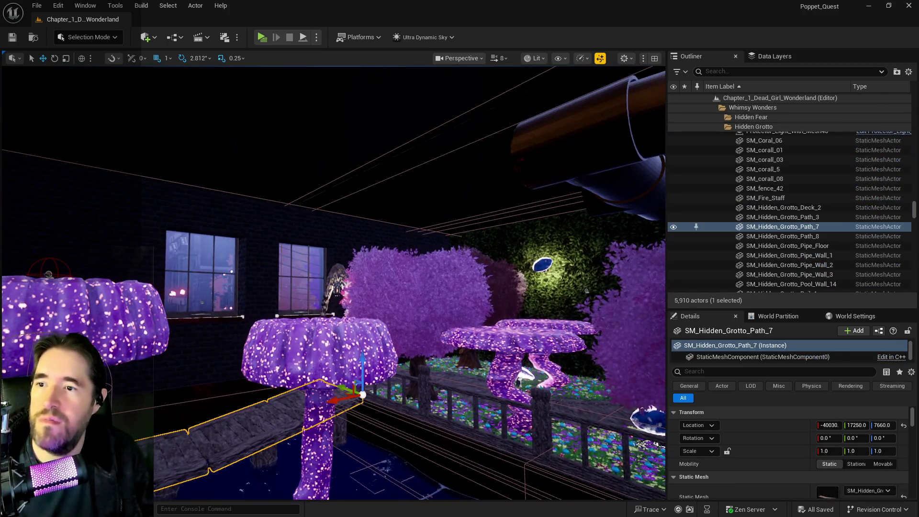
{"action": "key", "text": "w"}
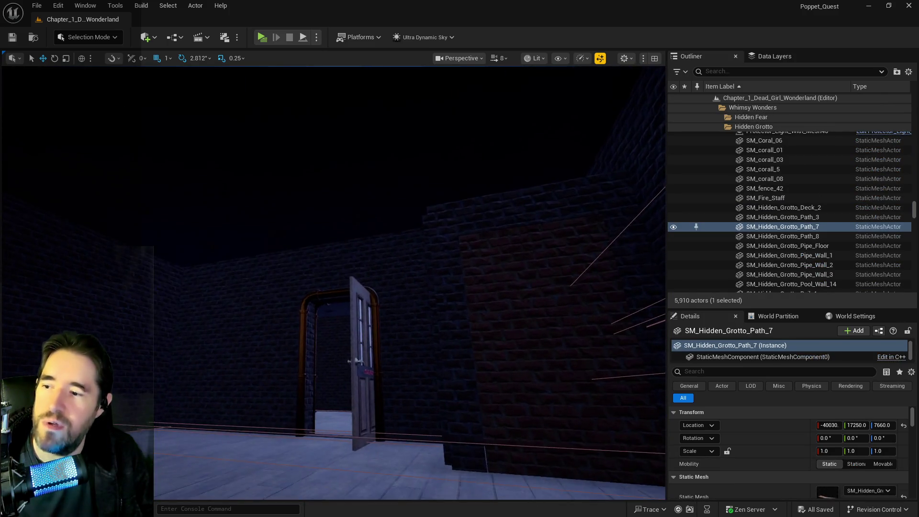
{"action": "key", "text": "w"}
{"action": "key", "text": "w"}
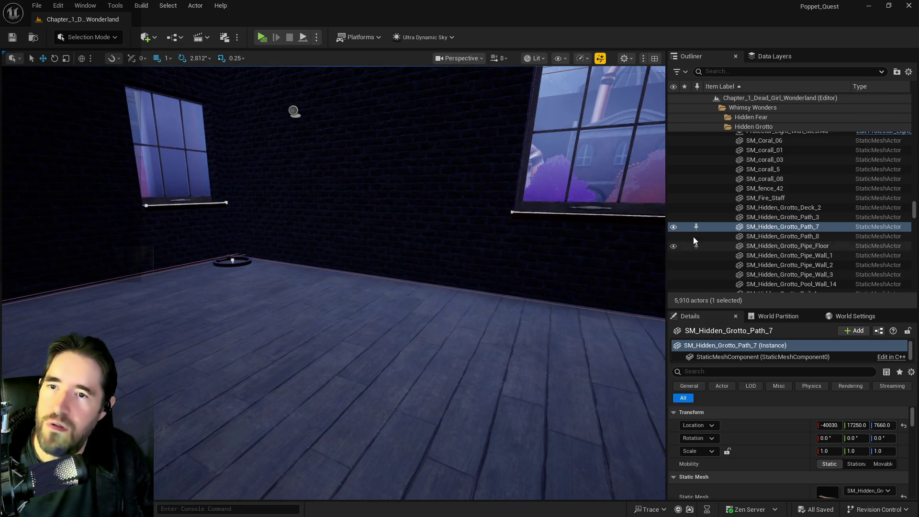
Step: Filter Data Layers by 'music' and load DL_C1_Music_Room, then view the music room
{"action": "left_click", "coordinate": [749, 57]}
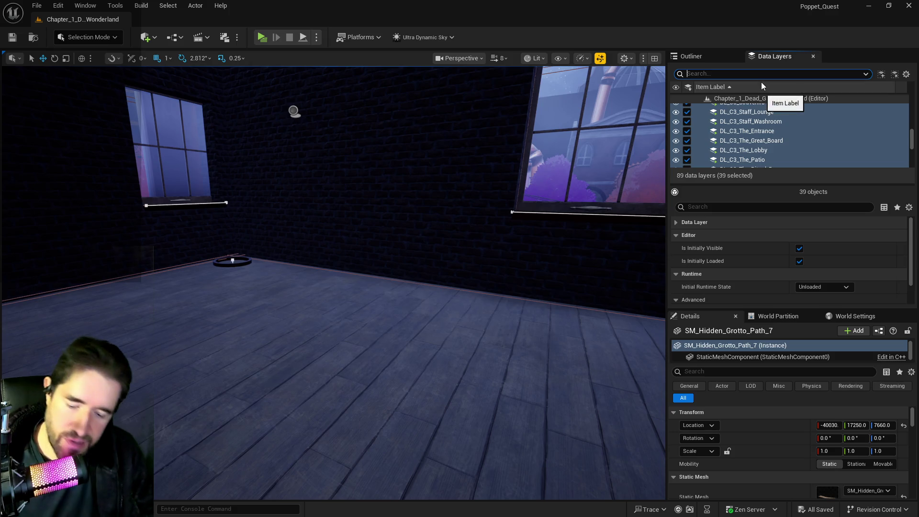
{"action": "type", "text": "music"}
{"action": "left_click", "coordinate": [687, 108]}
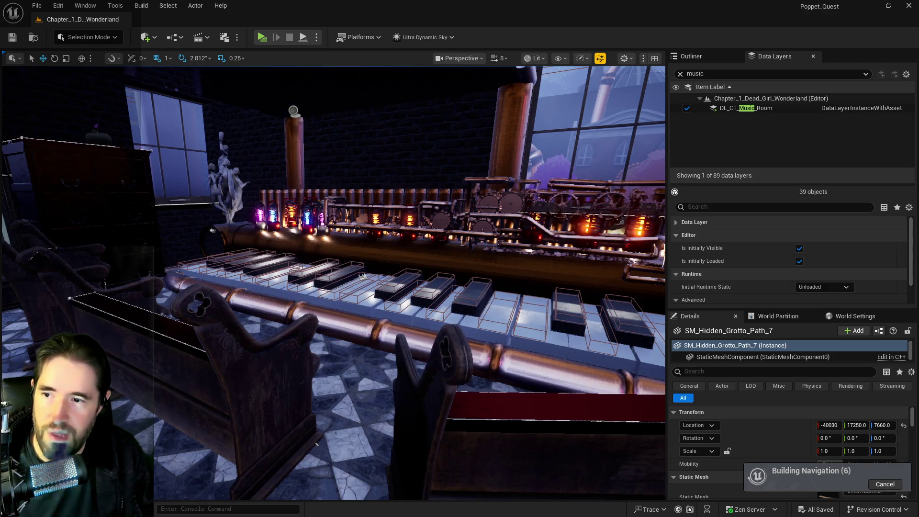
{"action": "mouse_move", "coordinate": [362, 276]}
{"action": "left_mouse_down"}
{"action": "mouse_move", "coordinate": [366, 439]}
{"action": "mouse_move", "coordinate": [347, 498]}
{"action": "left_mouse_up"}
{"action": "left_click_drag", "start_coordinate": [450, 355], "coordinate": [450, 354]}
Step: Select the hanging skeleton together with its chain and frame them in view
{"action": "left_click", "coordinate": [431, 192]}
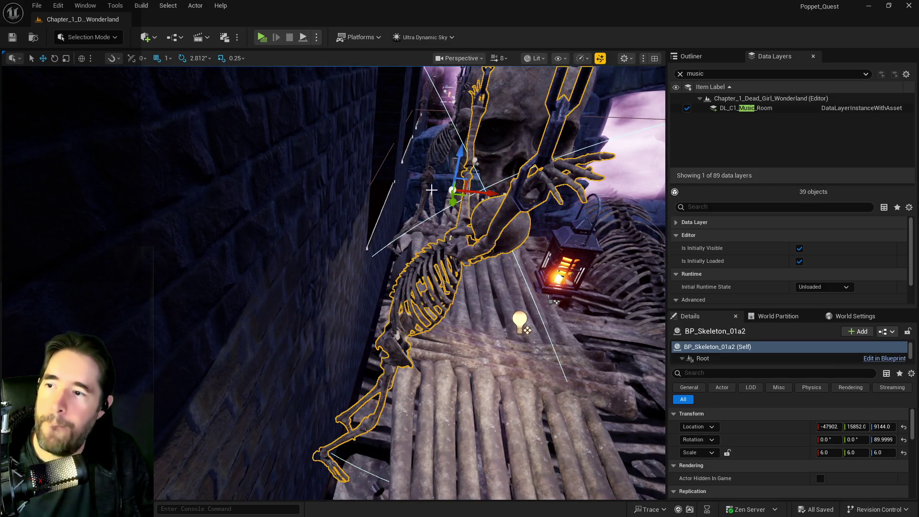
{"action": "left_click", "coordinate": [428, 175], "text": "ctrl"}
{"action": "mouse_move", "coordinate": [428, 175]}
{"action": "left_mouse_down"}
{"action": "mouse_move", "coordinate": [490, 193]}
{"action": "mouse_move", "coordinate": [440, 200]}
{"action": "left_mouse_up"}
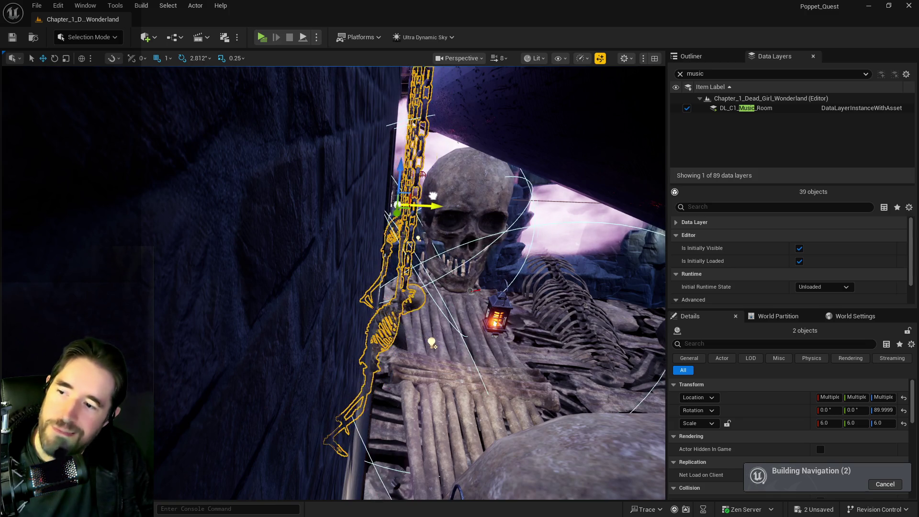
{"action": "mouse_move", "coordinate": [335, 287]}
{"action": "left_mouse_down"}
{"action": "mouse_move", "coordinate": [263, 292]}
{"action": "mouse_move", "coordinate": [346, 350]}
{"action": "left_mouse_up"}
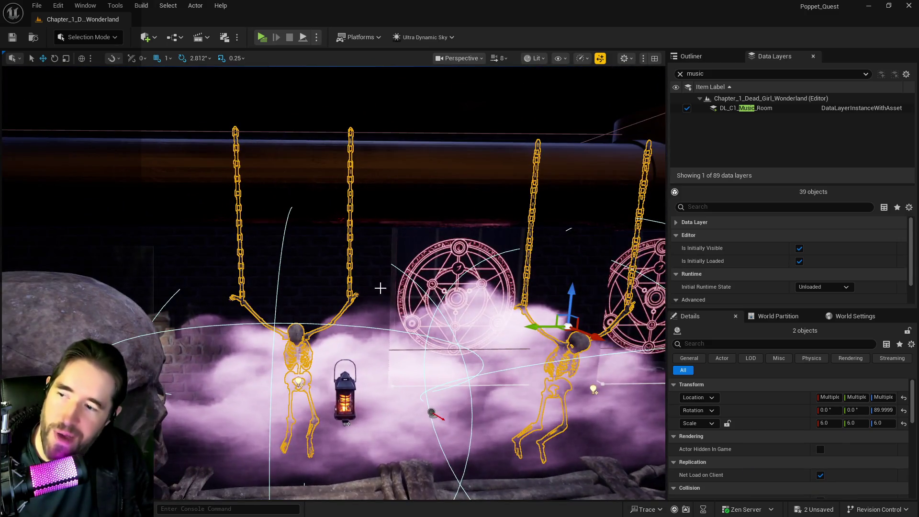
{"action": "mouse_move", "coordinate": [324, 269]}
{"action": "left_mouse_down"}
{"action": "mouse_move", "coordinate": [353, 266]}
{"action": "mouse_move", "coordinate": [431, 215]}
{"action": "mouse_move", "coordinate": [526, 174]}
{"action": "mouse_move", "coordinate": [482, 213]}
{"action": "mouse_move", "coordinate": [480, 249]}
{"action": "left_mouse_up"}
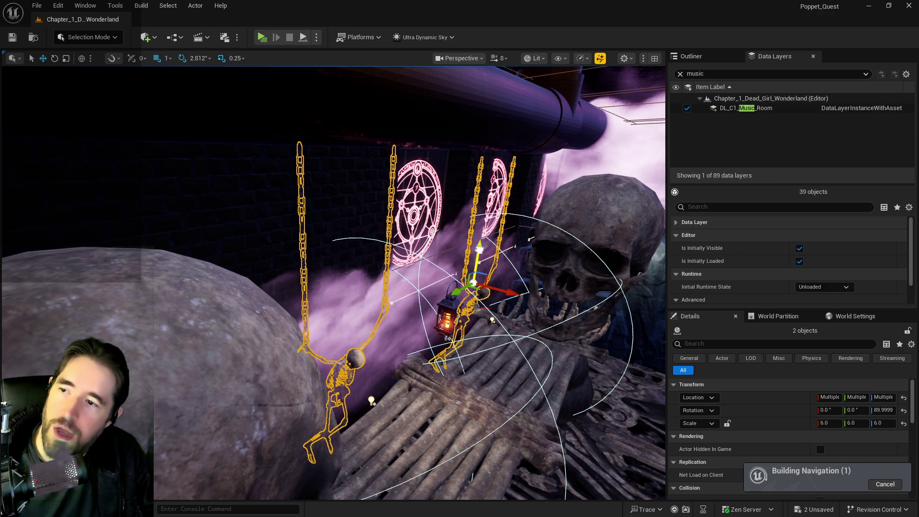
{"action": "key", "text": "f"}
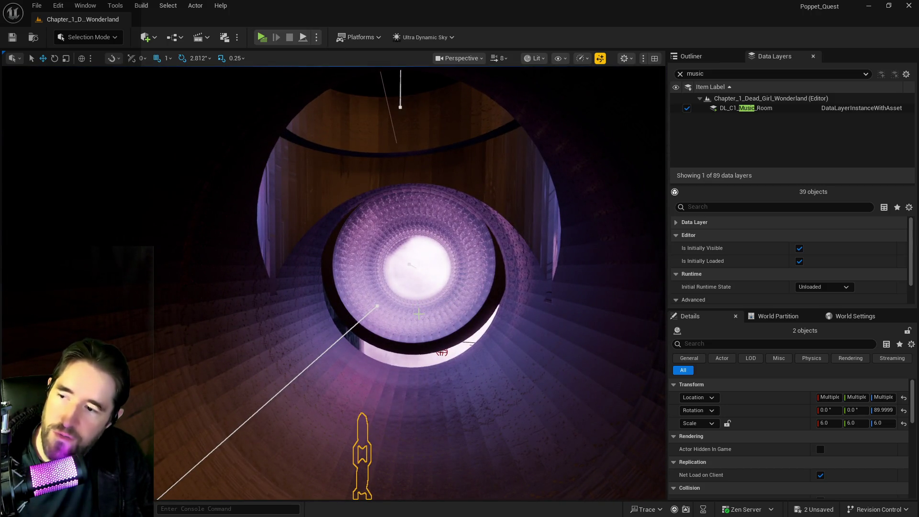
{"action": "left_click", "coordinate": [411, 268]}
{"action": "key", "text": "f"}
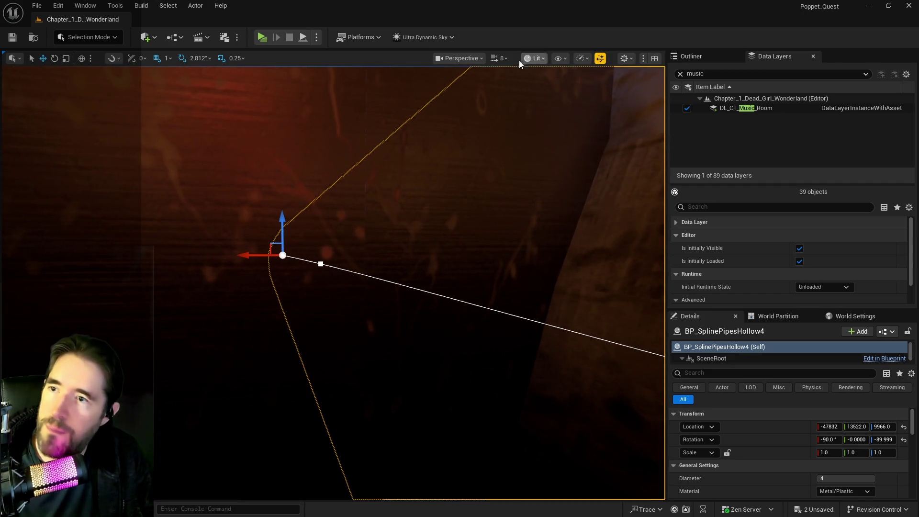
{"action": "left_click", "coordinate": [498, 58]}
{"action": "left_click_drag", "start_coordinate": [492, 90], "coordinate": [486, 90]}
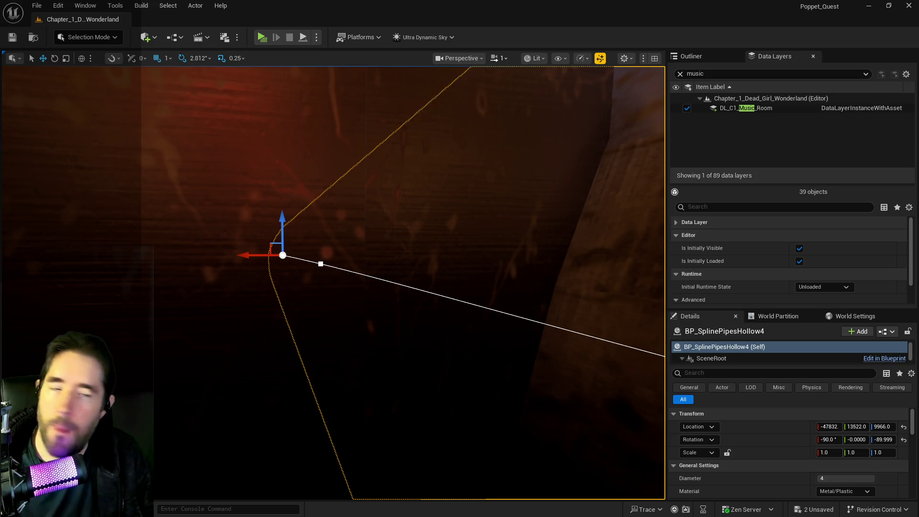
{"action": "right_click", "coordinate": [503, 223]}
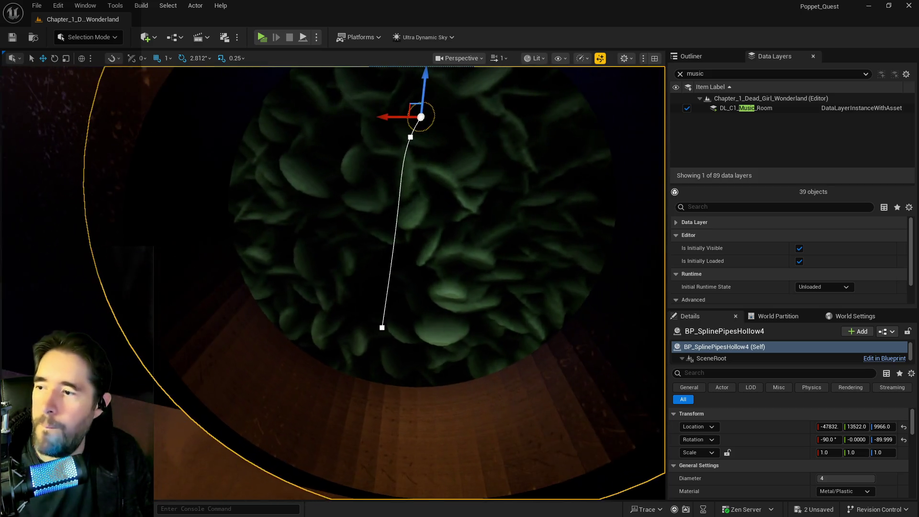
{"action": "scroll", "coordinate": [315, 249], "scroll_direction": "down", "scroll_amount": 5}
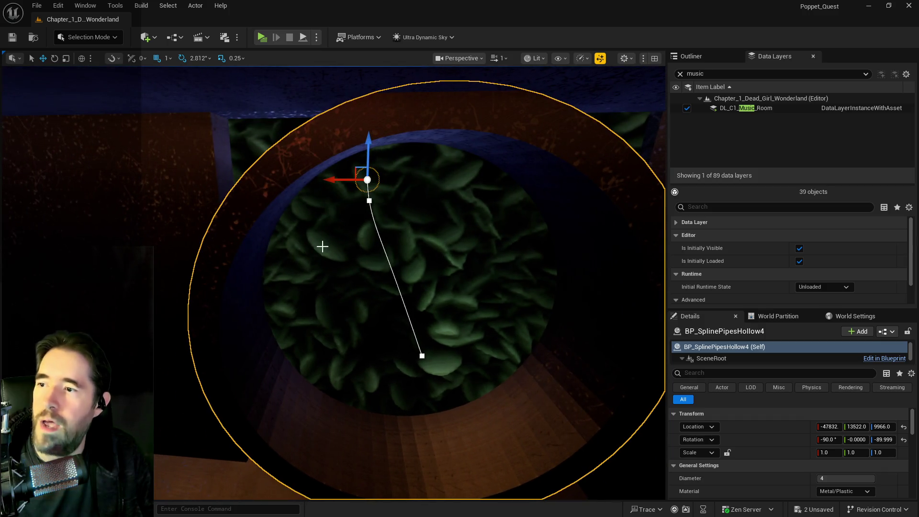
{"action": "scroll", "coordinate": [334, 283], "scroll_direction": "up", "scroll_amount": 5}
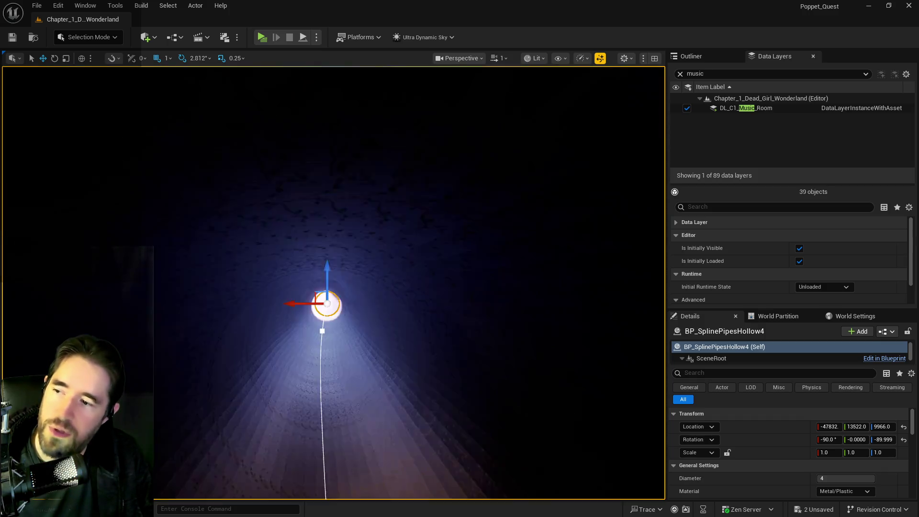
{"action": "scroll", "coordinate": [348, 288], "scroll_direction": "up", "scroll_amount": 5}
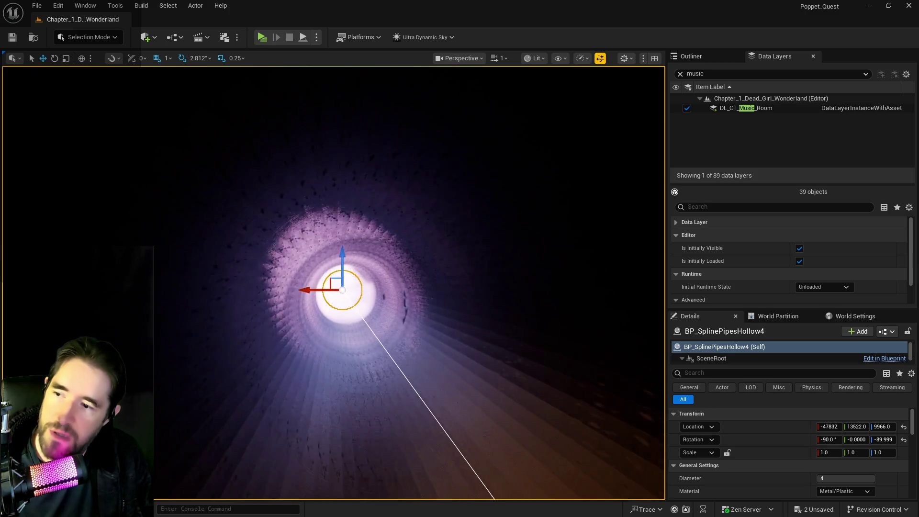
{"action": "scroll", "coordinate": [349, 287], "scroll_direction": "up", "scroll_amount": 5}
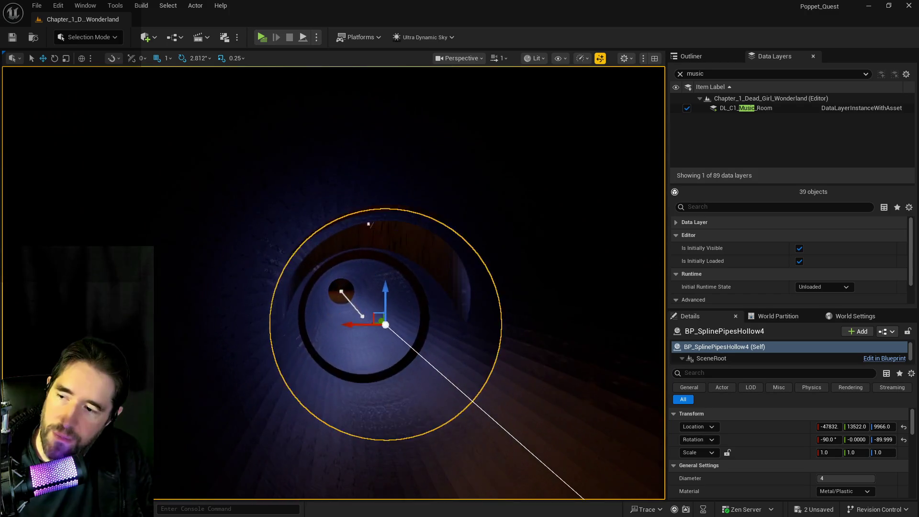
{"action": "scroll", "coordinate": [306, 124], "scroll_direction": "down", "scroll_amount": 5}
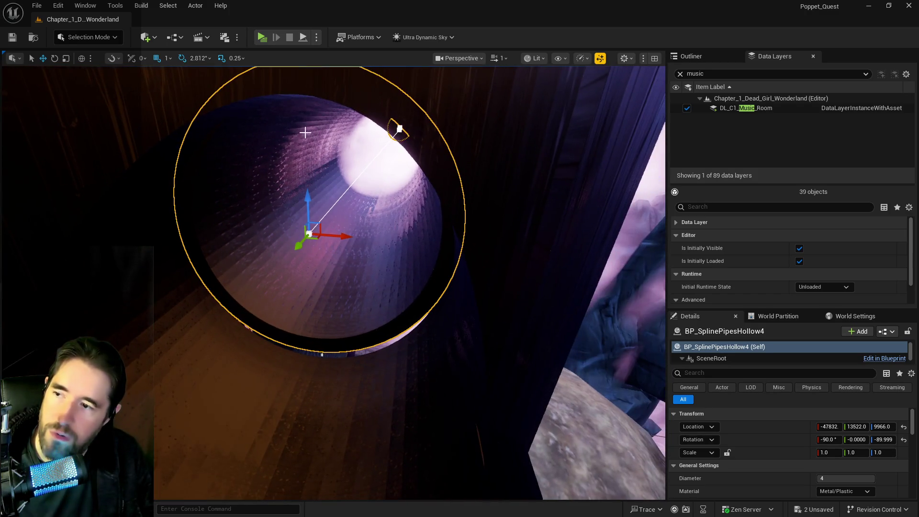
Step: Shift the spline's end point sideways and lower it to reshape the pipe's end
{"action": "left_click", "coordinate": [330, 239]}
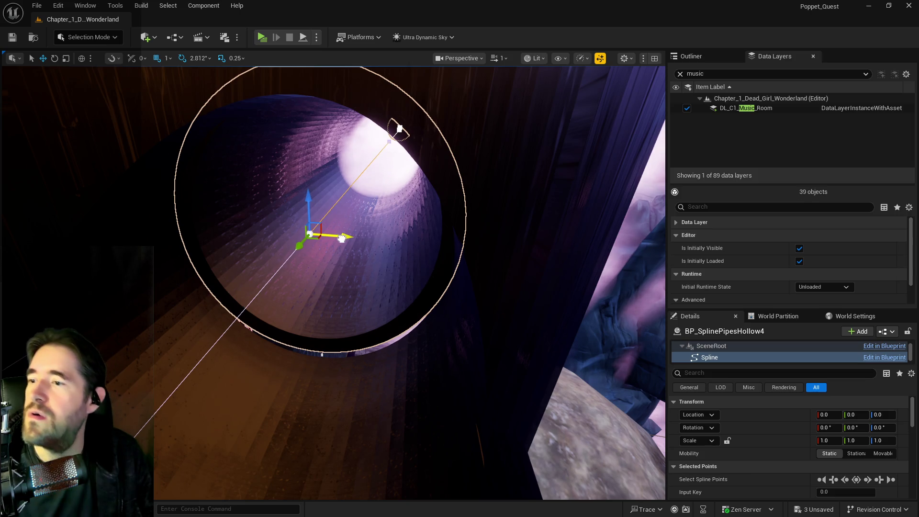
{"action": "left_click_drag", "start_coordinate": [348, 238], "coordinate": [350, 238]}
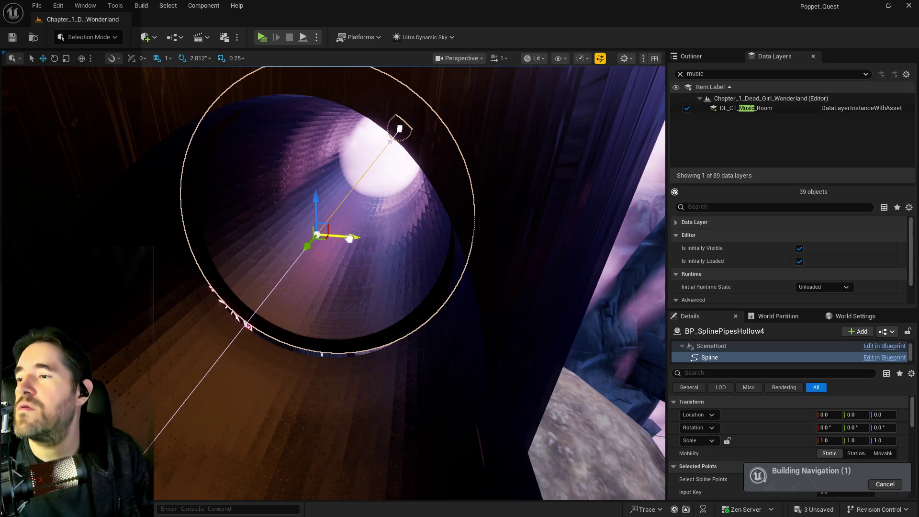
{"action": "left_click_drag", "start_coordinate": [315, 196], "coordinate": [314, 260]}
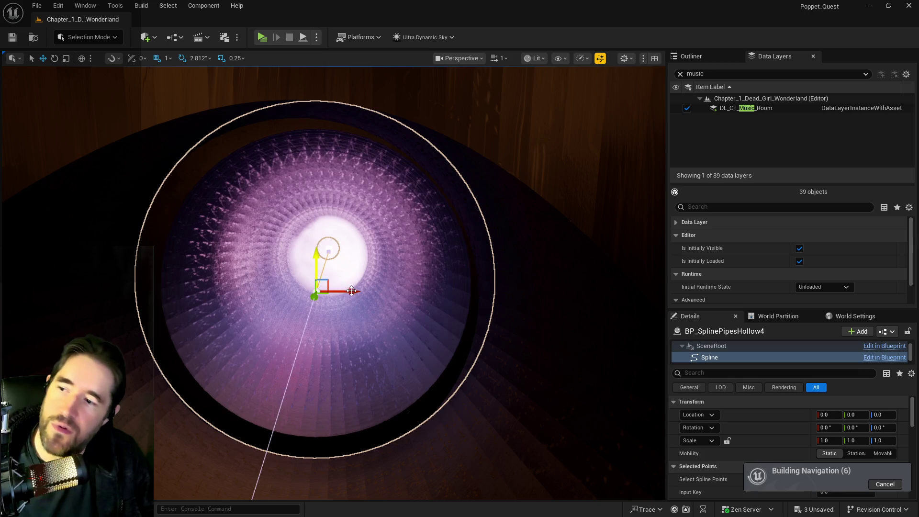
{"action": "left_click_drag", "start_coordinate": [353, 291], "coordinate": [337, 290]}
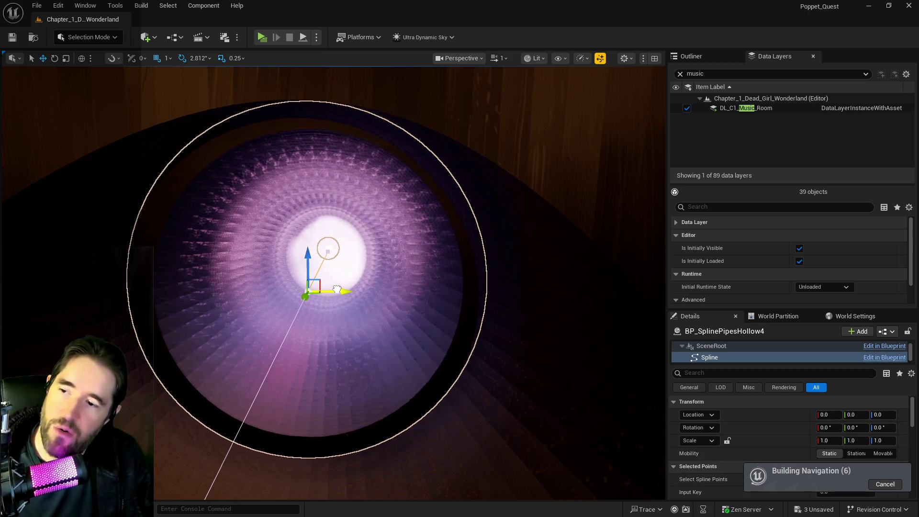
{"action": "left_click_drag", "start_coordinate": [312, 257], "coordinate": [313, 266]}
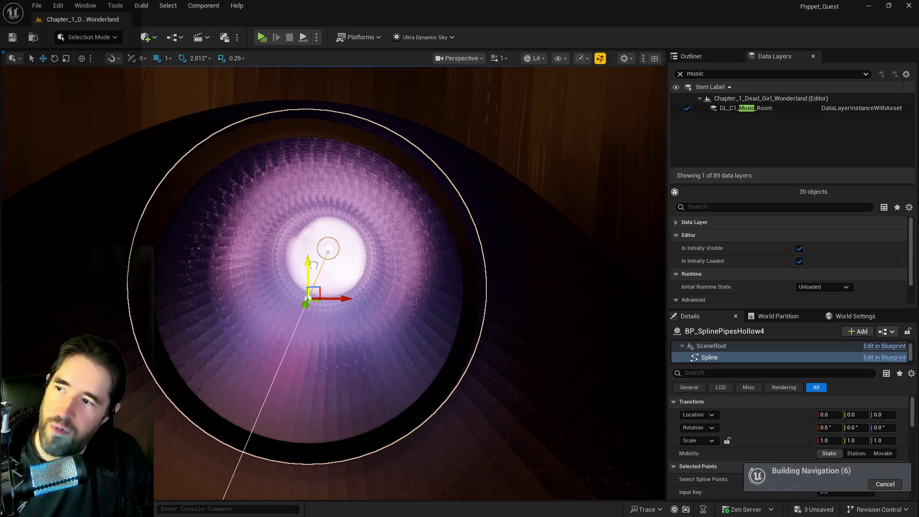
{"action": "left_click_drag", "start_coordinate": [344, 299], "coordinate": [342, 300]}
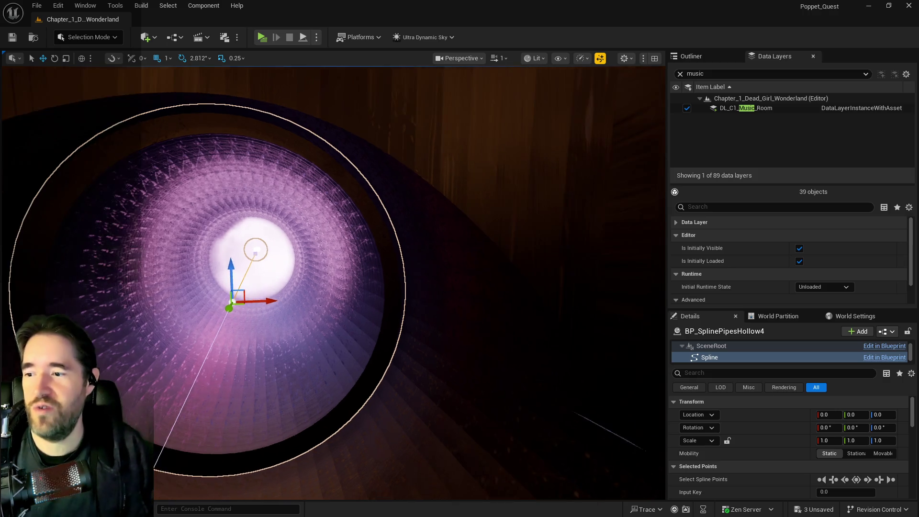
Step: Look around from inside the pipe and select BP_SplinePipesHollow2
{"action": "scroll", "coordinate": [243, 391], "scroll_direction": "up", "scroll_amount": 8}
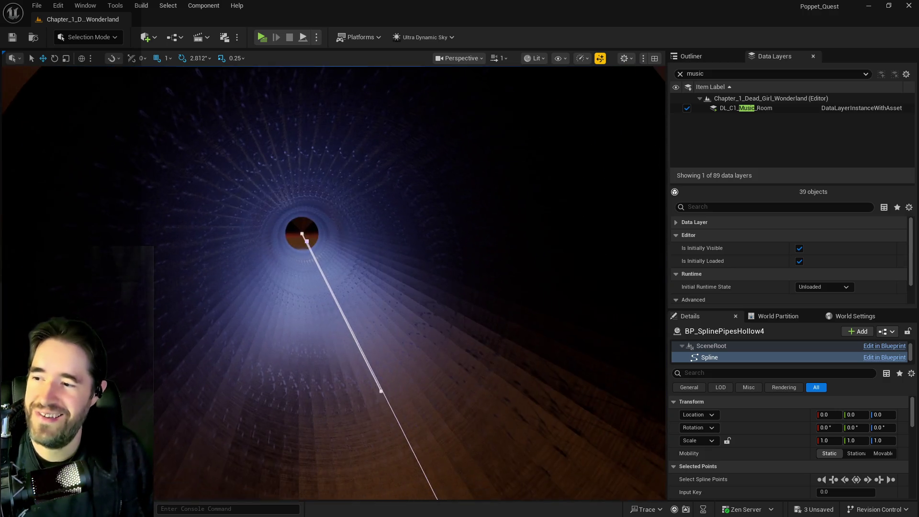
{"action": "mouse_move", "coordinate": [243, 391]}
{"action": "left_mouse_down"}
{"action": "mouse_move", "coordinate": [201, 412]}
{"action": "mouse_move", "coordinate": [240, 383]}
{"action": "mouse_move", "coordinate": [249, 326]}
{"action": "mouse_move", "coordinate": [268, 311]}
{"action": "mouse_move", "coordinate": [302, 378]}
{"action": "left_mouse_up"}
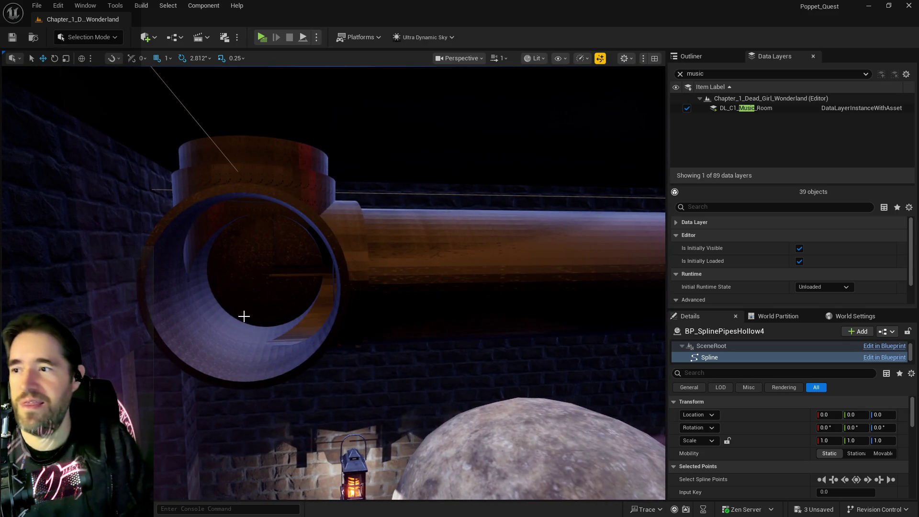
{"action": "left_click", "coordinate": [441, 271]}
Step: Frame BP_SplinePipesHollow2, undo its last move, and reselect the pipe
{"action": "key", "text": "f"}
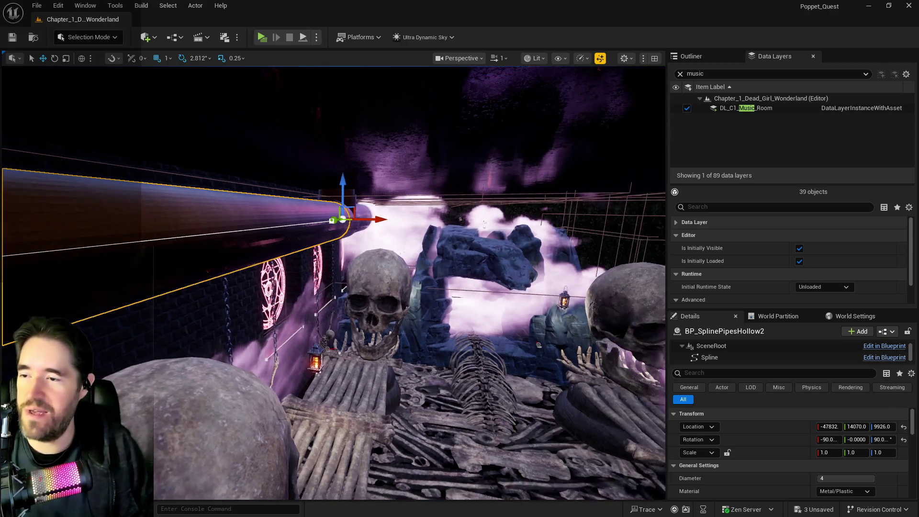
{"action": "left_click_drag", "start_coordinate": [441, 271], "coordinate": [460, 272]}
{"action": "key", "text": "f"}
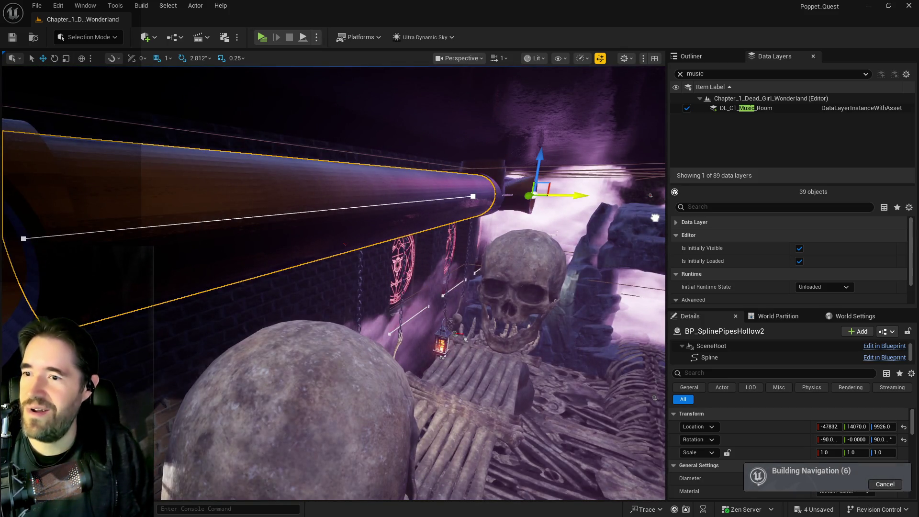
{"action": "key", "text": "ctrl+z"}
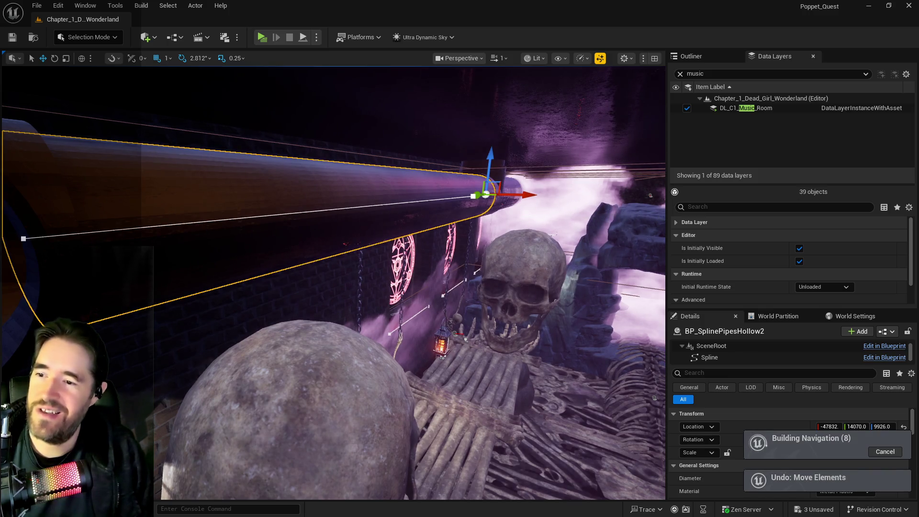
{"action": "left_click", "coordinate": [402, 206]}
{"action": "left_click_drag", "start_coordinate": [351, 199], "coordinate": [395, 201]}
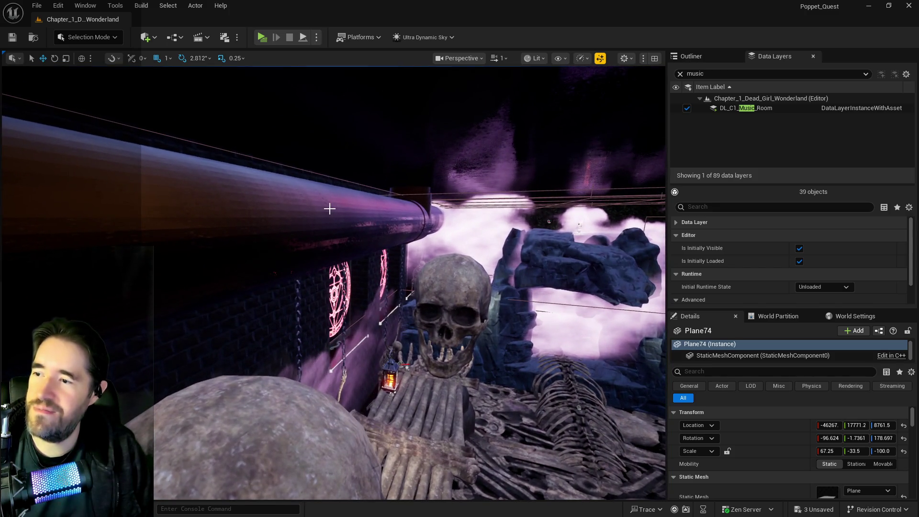
{"action": "left_click", "coordinate": [357, 215]}
Step: Slide BP_SplinePipesHollow2 along Y from 14070 to 16964 and inspect the moved end
{"action": "mouse_move", "coordinate": [404, 220]}
{"action": "left_mouse_down"}
{"action": "mouse_move", "coordinate": [484, 213]}
{"action": "mouse_move", "coordinate": [374, 199]}
{"action": "mouse_move", "coordinate": [400, 240]}
{"action": "mouse_move", "coordinate": [382, 225]}
{"action": "mouse_move", "coordinate": [335, 239]}
{"action": "left_mouse_up"}
{"action": "left_click_drag", "start_coordinate": [493, 219], "coordinate": [666, 234]}
{"action": "mouse_move", "coordinate": [503, 225]}
{"action": "left_mouse_down"}
{"action": "mouse_move", "coordinate": [168, 252]}
{"action": "mouse_move", "coordinate": [10, 243]}
{"action": "left_mouse_up"}
{"action": "key", "text": "f"}
{"action": "mouse_move", "coordinate": [407, 264]}
{"action": "left_mouse_down"}
{"action": "mouse_move", "coordinate": [383, 306]}
{"action": "mouse_move", "coordinate": [407, 265]}
{"action": "mouse_move", "coordinate": [294, 264]}
{"action": "mouse_move", "coordinate": [284, 238]}
{"action": "mouse_move", "coordinate": [459, 268]}
{"action": "mouse_move", "coordinate": [431, 256]}
{"action": "left_mouse_up"}
{"action": "scroll", "coordinate": [292, 262], "scroll_direction": "up", "scroll_amount": 4}
{"action": "mouse_move", "coordinate": [453, 286]}
{"action": "left_mouse_down"}
{"action": "mouse_move", "coordinate": [433, 277]}
{"action": "mouse_move", "coordinate": [453, 285]}
{"action": "mouse_move", "coordinate": [409, 287]}
{"action": "left_mouse_up"}
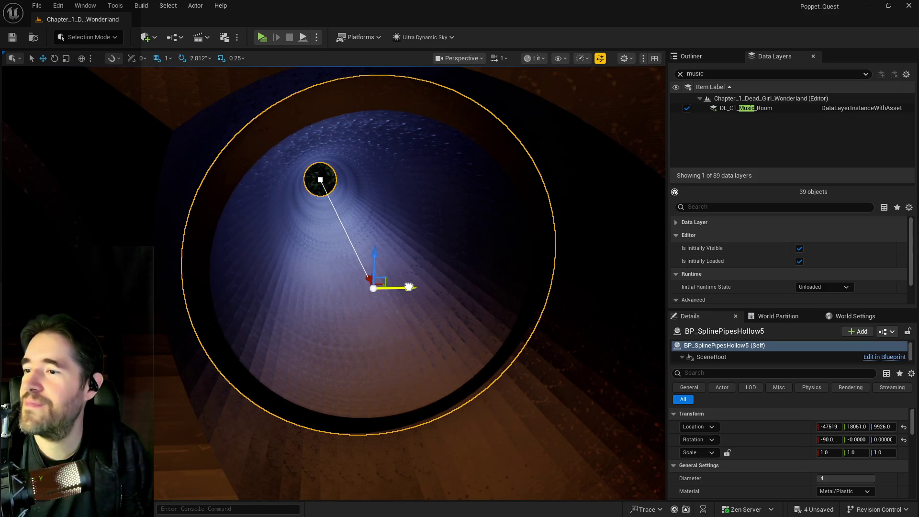
Step: Raise BP_SplinePipesHollow5 to Z 9941, nudge it slightly along Y, and frame it close up
{"action": "left_click_drag", "start_coordinate": [372, 252], "coordinate": [376, 238]}
{"action": "left_click_drag", "start_coordinate": [408, 278], "coordinate": [405, 277]}
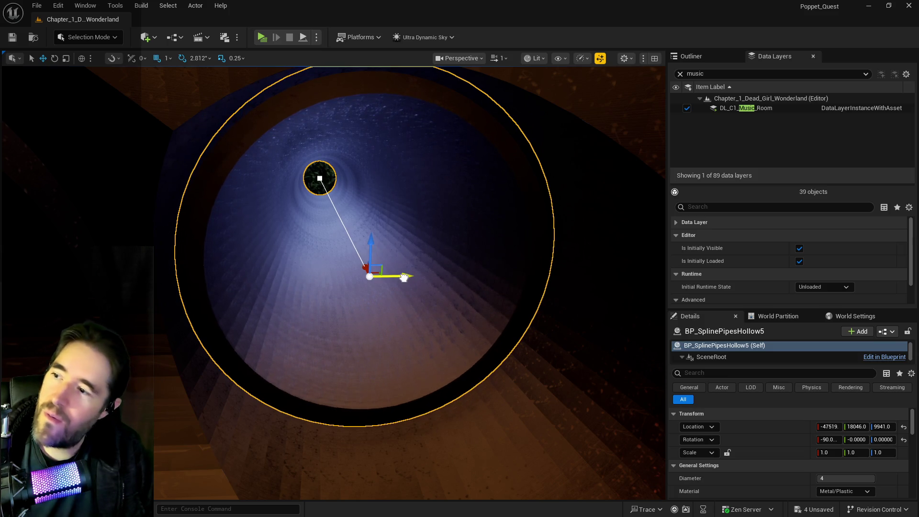
{"action": "left_click_drag", "start_coordinate": [216, 286], "coordinate": [143, 292]}
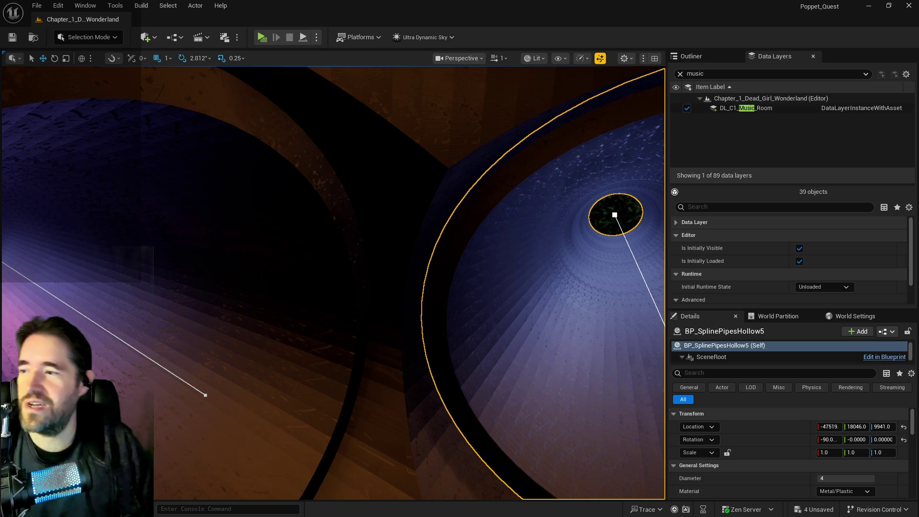
{"action": "key", "text": "f"}
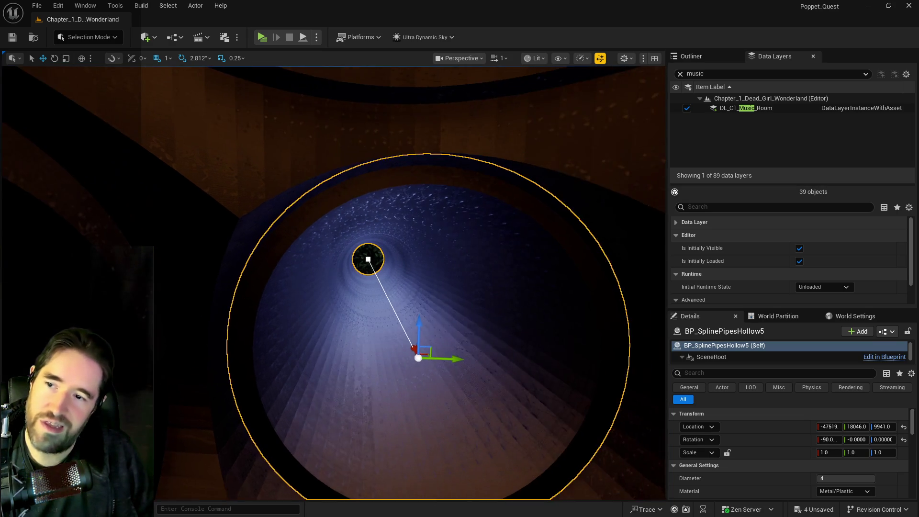
{"action": "scroll", "coordinate": [332, 283], "scroll_direction": "up", "scroll_amount": 3}
{"action": "scroll", "coordinate": [327, 286], "scroll_direction": "up", "scroll_amount": 1}
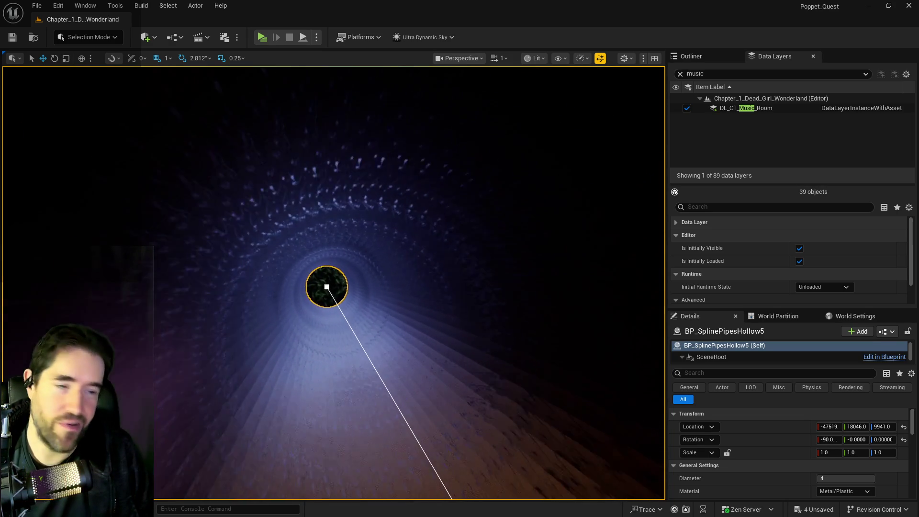
{"action": "scroll", "coordinate": [330, 287], "scroll_direction": "up", "scroll_amount": 2}
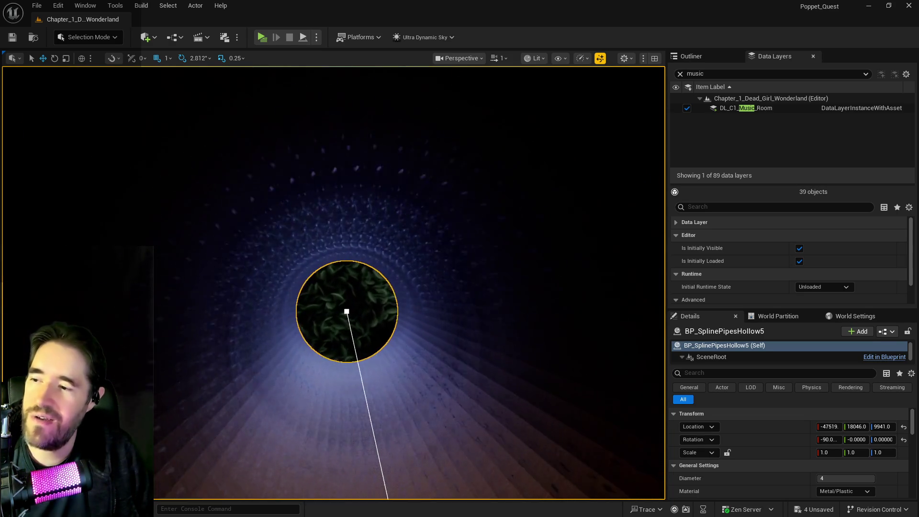
{"action": "scroll", "coordinate": [333, 283], "scroll_direction": "up", "scroll_amount": 5}
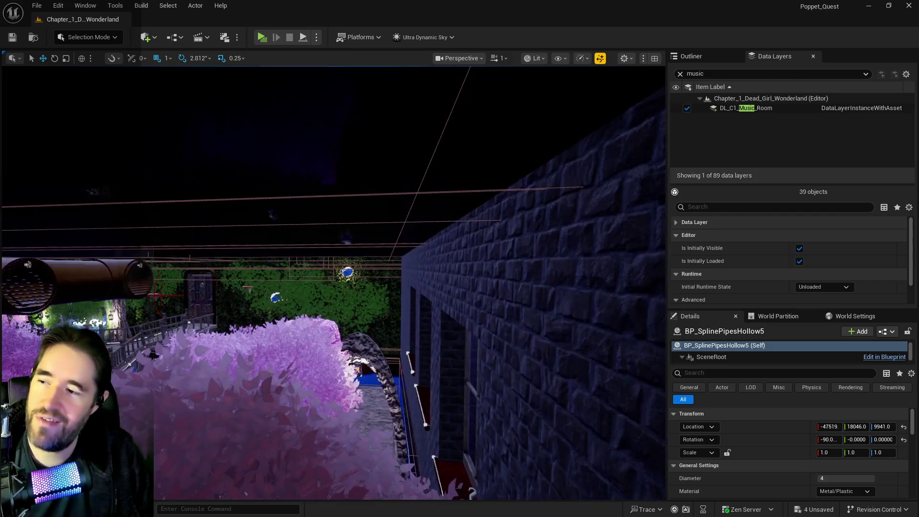
{"action": "scroll", "coordinate": [440, 294], "scroll_direction": "up", "scroll_amount": 1}
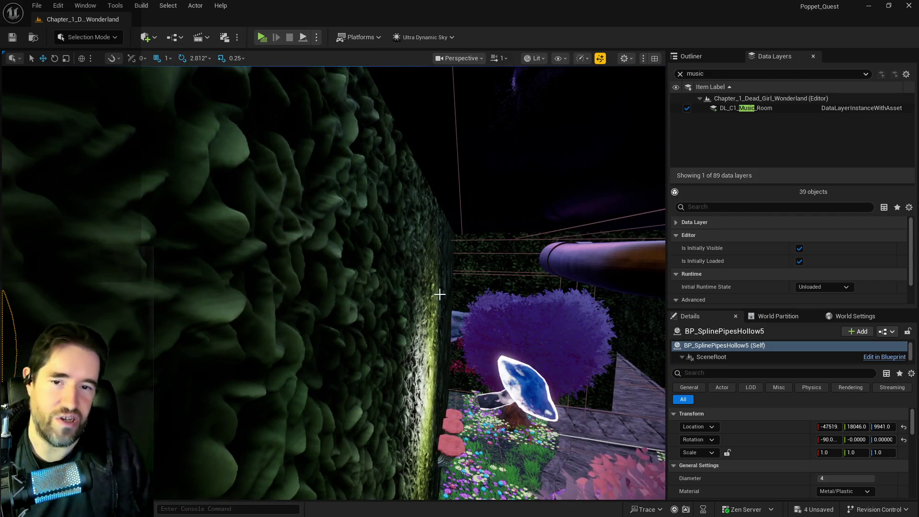
{"action": "key", "text": "f"}
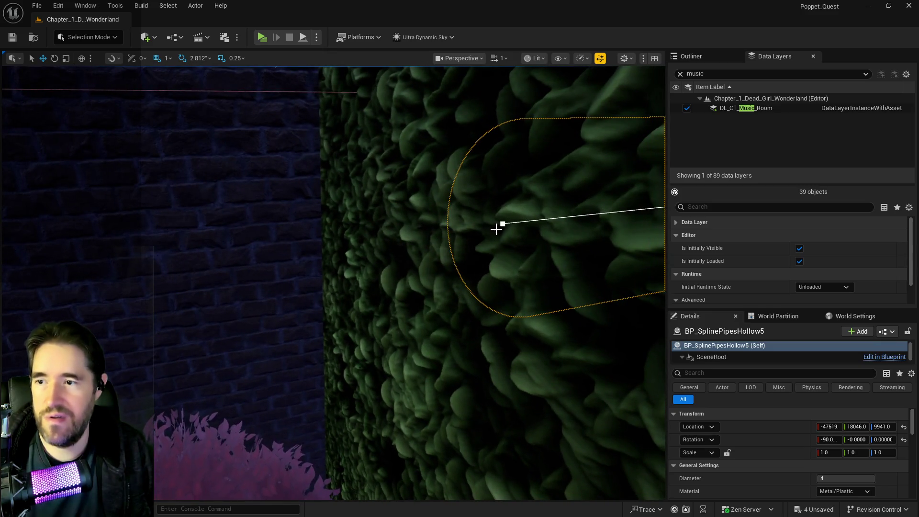
Step: Select the pipe's spline and the hidden grotto wall, then bring up the Outliner
{"action": "left_click", "coordinate": [496, 230]}
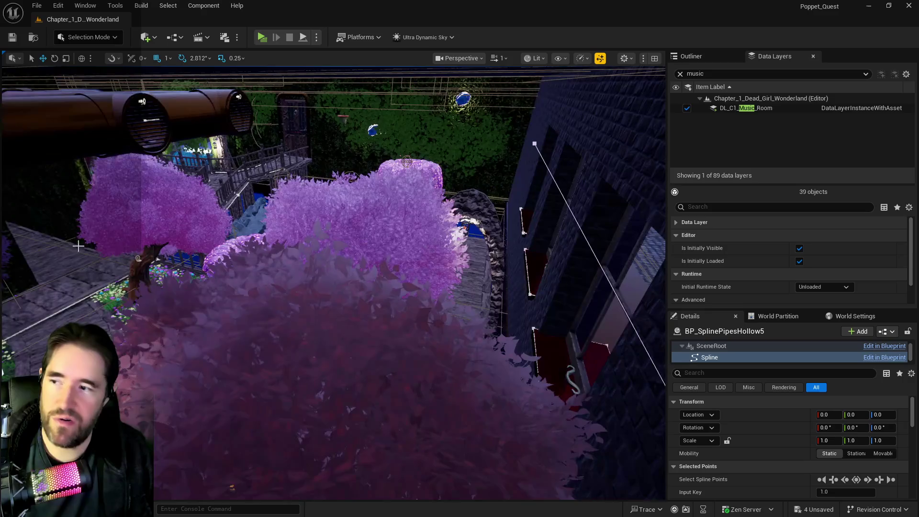
{"action": "left_click", "coordinate": [480, 180]}
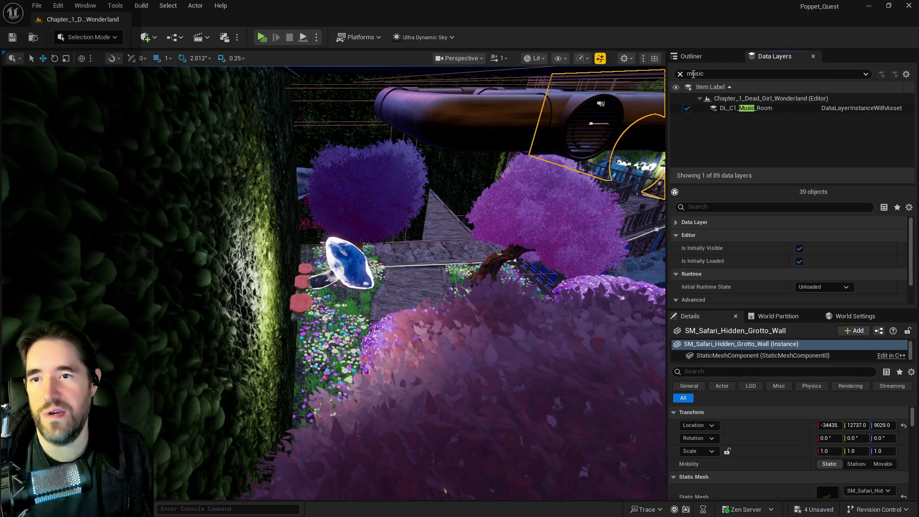
{"action": "left_click", "coordinate": [699, 57]}
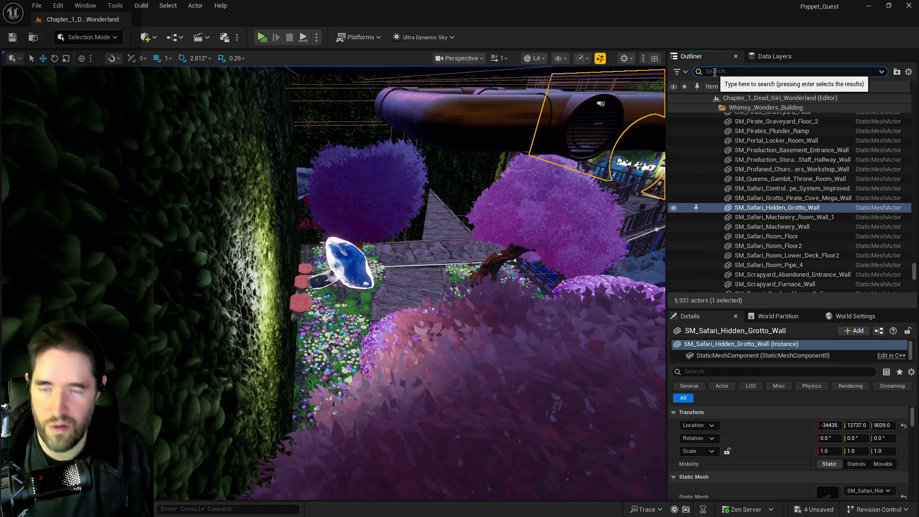
Step: Filter the Outliner by 'brush', focus on Cylinder Brush5, and fly over the metal grating
{"action": "type", "text": "brush"}
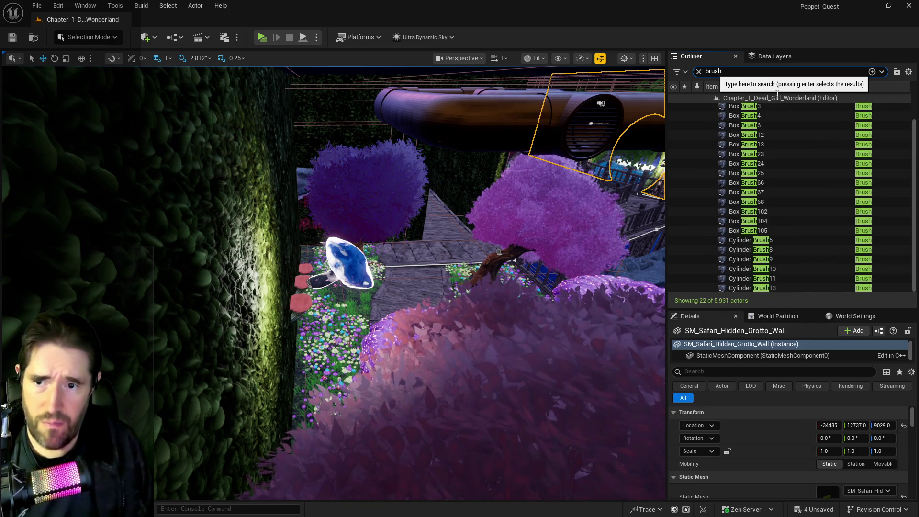
{"action": "scroll", "coordinate": [785, 180], "scroll_direction": "down", "scroll_amount": 1}
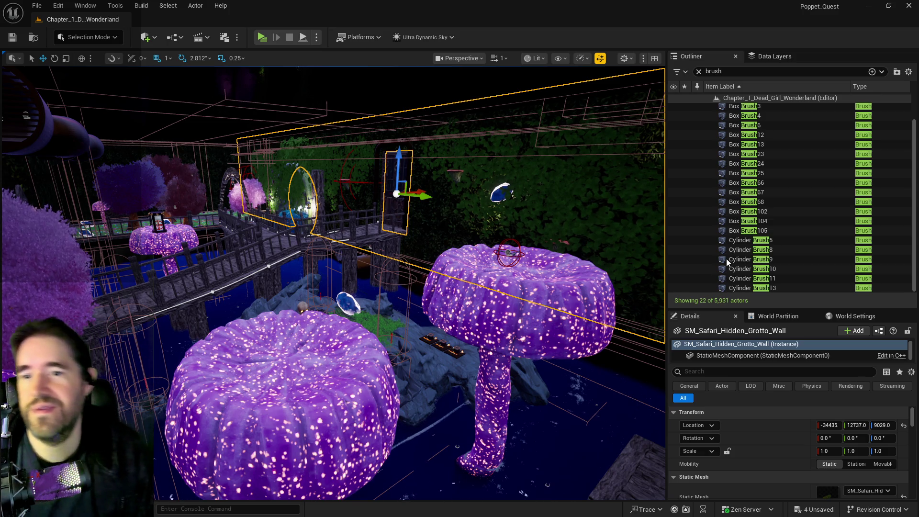
{"action": "double_click", "coordinate": [737, 240]}
{"action": "mouse_move", "coordinate": [560, 280]}
{"action": "left_mouse_down"}
{"action": "mouse_move", "coordinate": [541, 259]}
{"action": "mouse_move", "coordinate": [559, 280]}
{"action": "mouse_move", "coordinate": [551, 297]}
{"action": "mouse_move", "coordinate": [541, 273]}
{"action": "left_mouse_up"}
{"action": "mouse_move", "coordinate": [484, 259]}
{"action": "left_mouse_down"}
{"action": "mouse_move", "coordinate": [479, 254]}
{"action": "mouse_move", "coordinate": [484, 259]}
{"action": "left_mouse_up"}
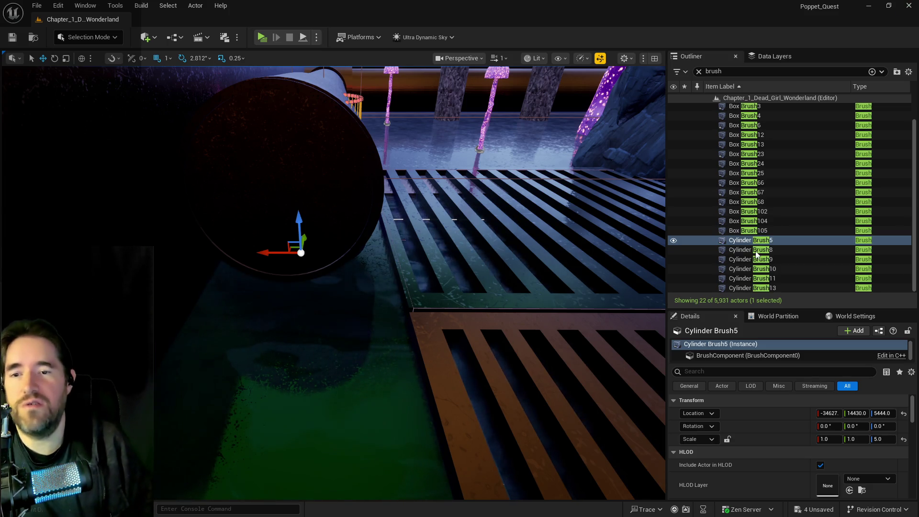
Step: Inspect Cylinder Brush8, Box Brush6 and Box Brush3, then select Level_Whimsy_Wonders_Building8
{"action": "double_click", "coordinate": [750, 249]}
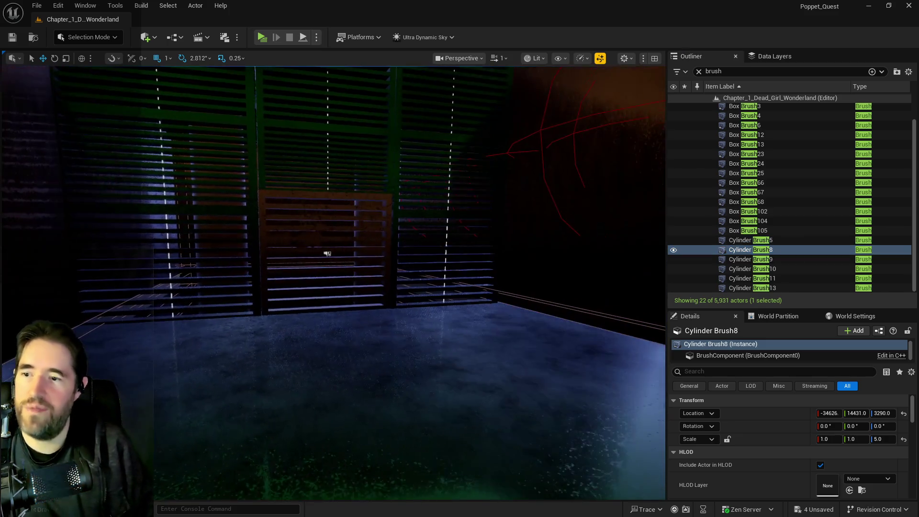
{"action": "left_click", "coordinate": [308, 388]}
{"action": "key", "text": "f"}
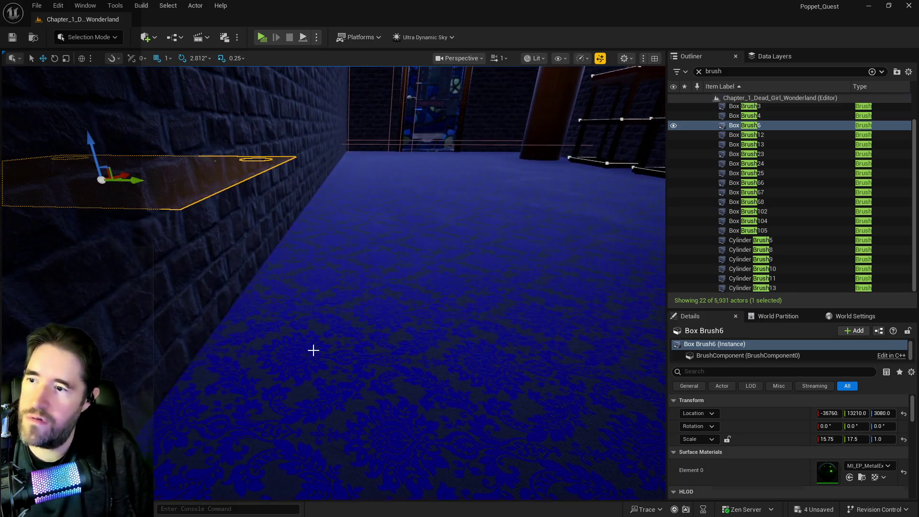
{"action": "left_click", "coordinate": [313, 350]}
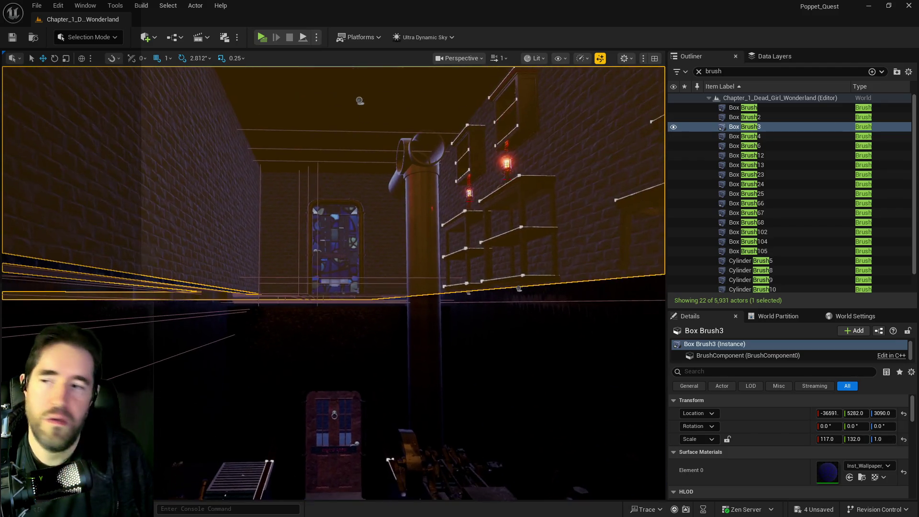
{"action": "key", "text": "f"}
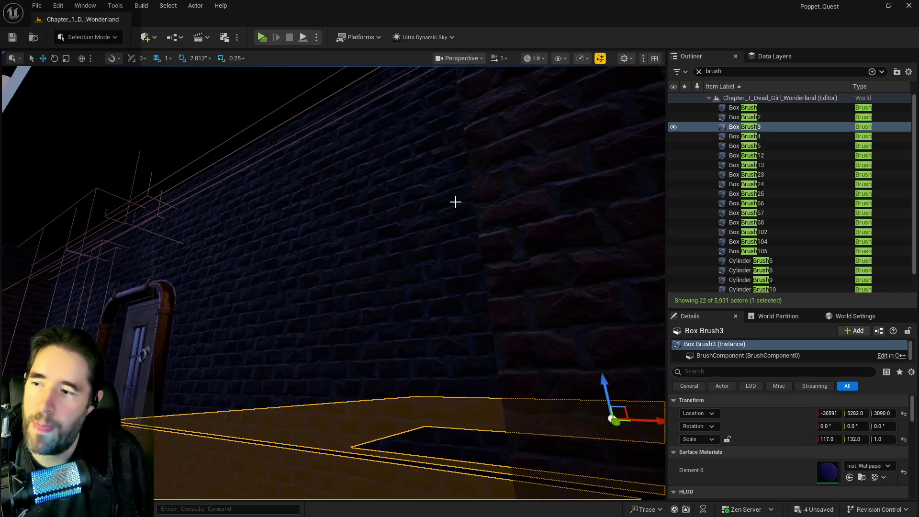
{"action": "left_click", "coordinate": [418, 265]}
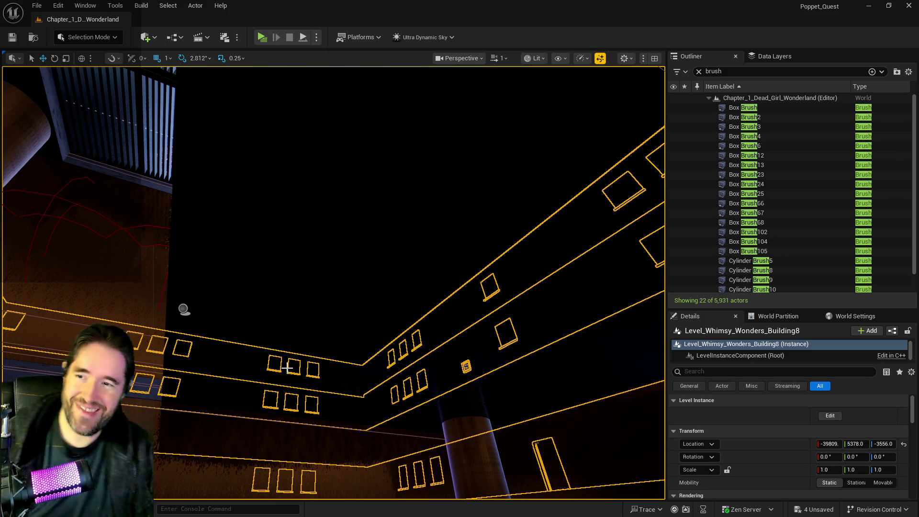
{"action": "left_click_drag", "start_coordinate": [276, 383], "coordinate": [276, 383]}
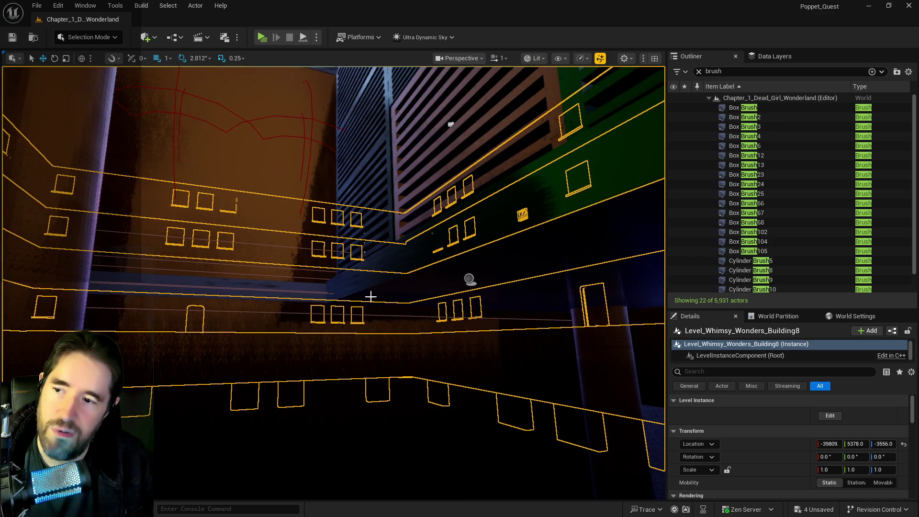
Step: Select and frame BP_Destroyable_Duct_Grate4, save all changes, and fly in close to it
{"action": "left_click", "coordinate": [419, 193]}
{"action": "key", "text": "f"}
{"action": "key", "text": "ctrl+s"}
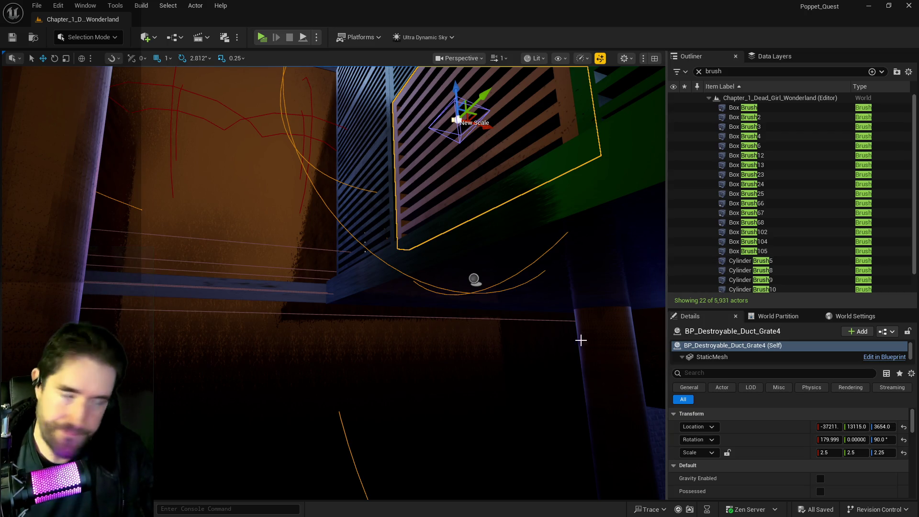
{"action": "left_click_drag", "start_coordinate": [335, 282], "coordinate": [308, 232]}
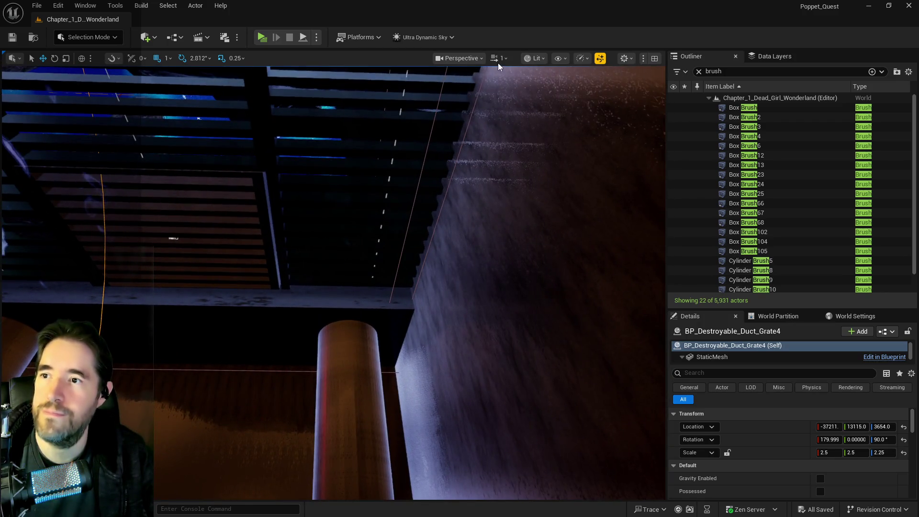
Step: Raise the viewport camera speed from 1 to 3
{"action": "left_click", "coordinate": [498, 59]}
{"action": "left_click_drag", "start_coordinate": [481, 90], "coordinate": [488, 90]}
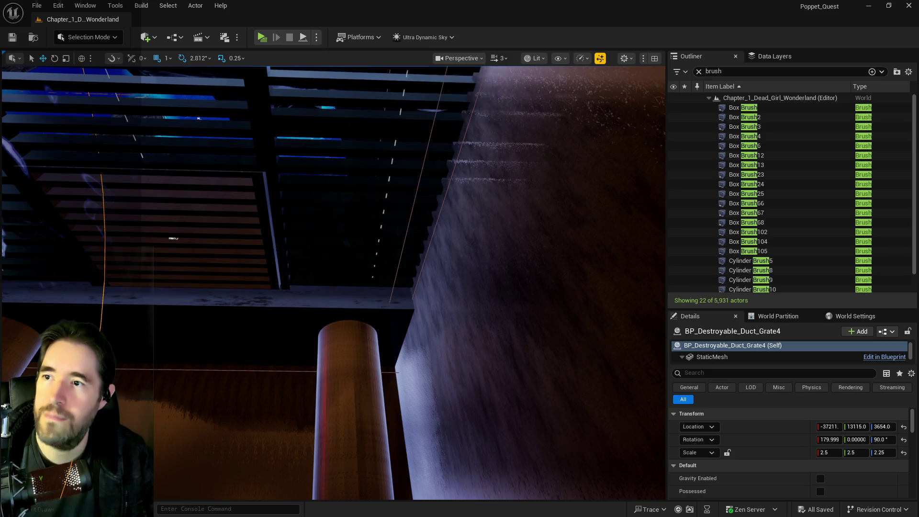
{"action": "left_click_drag", "start_coordinate": [335, 239], "coordinate": [330, 230]}
Step: Show the Data Layers list with the 'music' search cleared, listing all 89 layers
{"action": "mouse_move", "coordinate": [251, 376]}
{"action": "left_mouse_down"}
{"action": "mouse_move", "coordinate": [280, 373]}
{"action": "mouse_move", "coordinate": [215, 433]}
{"action": "mouse_move", "coordinate": [261, 379]}
{"action": "mouse_move", "coordinate": [426, 263]}
{"action": "mouse_move", "coordinate": [443, 158]}
{"action": "left_mouse_up"}
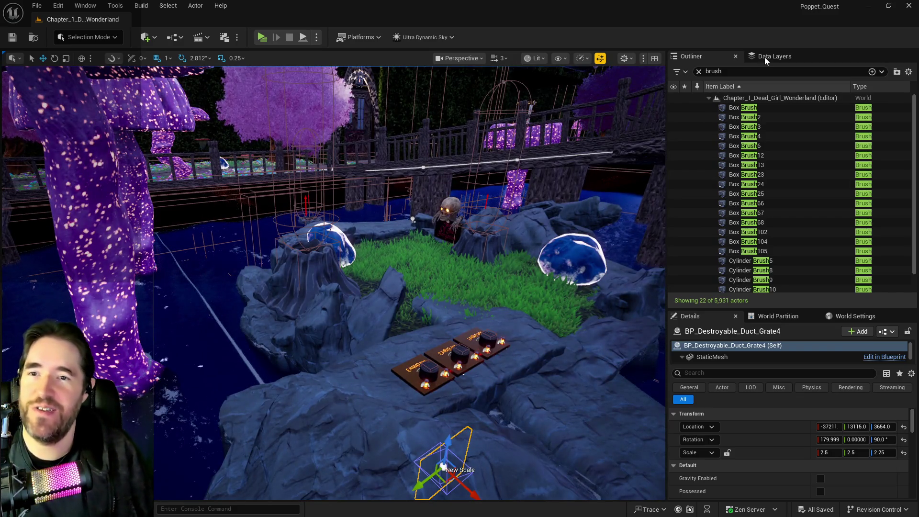
{"action": "left_click", "coordinate": [765, 57]}
{"action": "left_click", "coordinate": [680, 74]}
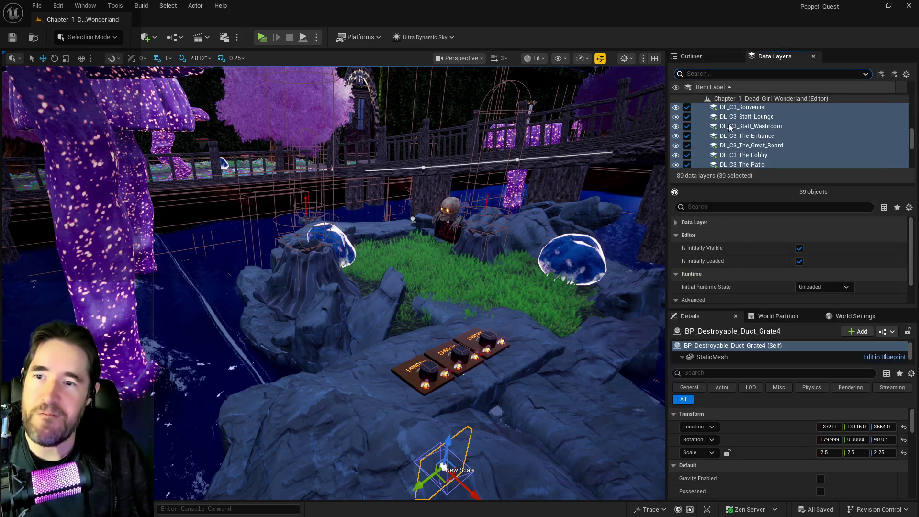
Step: Fly around the grotto past the skull, door, bridge and rocks, ending above the grate
{"action": "scroll", "coordinate": [737, 146], "scroll_direction": "down", "scroll_amount": 3}
{"action": "scroll", "coordinate": [748, 151], "scroll_direction": "up", "scroll_amount": 5}
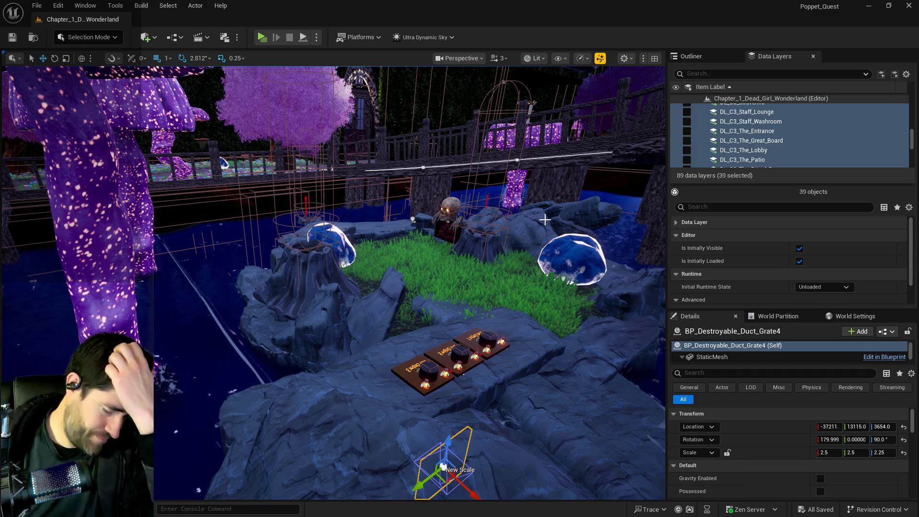
{"action": "mouse_move", "coordinate": [516, 238]}
{"action": "left_mouse_down"}
{"action": "mouse_move", "coordinate": [479, 225]}
{"action": "mouse_move", "coordinate": [489, 249]}
{"action": "mouse_move", "coordinate": [502, 254]}
{"action": "mouse_move", "coordinate": [503, 201]}
{"action": "mouse_move", "coordinate": [505, 232]}
{"action": "left_mouse_up"}
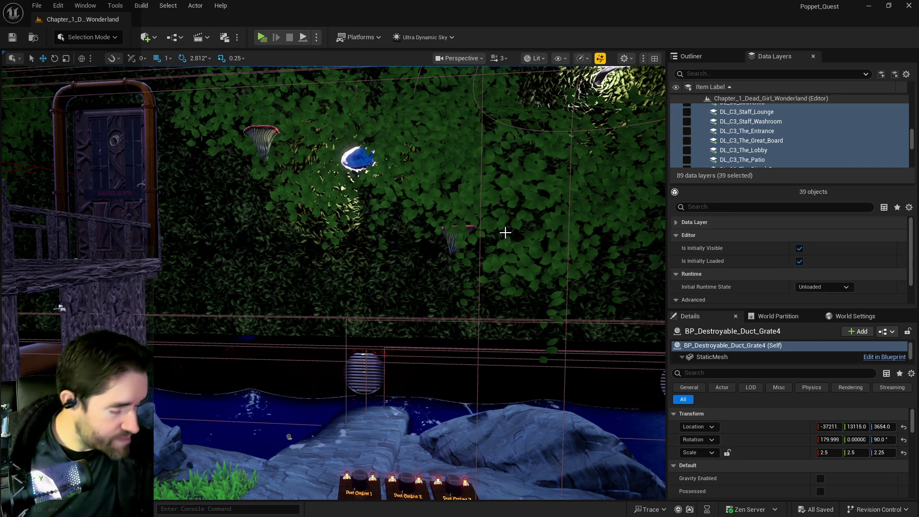
{"action": "left_click_drag", "start_coordinate": [505, 232], "coordinate": [609, 259]}
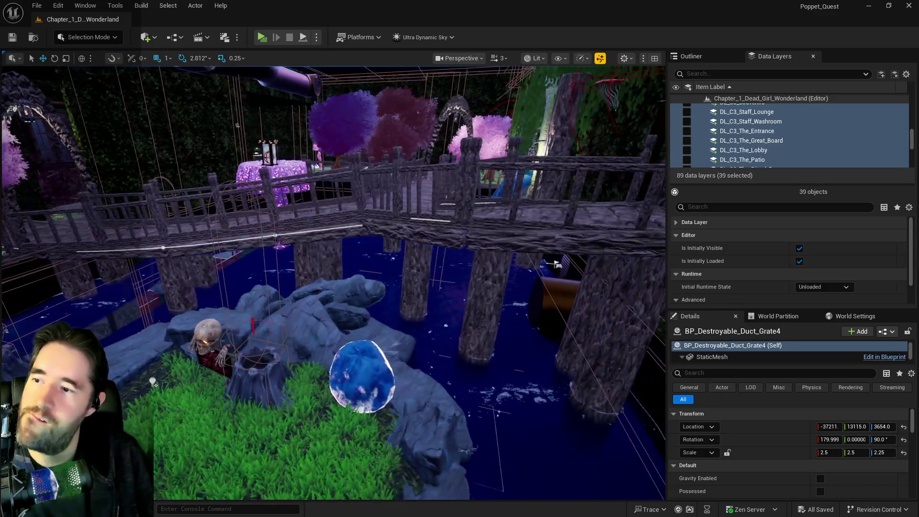
{"action": "left_click_drag", "start_coordinate": [609, 259], "coordinate": [660, 239]}
{"action": "mouse_move", "coordinate": [457, 223]}
{"action": "left_mouse_down"}
{"action": "mouse_move", "coordinate": [462, 292]}
{"action": "mouse_move", "coordinate": [455, 153]}
{"action": "mouse_move", "coordinate": [441, 177]}
{"action": "mouse_move", "coordinate": [390, 153]}
{"action": "left_mouse_up"}
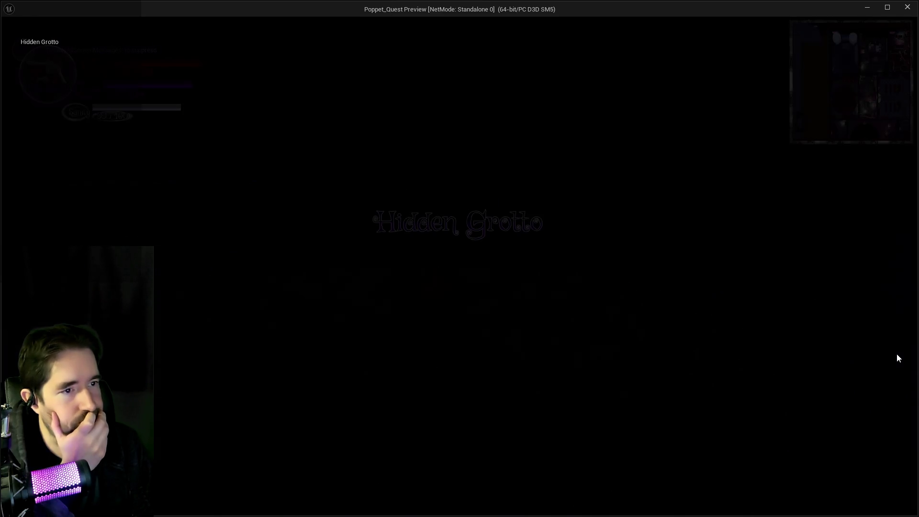
Step: Walk forward in the game, exit the standalone preview and Play In Editor, then reframe the grate
{"action": "key", "text": "w"}
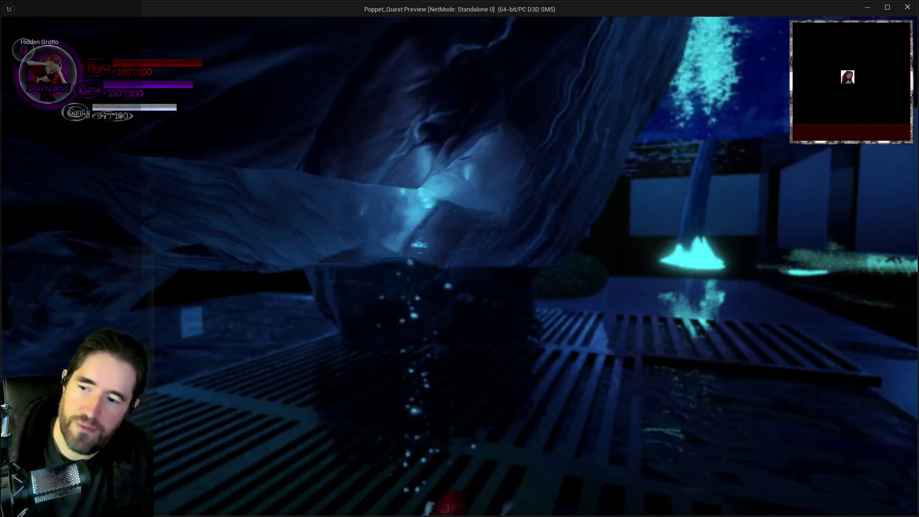
{"action": "key", "text": "Escape"}
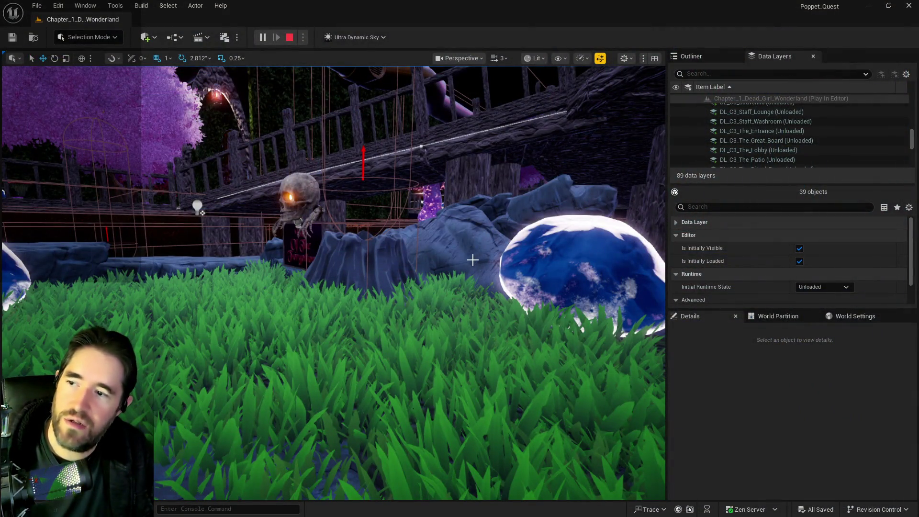
{"action": "key", "text": "Escape"}
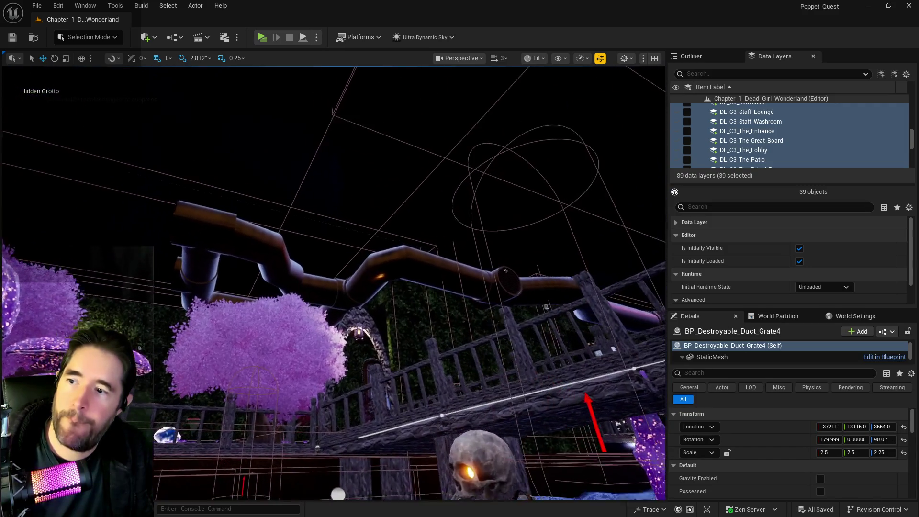
{"action": "key", "text": "f"}
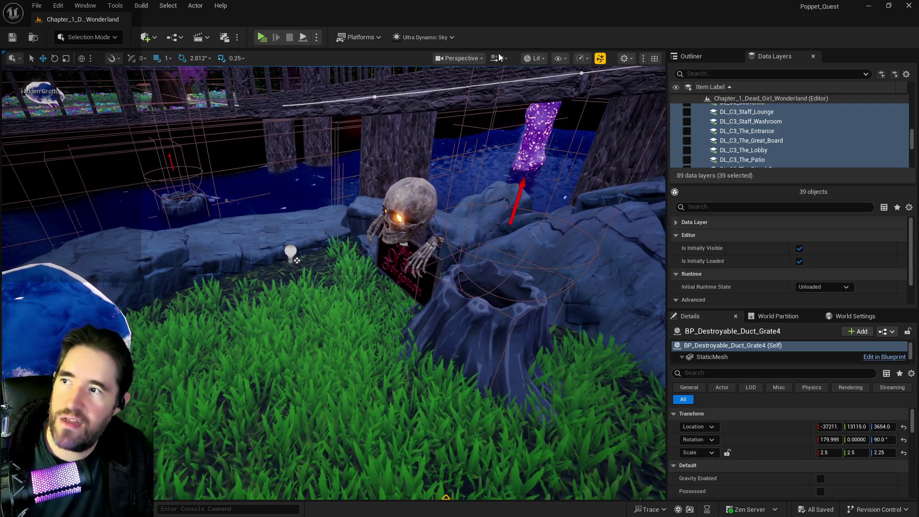
{"action": "left_click", "coordinate": [703, 55]}
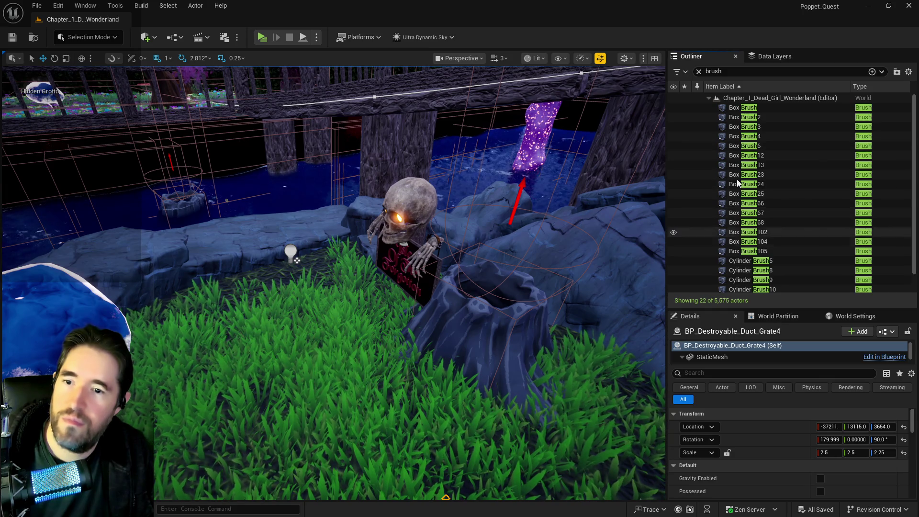
Step: Clear the Outliner selection and 'brush' filter and return to the Data Layers list
{"action": "left_click", "coordinate": [733, 99]}
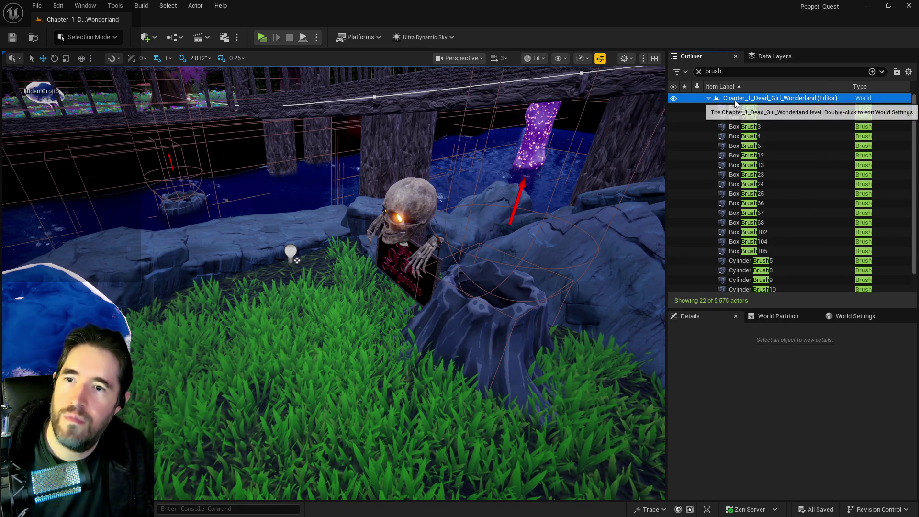
{"action": "left_click", "coordinate": [698, 72]}
{"action": "left_click", "coordinate": [780, 56]}
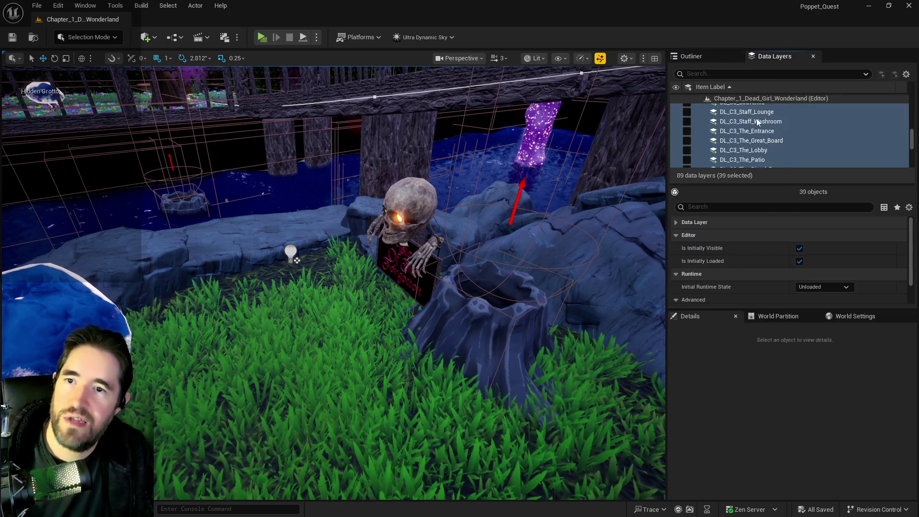
Step: Uncheck the 25 Chapter 2 data layers from DL_C2_Crows_Nest to DL_C2_The_Underworld
{"action": "scroll", "coordinate": [758, 123], "scroll_direction": "up", "scroll_amount": 10}
{"action": "scroll", "coordinate": [759, 140], "scroll_direction": "down", "scroll_amount": 5}
{"action": "scroll", "coordinate": [759, 139], "scroll_direction": "down", "scroll_amount": 5}
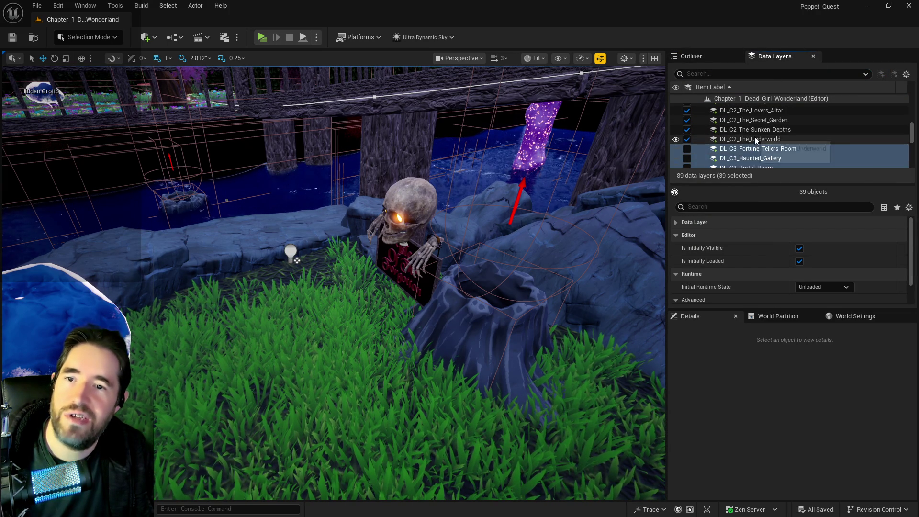
{"action": "left_click", "coordinate": [754, 139]}
{"action": "scroll", "coordinate": [755, 140], "scroll_direction": "up", "scroll_amount": 8}
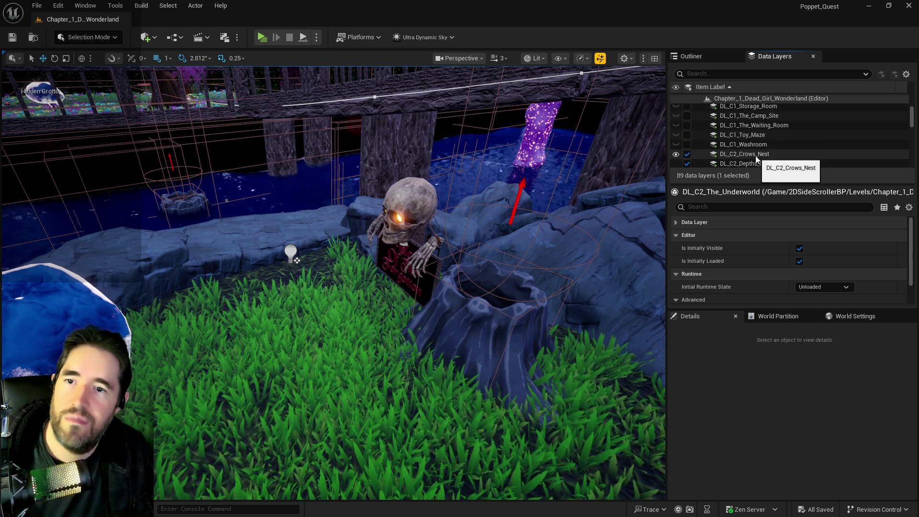
{"action": "scroll", "coordinate": [754, 149], "scroll_direction": "down", "scroll_amount": 1}
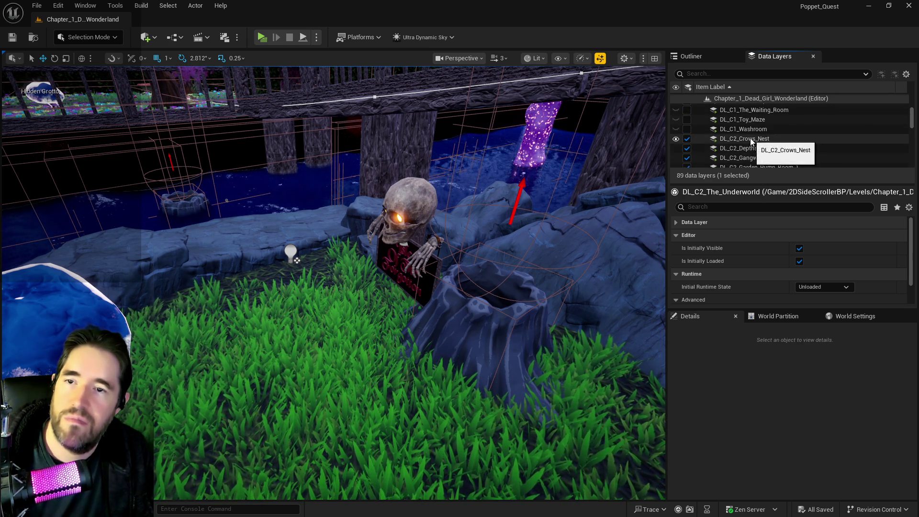
{"action": "left_click", "coordinate": [749, 138], "text": "shift"}
{"action": "left_click", "coordinate": [687, 140]}
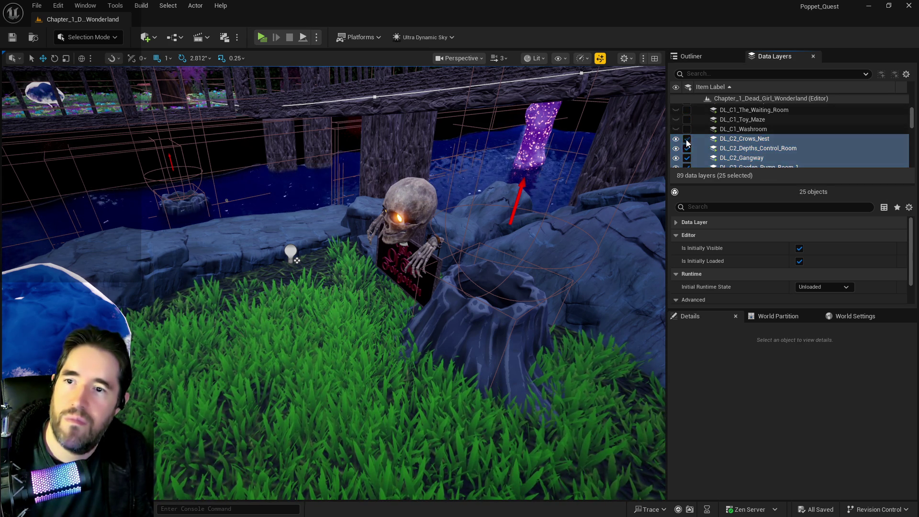
{"action": "scroll", "coordinate": [790, 134], "scroll_direction": "down", "scroll_amount": 5}
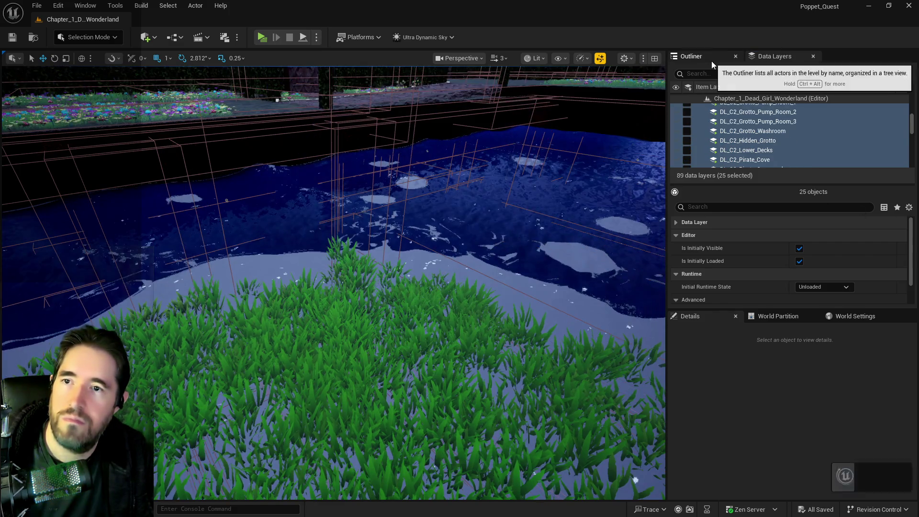
{"action": "left_click", "coordinate": [711, 61]}
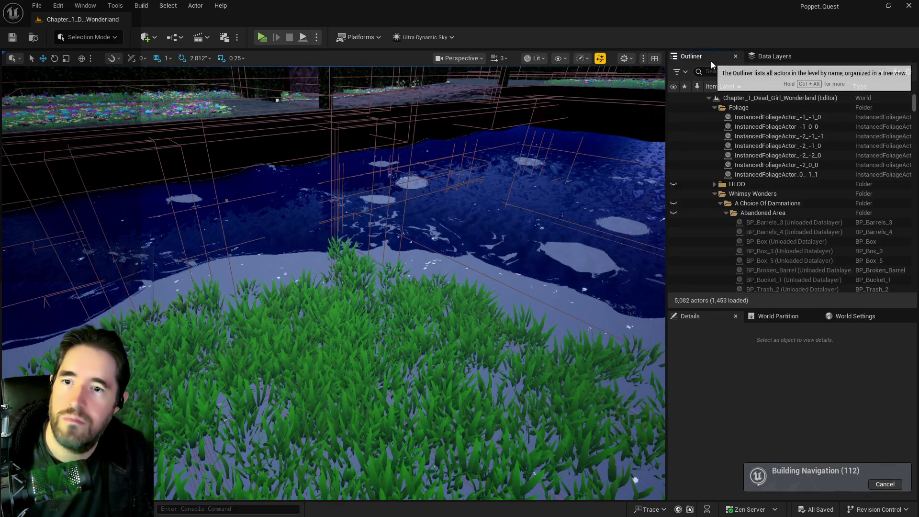
Step: Collapse the Abandoned Area folder and unload the selected Chapter 2 data layers
{"action": "left_click", "coordinate": [737, 98]}
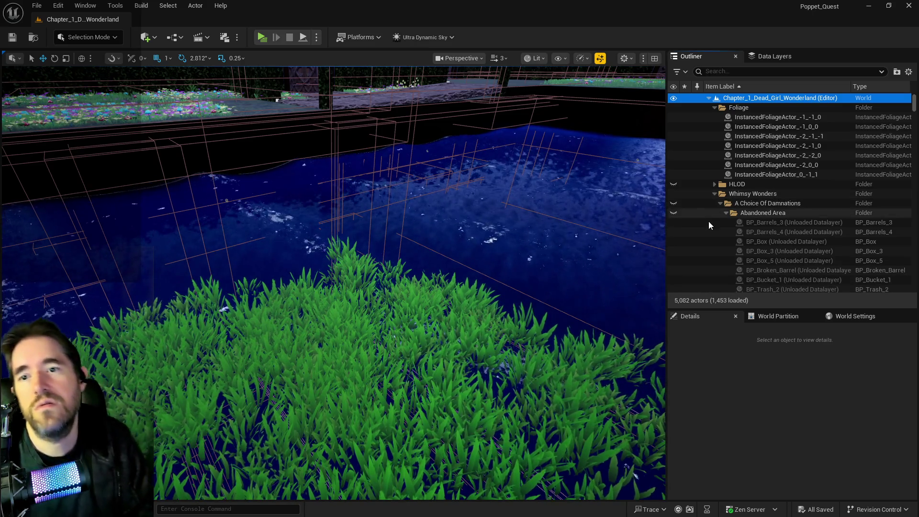
{"action": "left_click", "coordinate": [725, 213]}
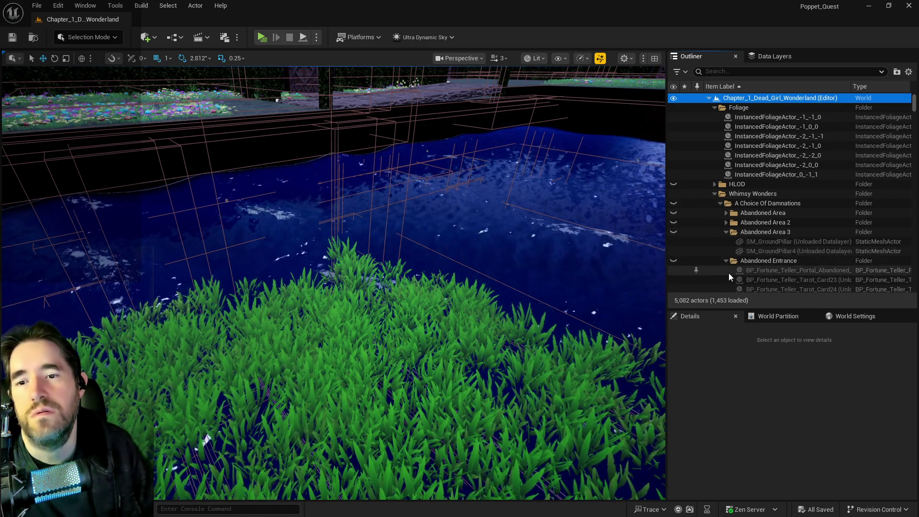
{"action": "left_click", "coordinate": [761, 57]}
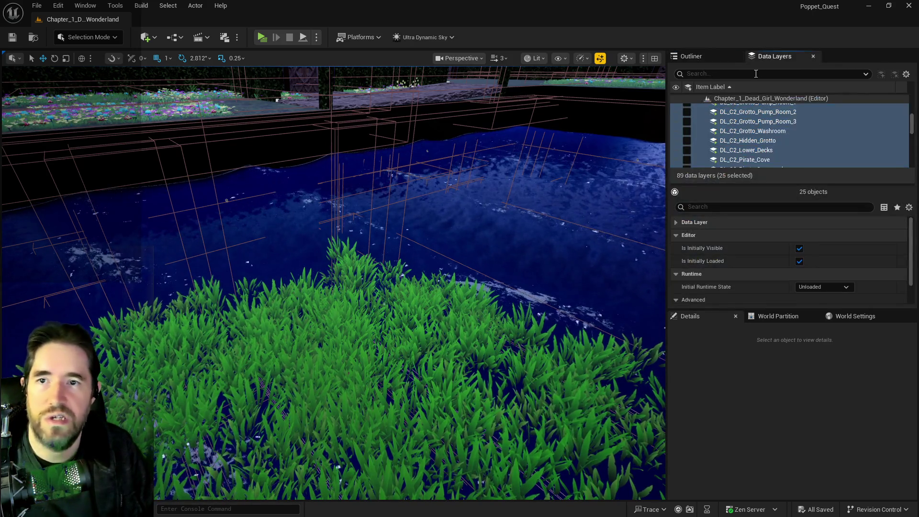
{"action": "scroll", "coordinate": [751, 134], "scroll_direction": "up", "scroll_amount": 5}
{"action": "left_click", "coordinate": [687, 162]}
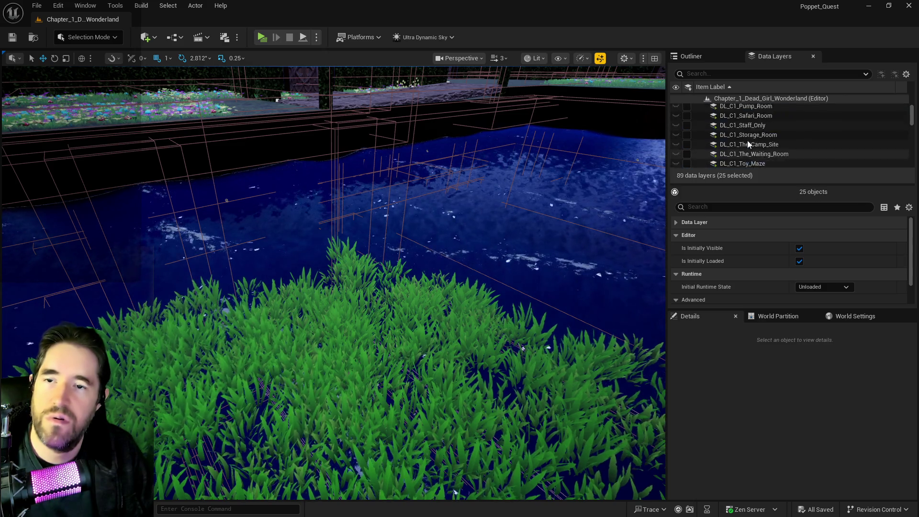
Step: Unload DL_C1_Music_Room and DL_C1_Forbidden_Toys_Room from the editor
{"action": "left_click", "coordinate": [748, 141]}
{"action": "scroll", "coordinate": [740, 142], "scroll_direction": "up", "scroll_amount": 5}
{"action": "left_click", "coordinate": [739, 163]}
{"action": "left_click", "coordinate": [690, 165]}
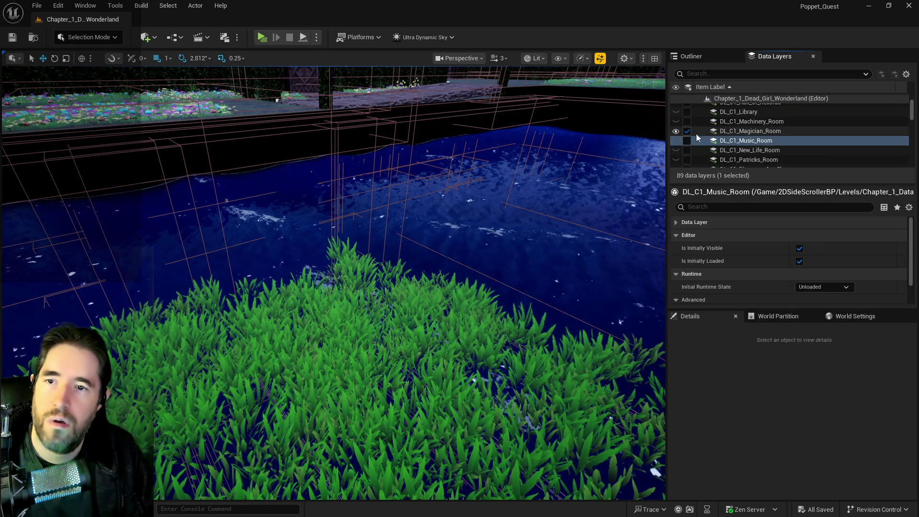
{"action": "scroll", "coordinate": [731, 142], "scroll_direction": "up", "scroll_amount": 5}
{"action": "scroll", "coordinate": [727, 149], "scroll_direction": "down", "scroll_amount": 1}
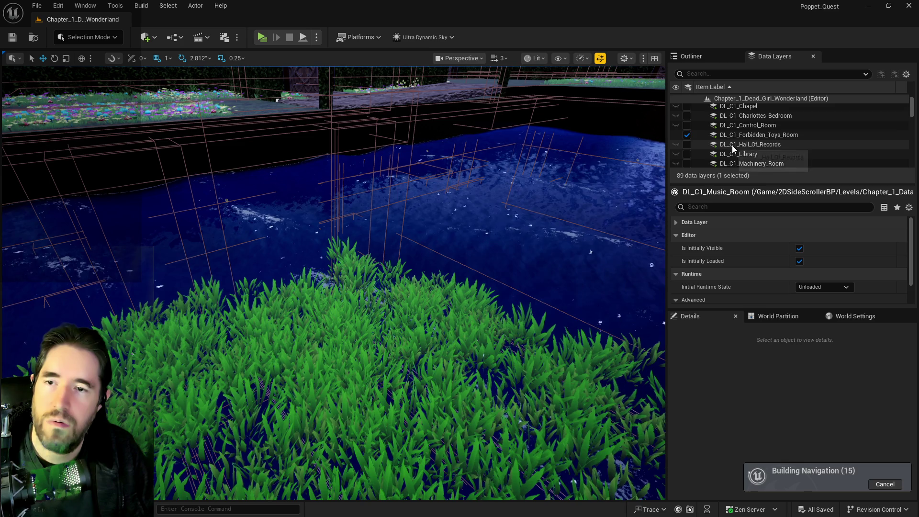
{"action": "left_click", "coordinate": [730, 136]}
{"action": "left_click", "coordinate": [687, 135]}
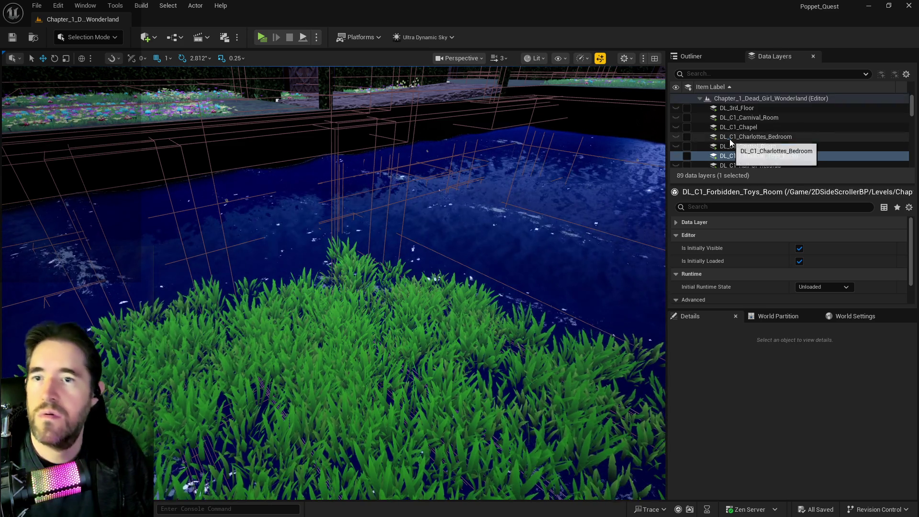
{"action": "scroll", "coordinate": [734, 142], "scroll_direction": "down", "scroll_amount": 3}
{"action": "scroll", "coordinate": [732, 143], "scroll_direction": "down", "scroll_amount": 10}
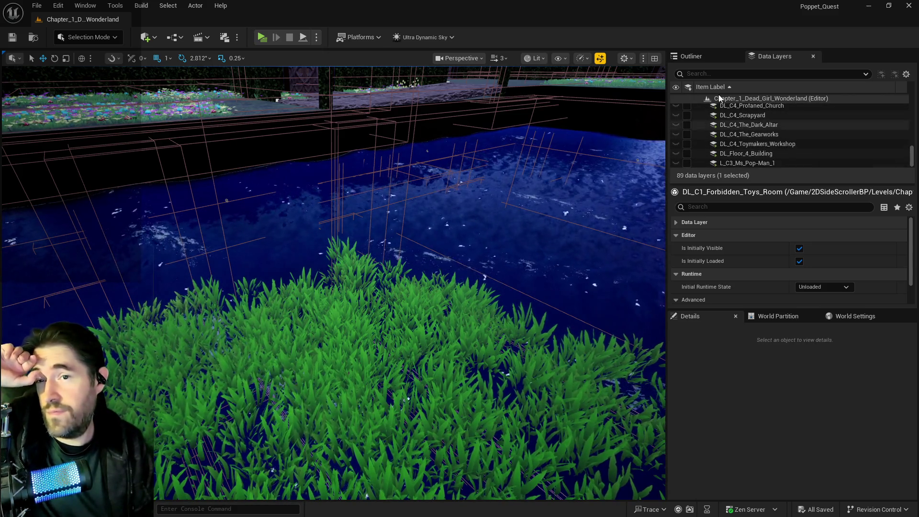
Step: Collapse the Abandoned Area 3, Abandoned Entrance, Basement Entrance, Engine Room and Whimsy Wonders folders
{"action": "left_click", "coordinate": [694, 60]}
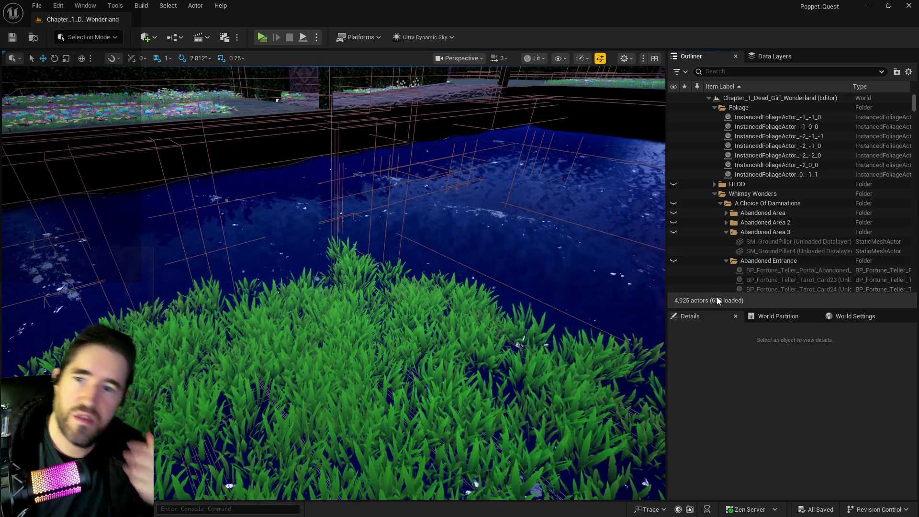
{"action": "left_click", "coordinate": [726, 232]}
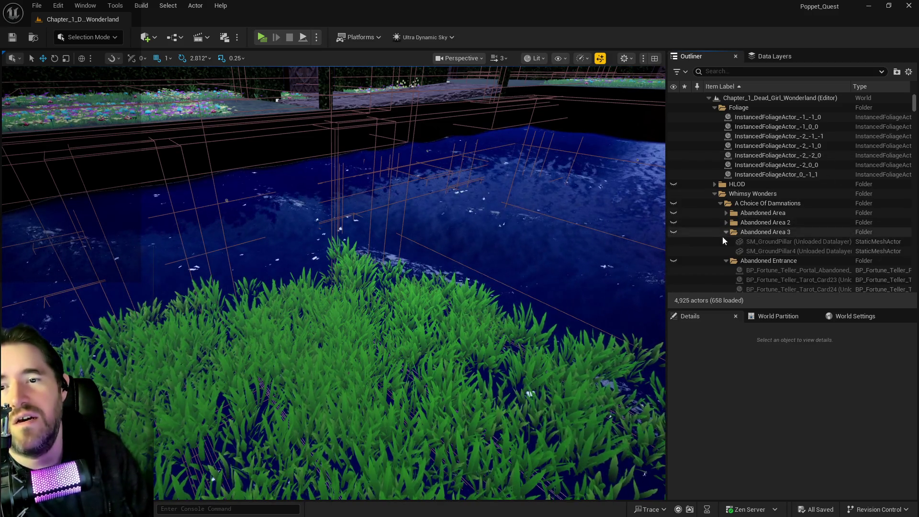
{"action": "left_click", "coordinate": [726, 242]}
{"action": "left_click", "coordinate": [727, 252]}
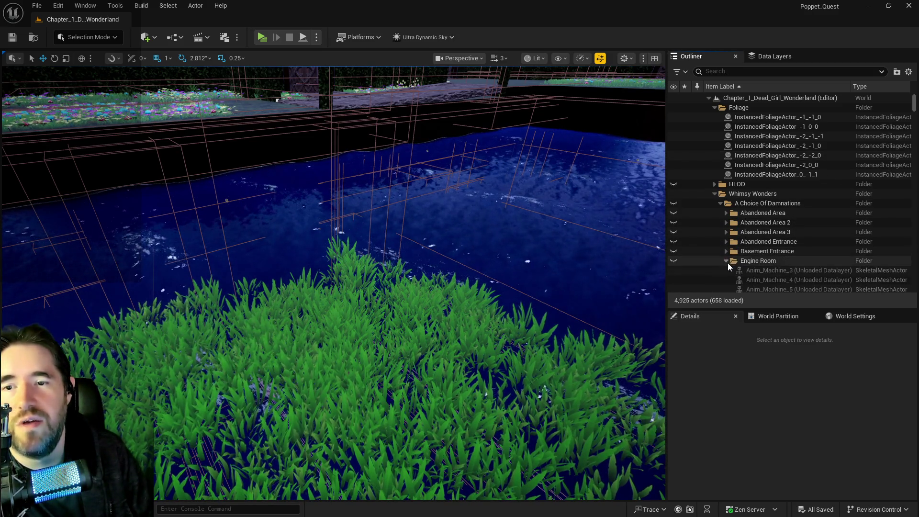
{"action": "left_click", "coordinate": [726, 261]}
{"action": "left_click", "coordinate": [715, 194]}
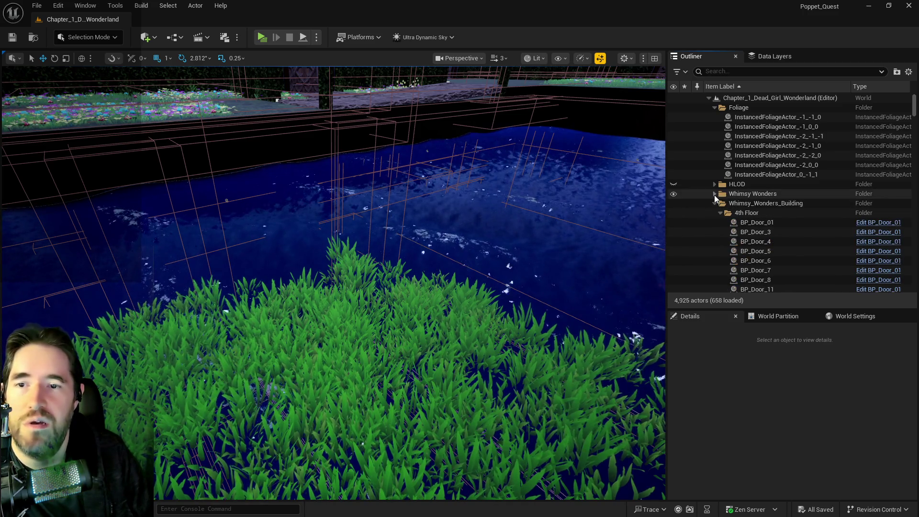
{"action": "left_click", "coordinate": [718, 204]}
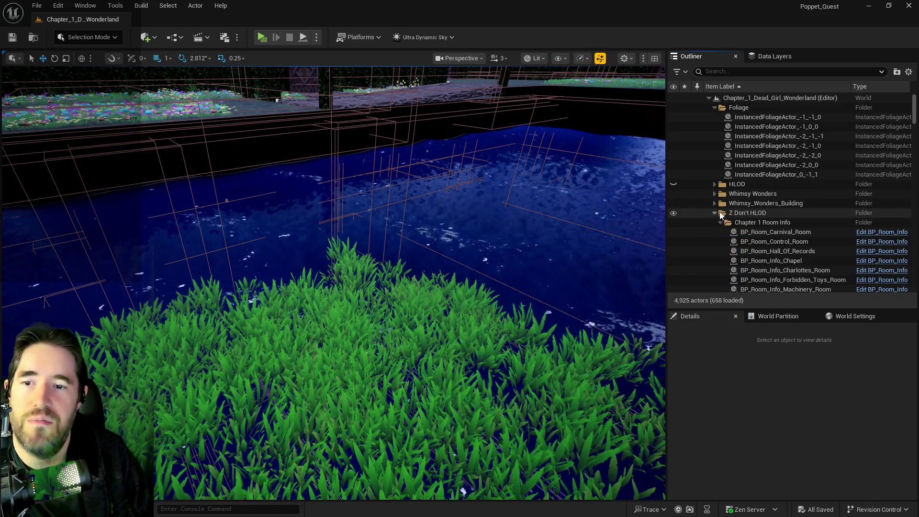
Step: Select all descendants of the Z Don't HLOD folder, then pick Kill_Plane_Parent7
{"action": "right_click", "coordinate": [739, 216]}
{"action": "mouse_move", "coordinate": [767, 266]}
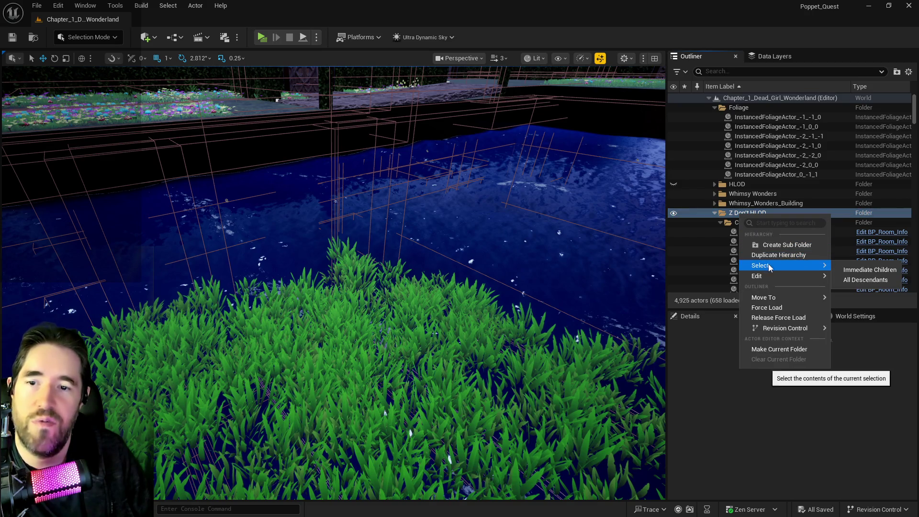
{"action": "left_click", "coordinate": [842, 280]}
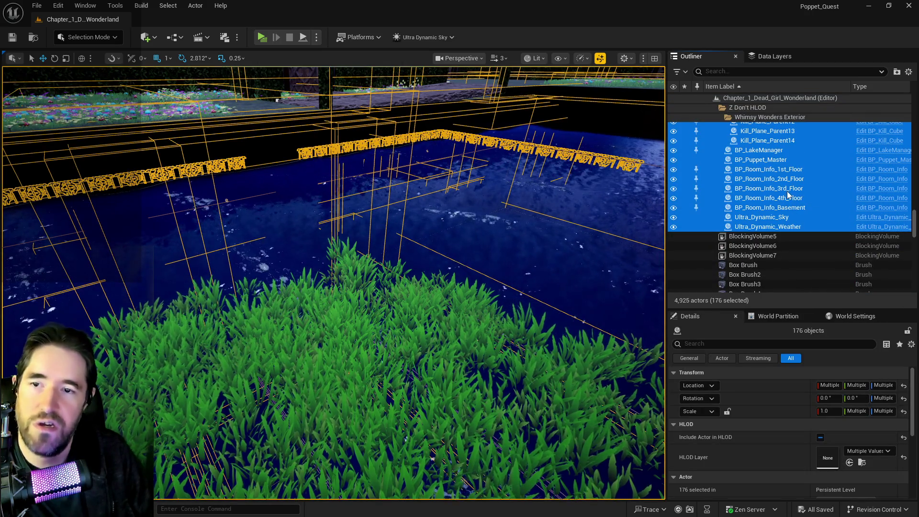
{"action": "scroll", "coordinate": [809, 193], "scroll_direction": "up", "scroll_amount": 10}
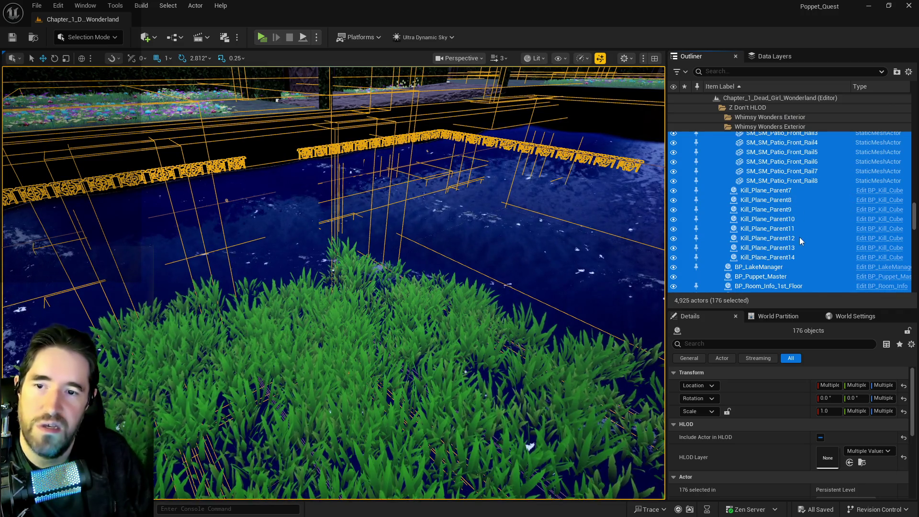
{"action": "scroll", "coordinate": [785, 234], "scroll_direction": "up", "scroll_amount": 3}
{"action": "scroll", "coordinate": [775, 233], "scroll_direction": "down", "scroll_amount": 3}
{"action": "left_click", "coordinate": [767, 233]}
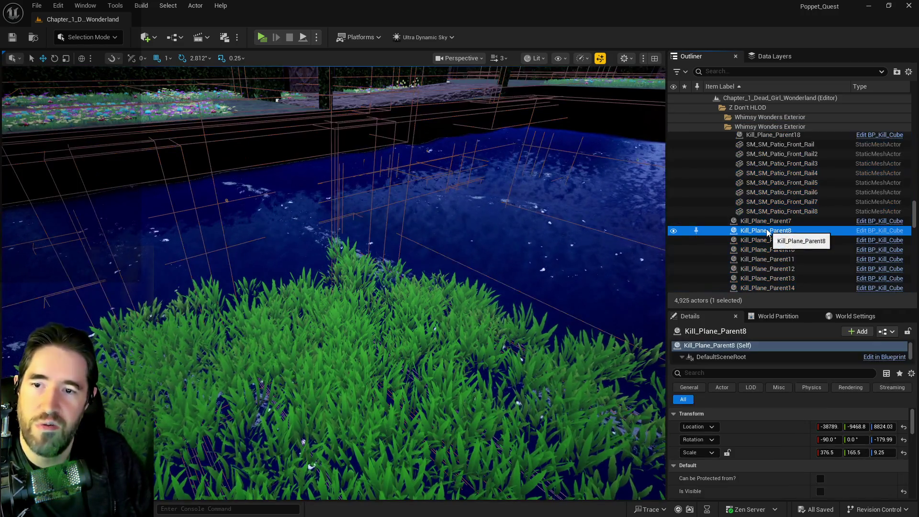
{"action": "left_click", "coordinate": [765, 221]}
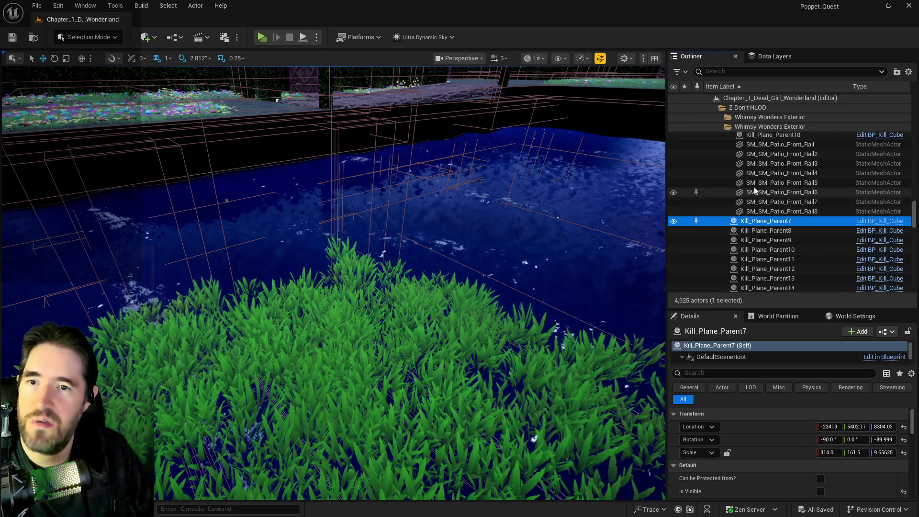
Step: Select every actor in the Trigger Boxes folder
{"action": "scroll", "coordinate": [758, 191], "scroll_direction": "up", "scroll_amount": 3}
{"action": "scroll", "coordinate": [737, 210], "scroll_direction": "up", "scroll_amount": 6}
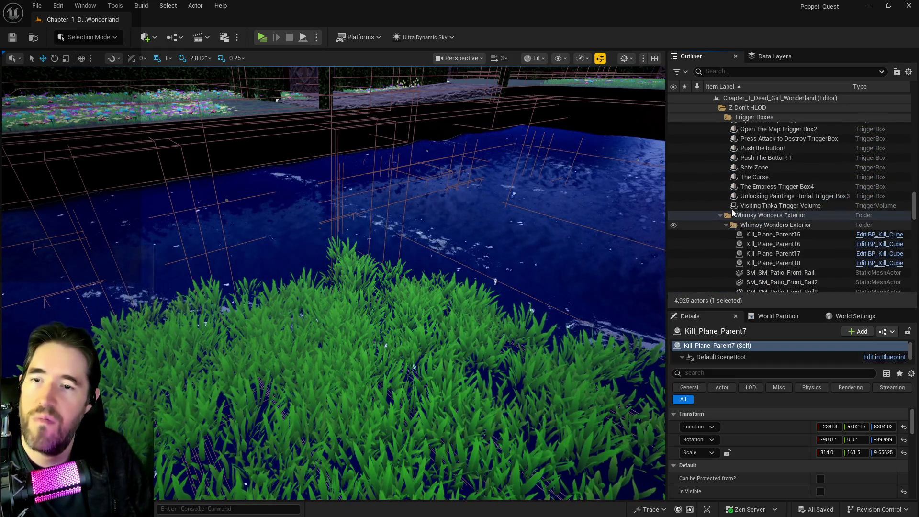
{"action": "left_click", "coordinate": [745, 119]}
{"action": "right_click", "coordinate": [751, 210]}
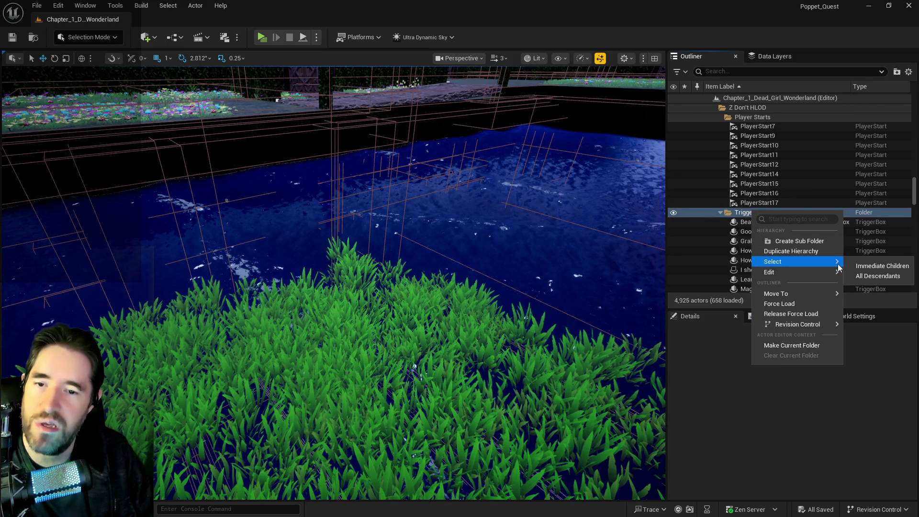
{"action": "left_click", "coordinate": [860, 266]}
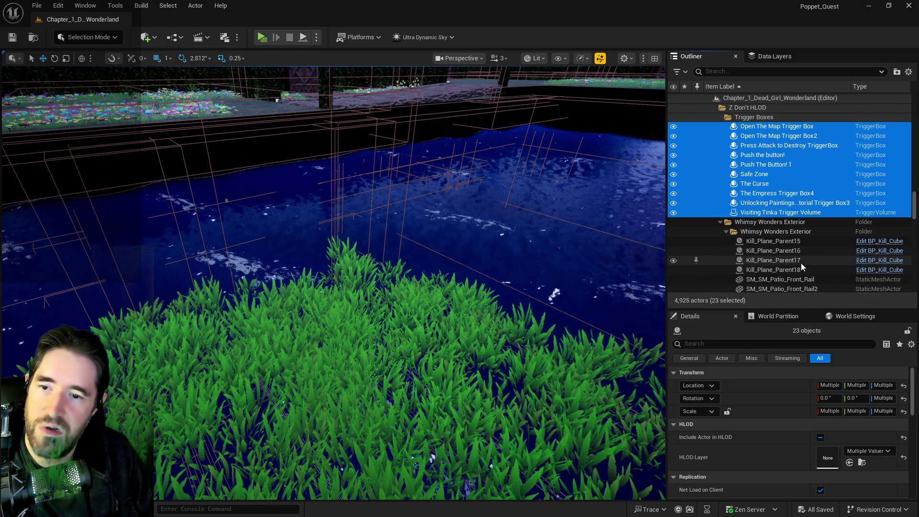
Step: Collapse Player Starts and range-select the Chapter 1 Room Info actors
{"action": "scroll", "coordinate": [761, 220], "scroll_direction": "up", "scroll_amount": 5}
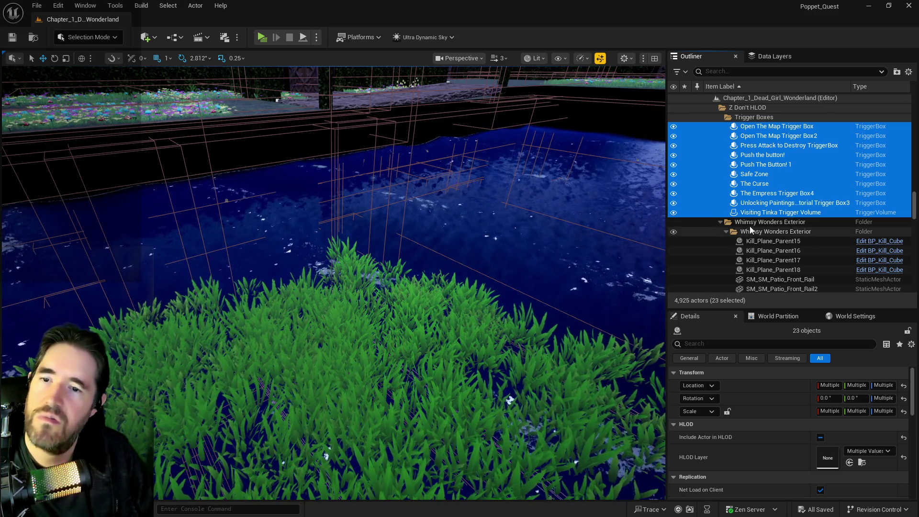
{"action": "scroll", "coordinate": [760, 221], "scroll_direction": "up", "scroll_amount": 8}
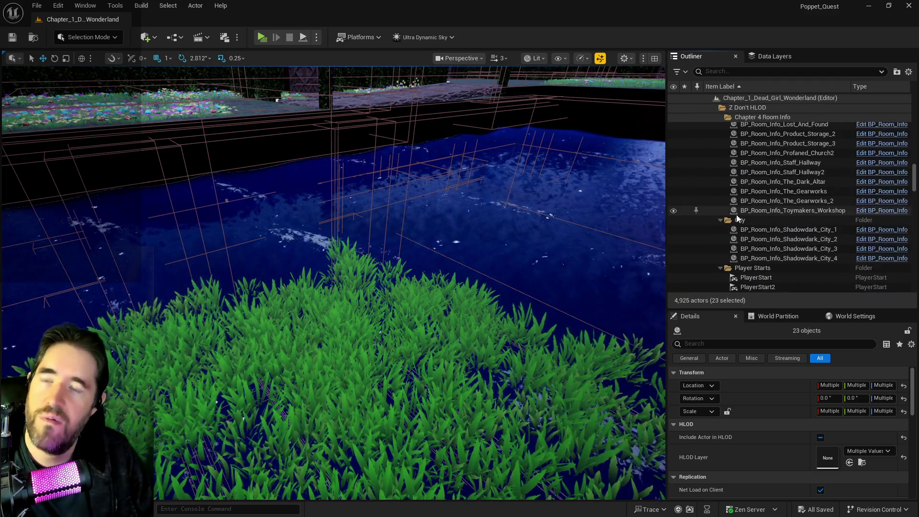
{"action": "left_click", "coordinate": [721, 268]}
{"action": "left_click", "coordinate": [753, 259]}
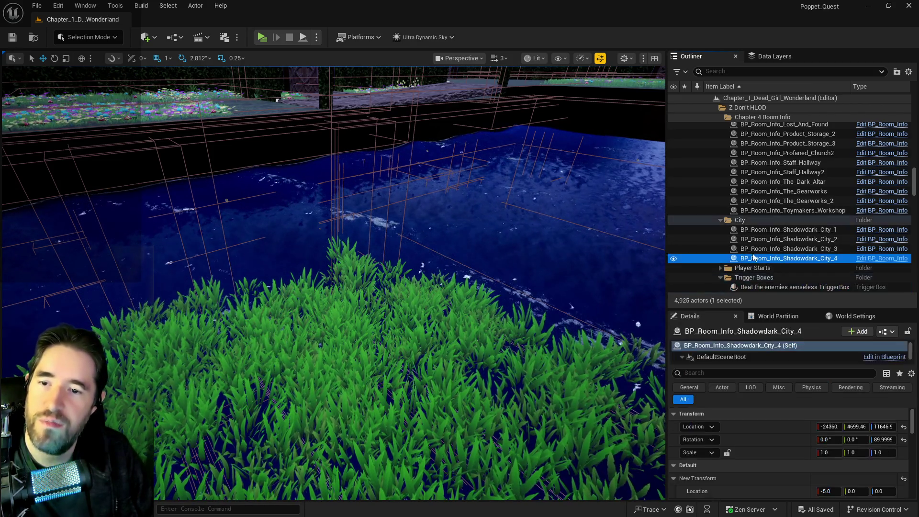
{"action": "scroll", "coordinate": [754, 242], "scroll_direction": "up", "scroll_amount": 5}
{"action": "scroll", "coordinate": [753, 234], "scroll_direction": "up", "scroll_amount": 10}
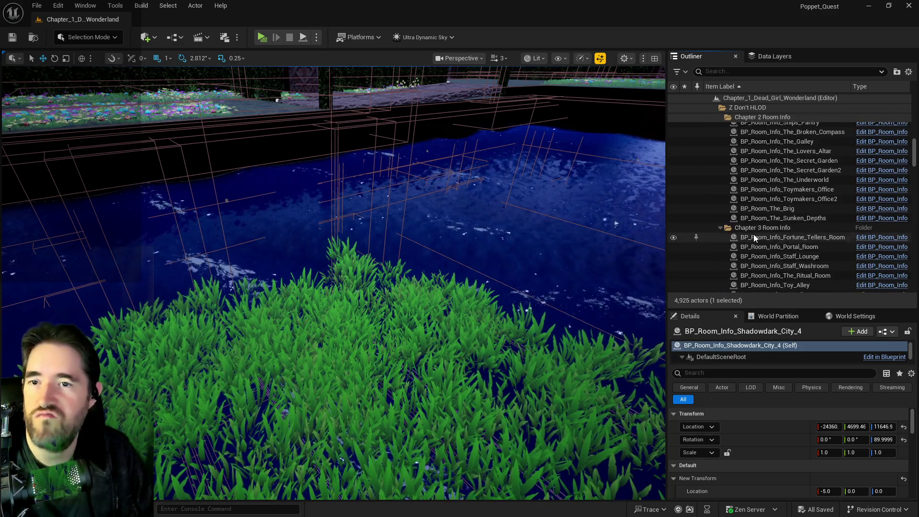
{"action": "scroll", "coordinate": [754, 233], "scroll_direction": "up", "scroll_amount": 10}
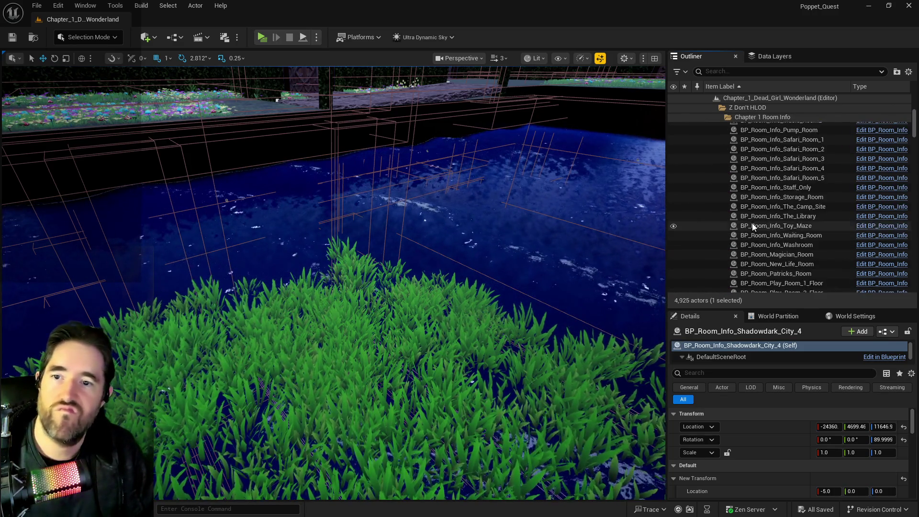
{"action": "left_click", "coordinate": [754, 191], "text": "shift"}
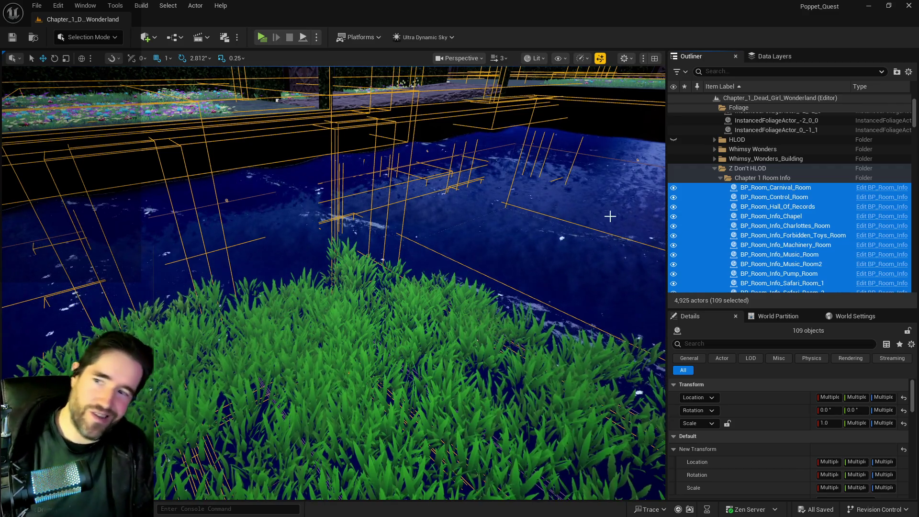
Step: Frame the selection, then focus the viewport on InstancedFoliageActor_0_-1_1's grass patch
{"action": "key", "text": "f"}
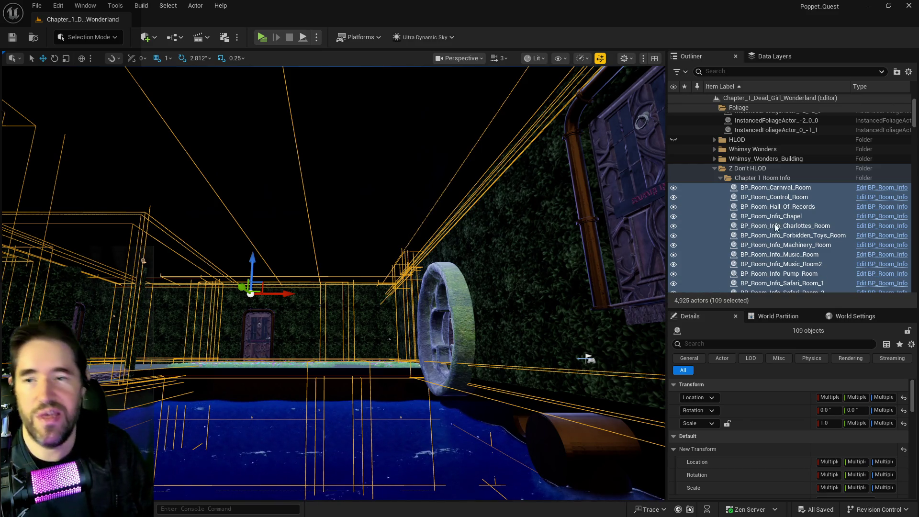
{"action": "scroll", "coordinate": [776, 216], "scroll_direction": "up", "scroll_amount": 3}
{"action": "left_click", "coordinate": [776, 172]}
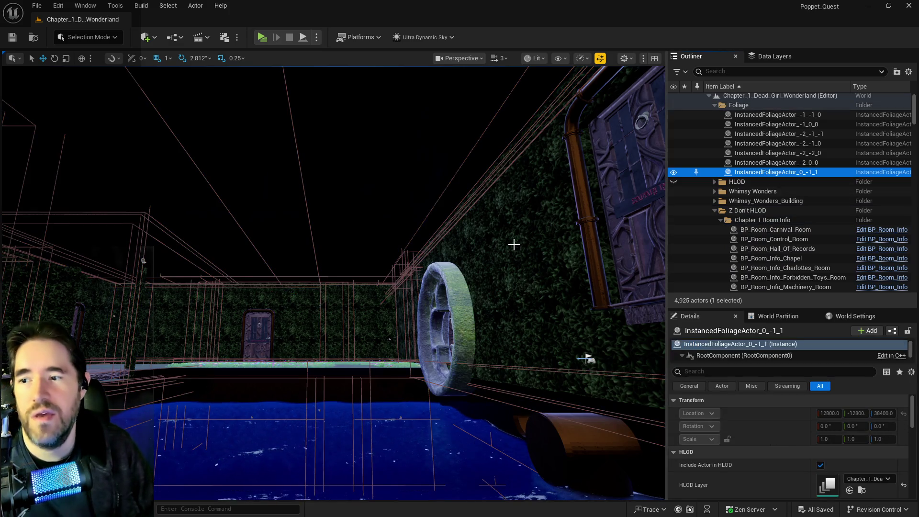
{"action": "key", "text": "f"}
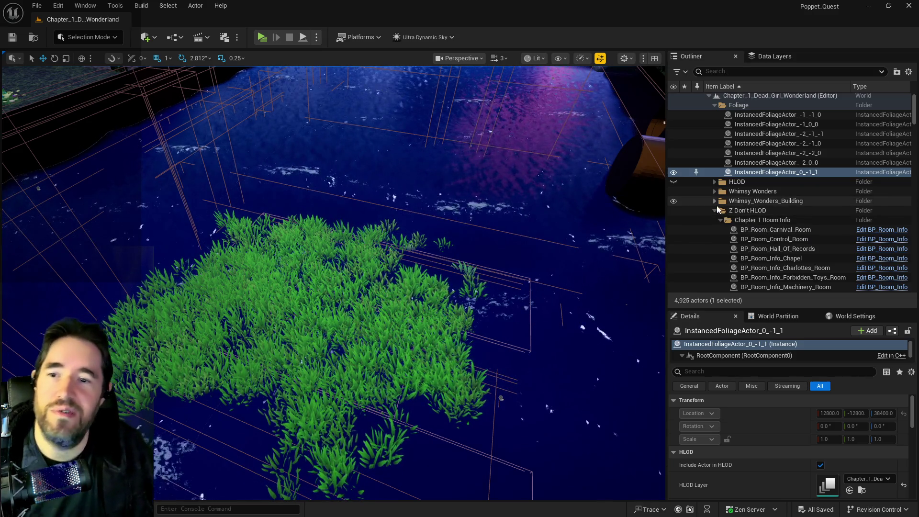
Step: Collapse Z Don't HLOD and select all descendants of the Whimsy_Wonders_Building folder
{"action": "left_click", "coordinate": [715, 209]}
{"action": "left_click", "coordinate": [715, 201]}
{"action": "right_click", "coordinate": [735, 209]}
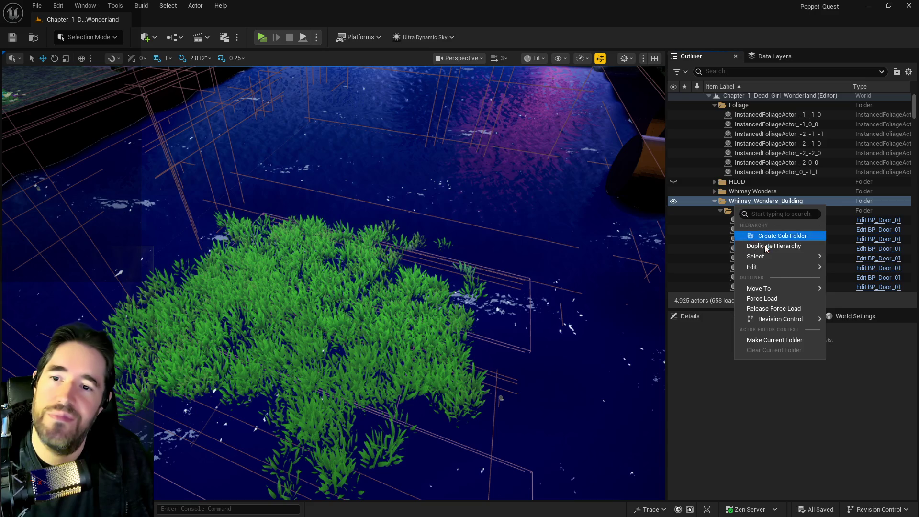
{"action": "mouse_move", "coordinate": [768, 258]}
{"action": "left_click", "coordinate": [844, 274]}
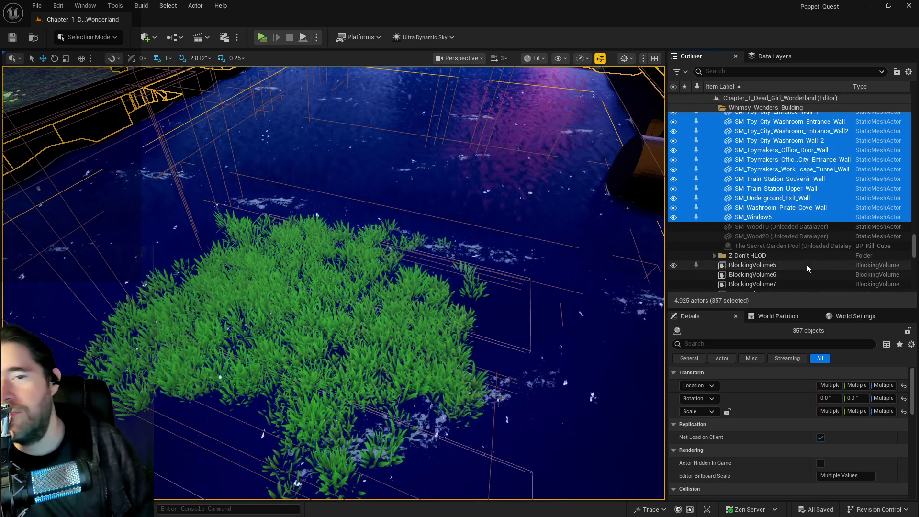
Step: Frame the dark wall SM_Hidden_Grotto_Pool_Wall_14 in the viewport
{"action": "scroll", "coordinate": [790, 211], "scroll_direction": "up", "scroll_amount": 15}
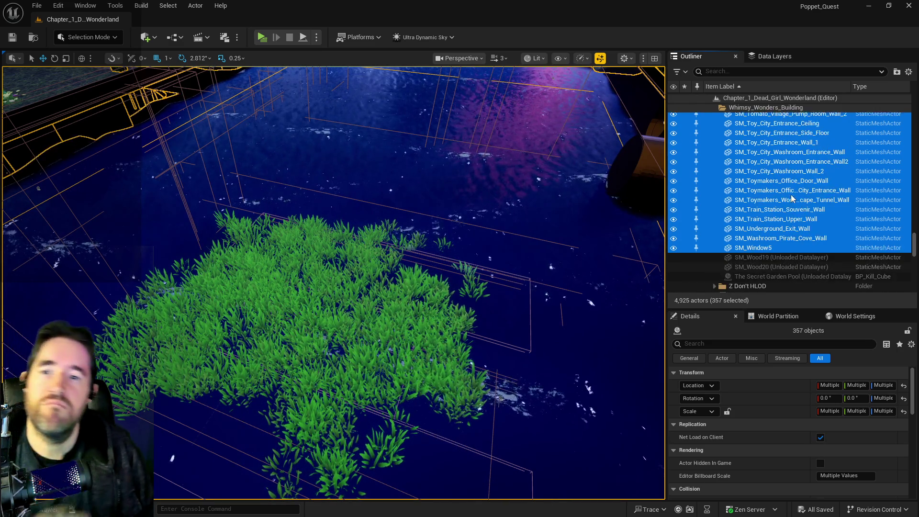
{"action": "scroll", "coordinate": [791, 198], "scroll_direction": "up", "scroll_amount": 15}
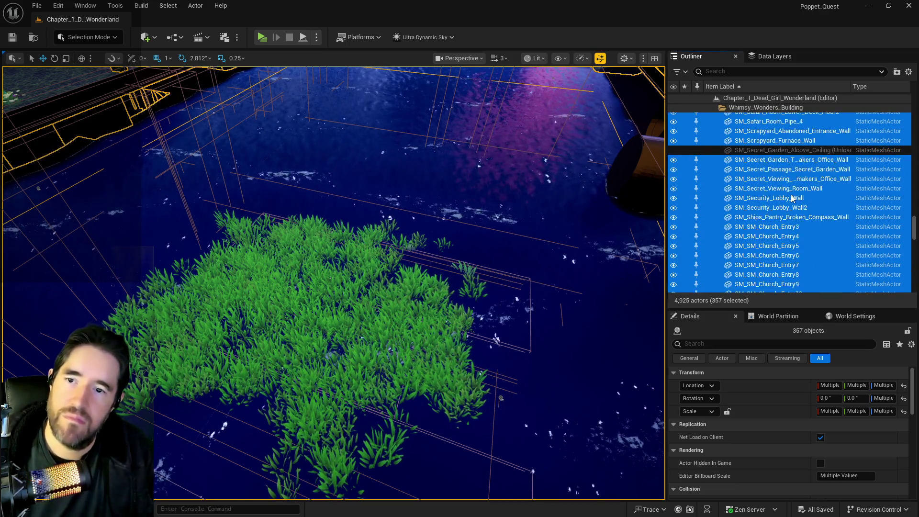
{"action": "scroll", "coordinate": [791, 198], "scroll_direction": "up", "scroll_amount": 20}
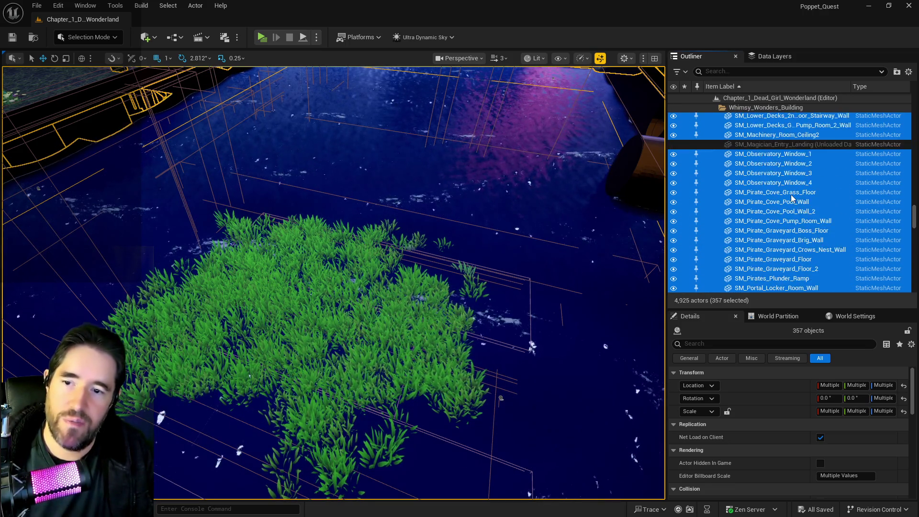
{"action": "scroll", "coordinate": [790, 198], "scroll_direction": "up", "scroll_amount": 20}
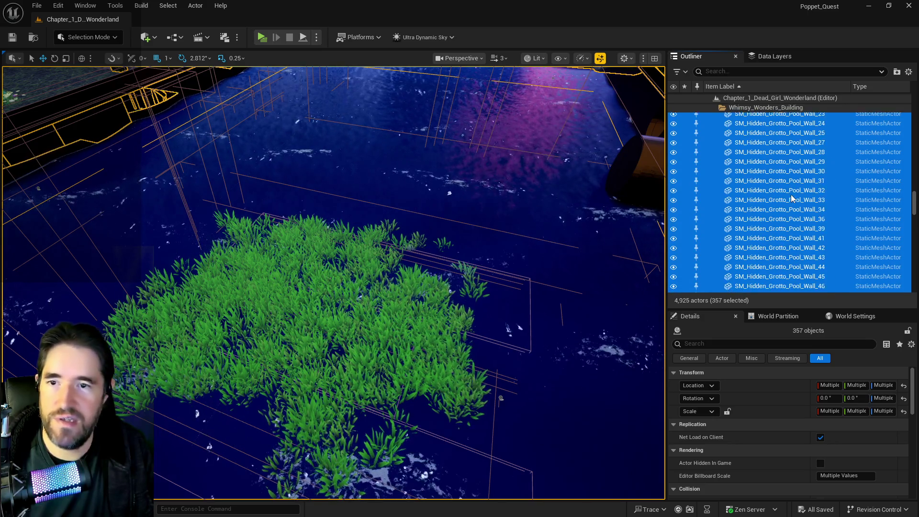
{"action": "scroll", "coordinate": [791, 198], "scroll_direction": "down", "scroll_amount": 6}
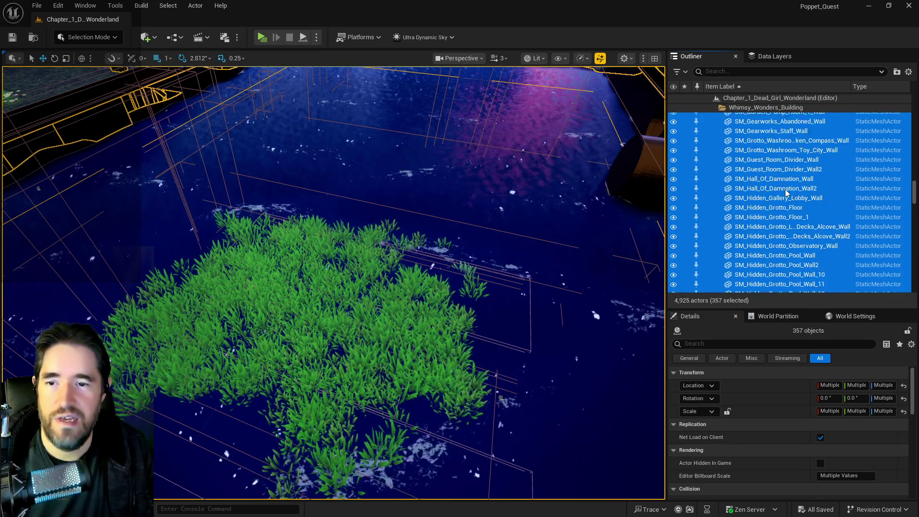
{"action": "double_click", "coordinate": [790, 241]}
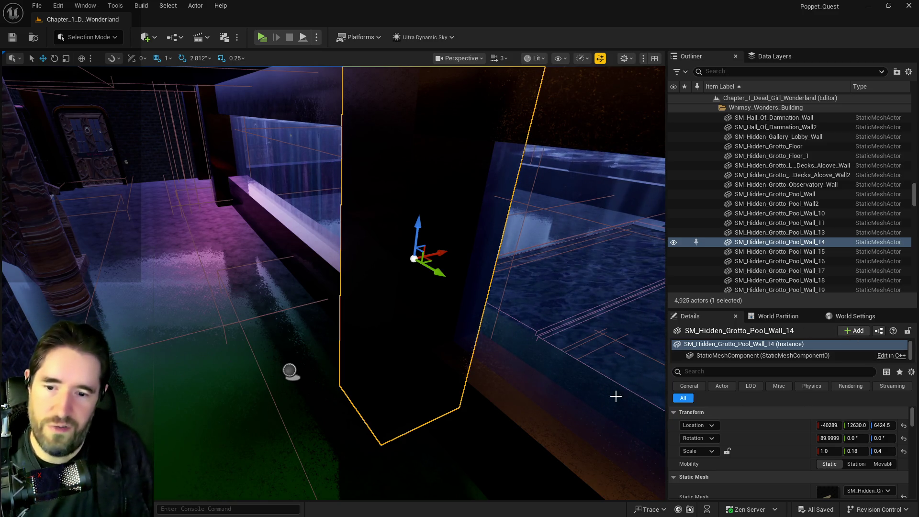
Step: Select the nearby walls and the BP_CartoonWater_Sunken_Depths water in the viewport
{"action": "left_click", "coordinate": [521, 172]}
{"action": "left_click", "coordinate": [362, 198]}
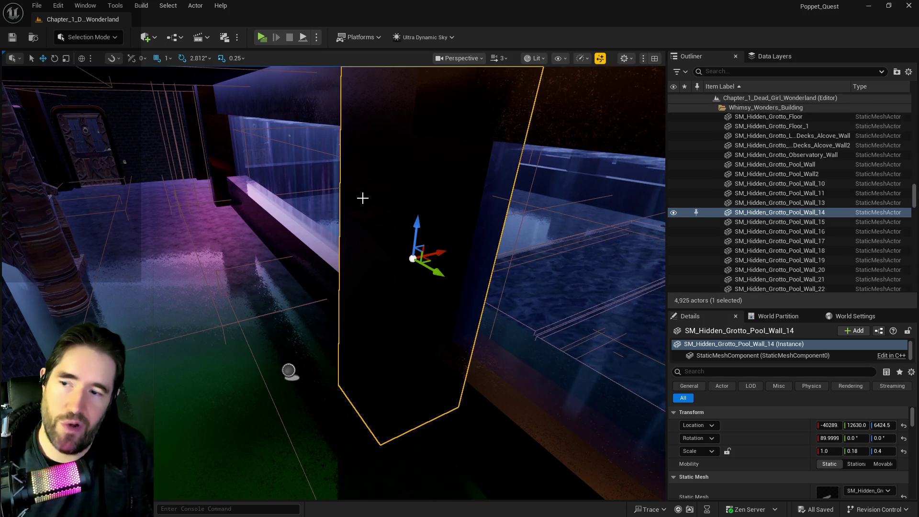
{"action": "scroll", "coordinate": [737, 454], "scroll_direction": "down", "scroll_amount": 3}
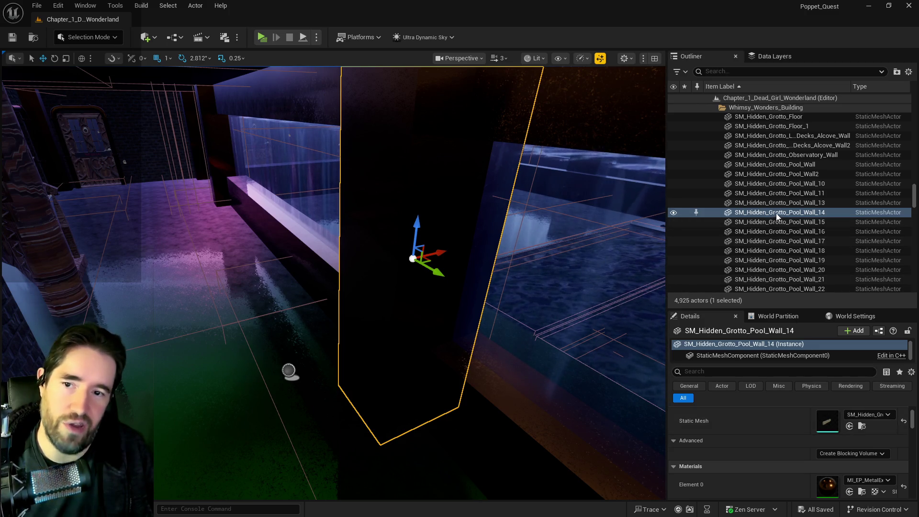
{"action": "scroll", "coordinate": [822, 464], "scroll_direction": "down", "scroll_amount": 4}
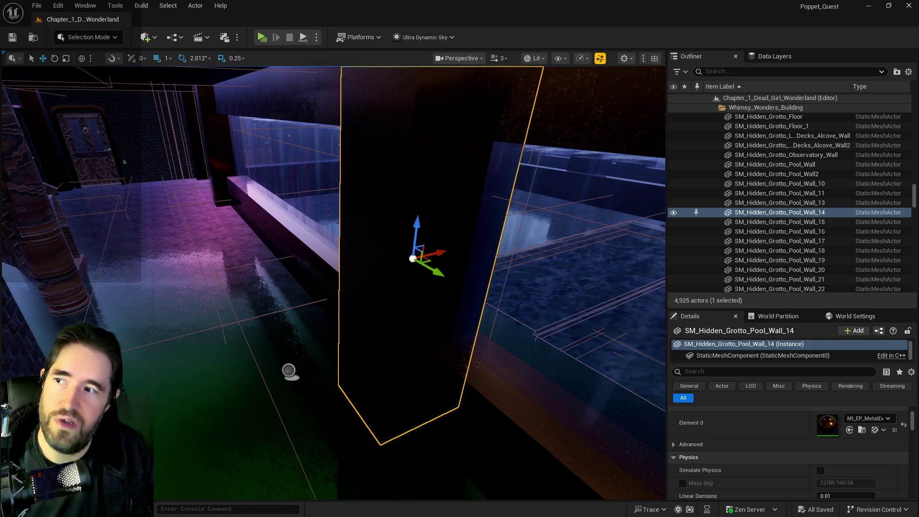
{"action": "left_click", "coordinate": [274, 205]}
{"action": "left_click", "coordinate": [220, 174]}
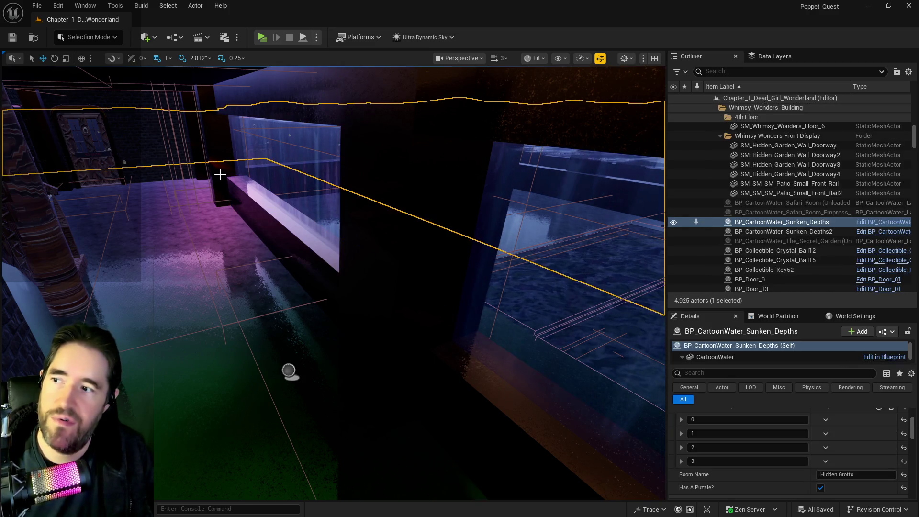
Step: Select SM_Hidden_Grotto_Pool_Wall_15 and frame it in the viewport
{"action": "left_click", "coordinate": [289, 371]}
{"action": "key", "text": "f"}
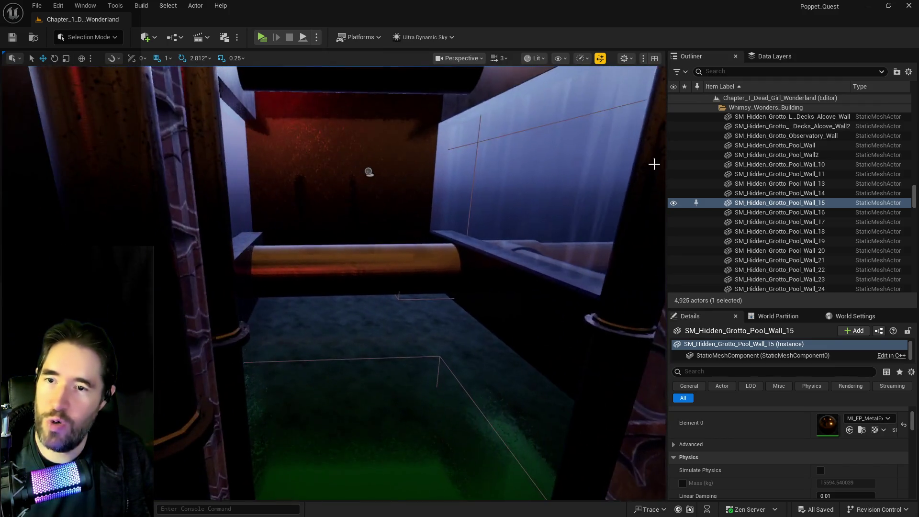
{"action": "left_click", "coordinate": [732, 107]}
Step: Select the world root, show the Data Layers list and tick DL_C1_Magician_Room
{"action": "left_click", "coordinate": [734, 97]}
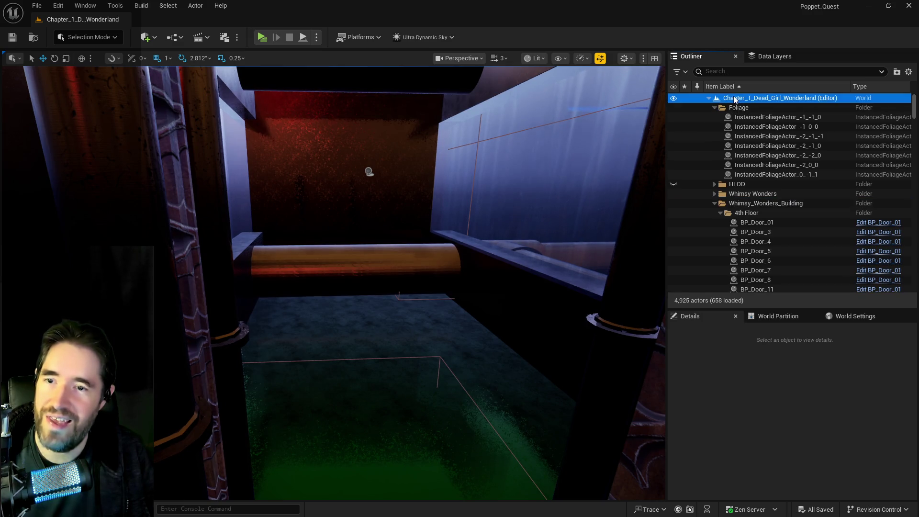
{"action": "left_click", "coordinate": [774, 56]}
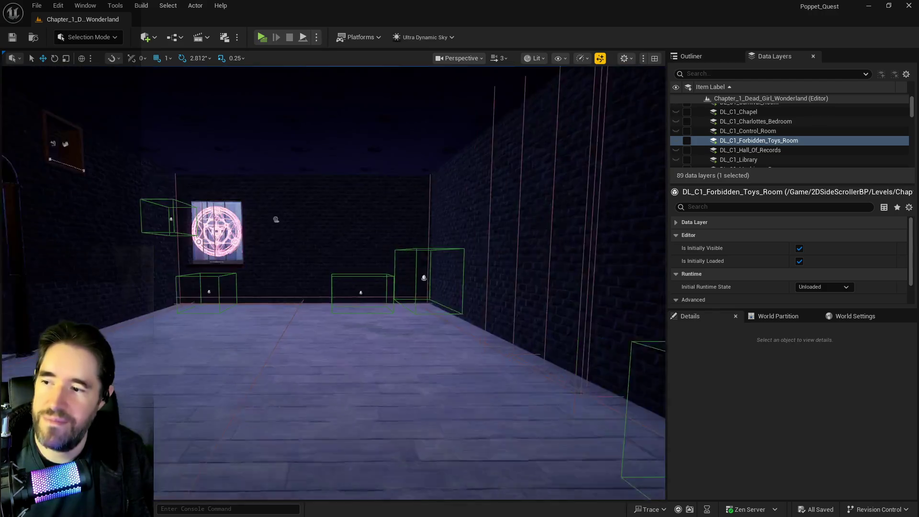
{"action": "scroll", "coordinate": [771, 122], "scroll_direction": "down", "scroll_amount": 3}
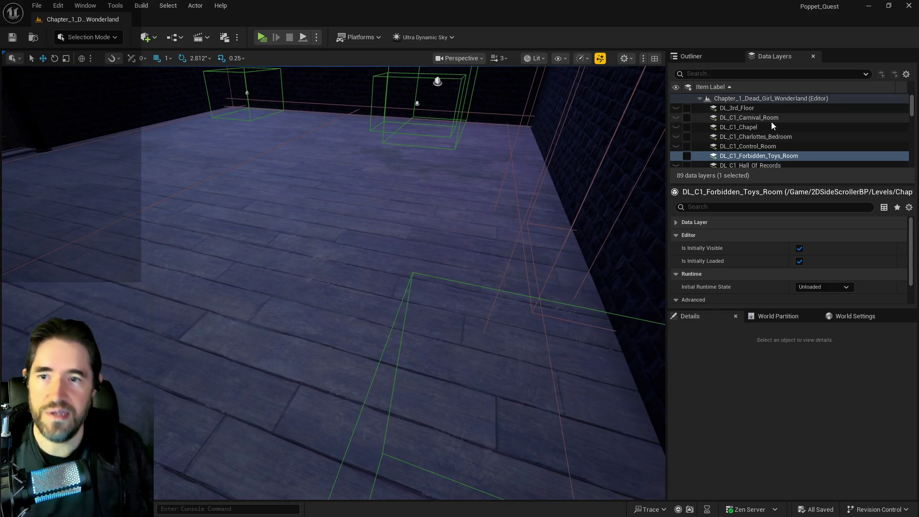
{"action": "left_click", "coordinate": [757, 144]}
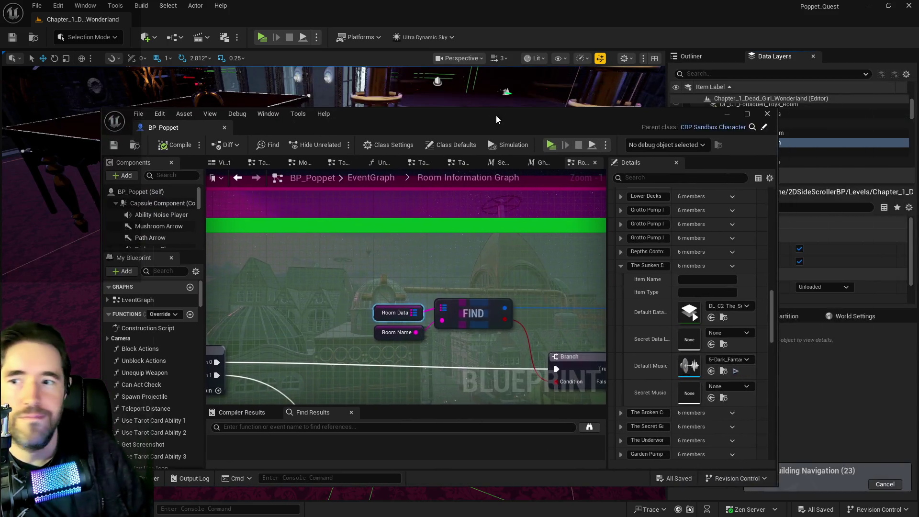
Step: Wire SET Room Name to SET Current Floor, delete Print String, then compile and save BP_Poppet
{"action": "scroll", "coordinate": [356, 224], "scroll_direction": "down", "scroll_amount": 3}
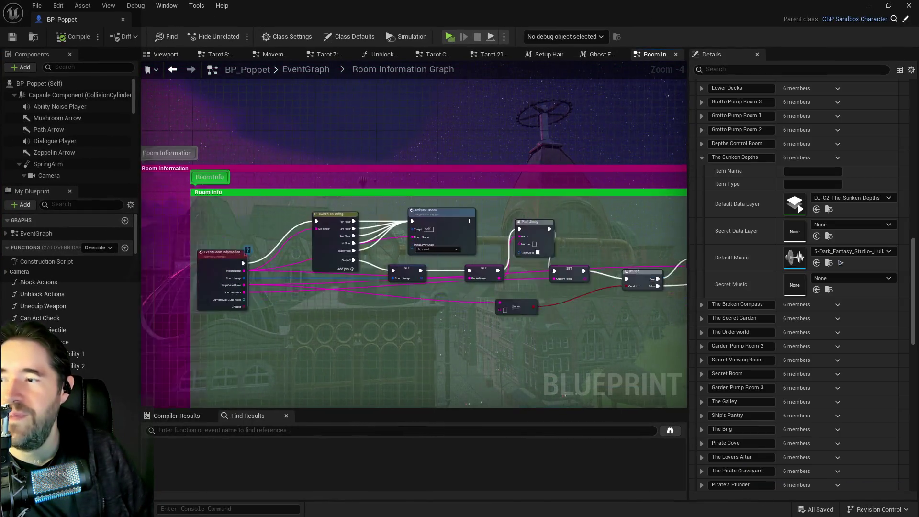
{"action": "scroll", "coordinate": [416, 248], "scroll_direction": "up", "scroll_amount": 3}
{"action": "left_click_drag", "start_coordinate": [361, 249], "coordinate": [456, 250]}
{"action": "left_click", "coordinate": [421, 181]}
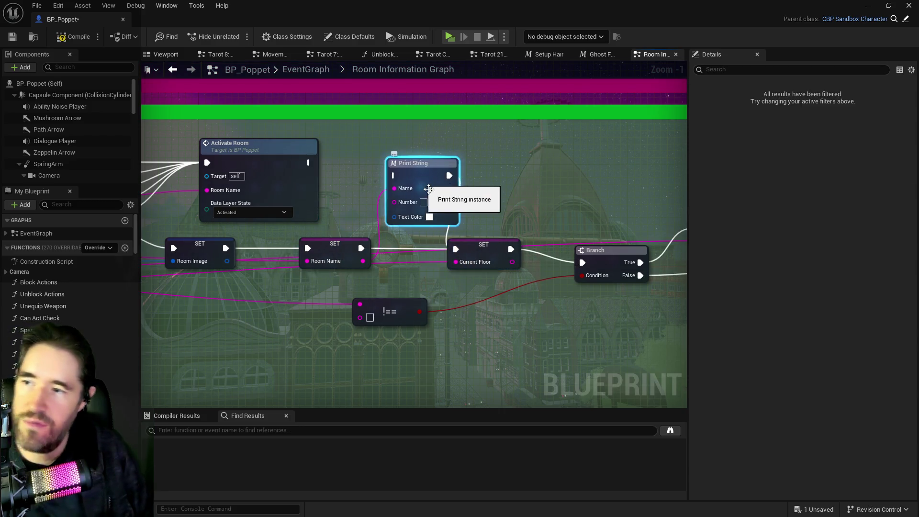
{"action": "key", "text": "Delete"}
{"action": "left_click_drag", "start_coordinate": [536, 209], "coordinate": [286, 197]}
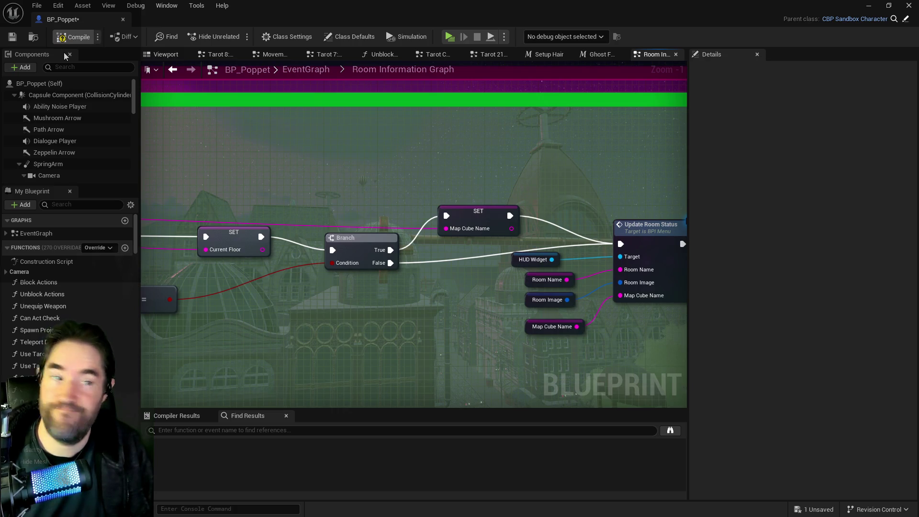
{"action": "key", "text": "F7"}
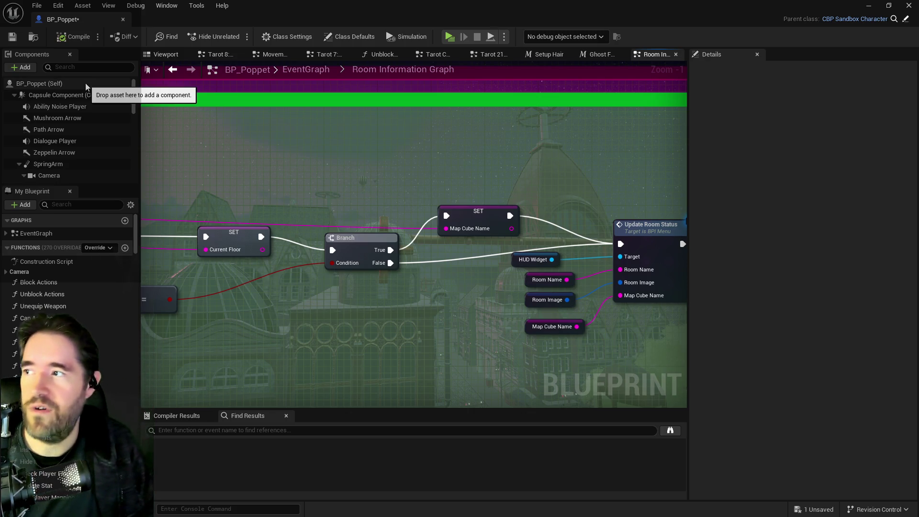
{"action": "key", "text": "ctrl+s"}
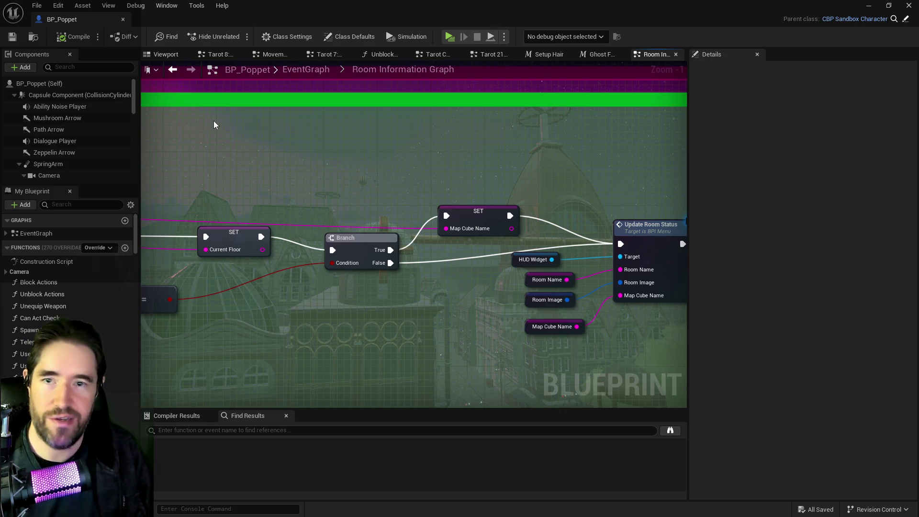
Step: Inspect the Darkness Niagara component and locate the N_DarknessAura system asset
{"action": "key", "text": "alt+Tab"}
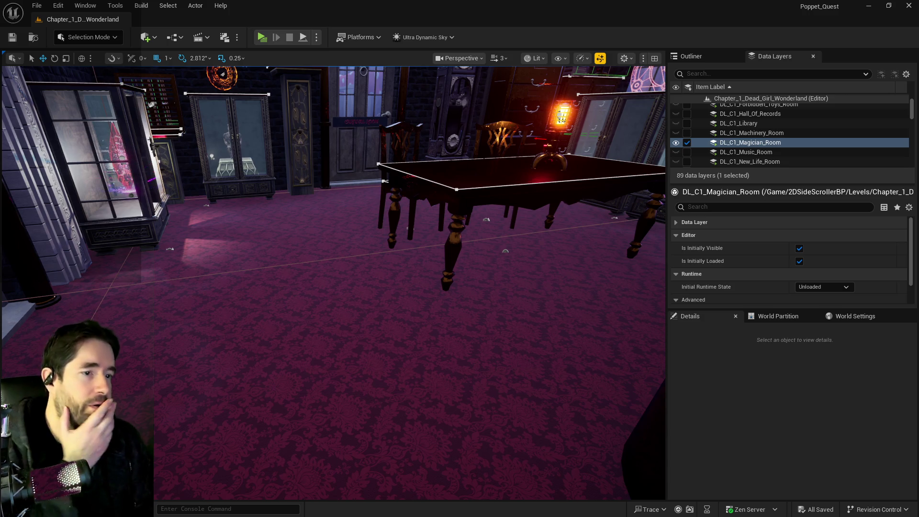
{"action": "key", "text": "alt+Tab"}
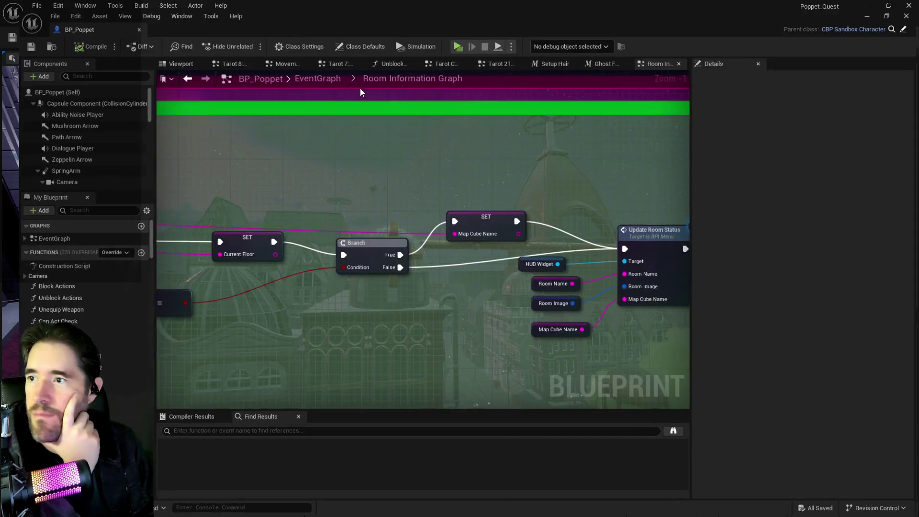
{"action": "scroll", "coordinate": [76, 158], "scroll_direction": "down", "scroll_amount": 5}
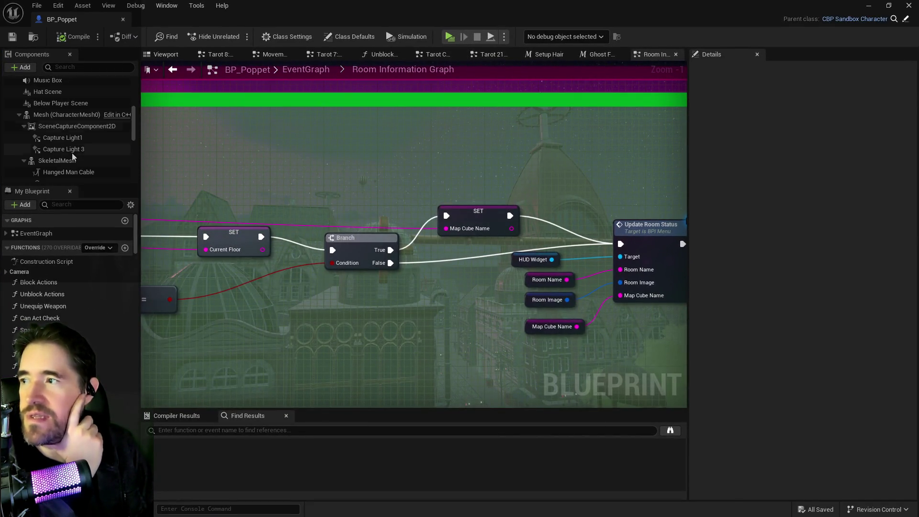
{"action": "scroll", "coordinate": [74, 160], "scroll_direction": "down", "scroll_amount": 3}
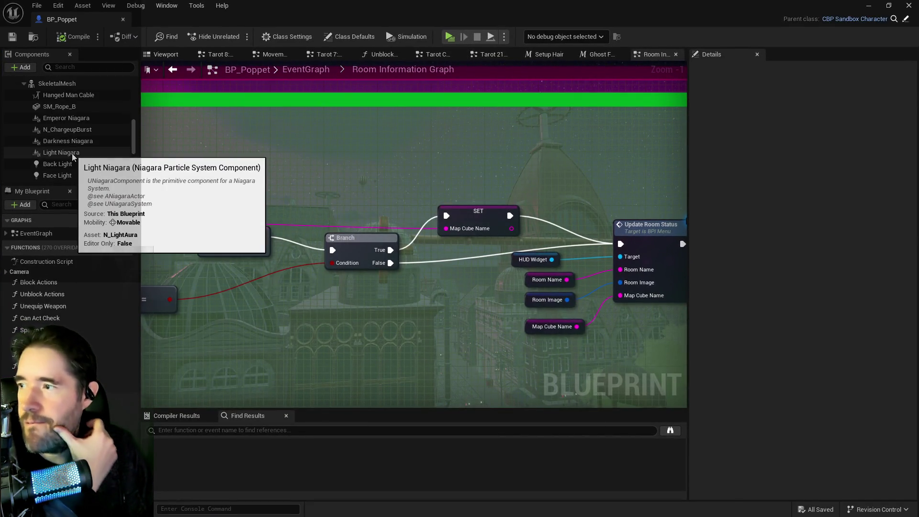
{"action": "scroll", "coordinate": [76, 164], "scroll_direction": "down", "scroll_amount": 3}
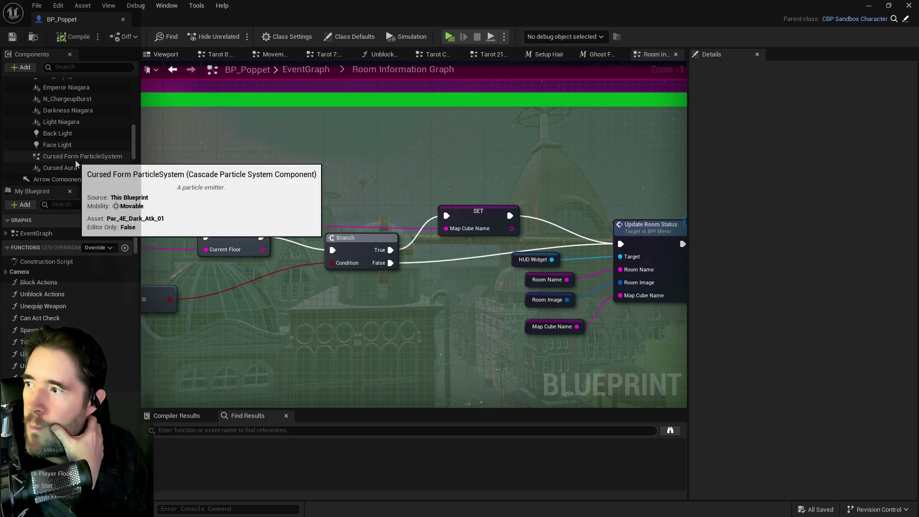
{"action": "left_click", "coordinate": [79, 111]}
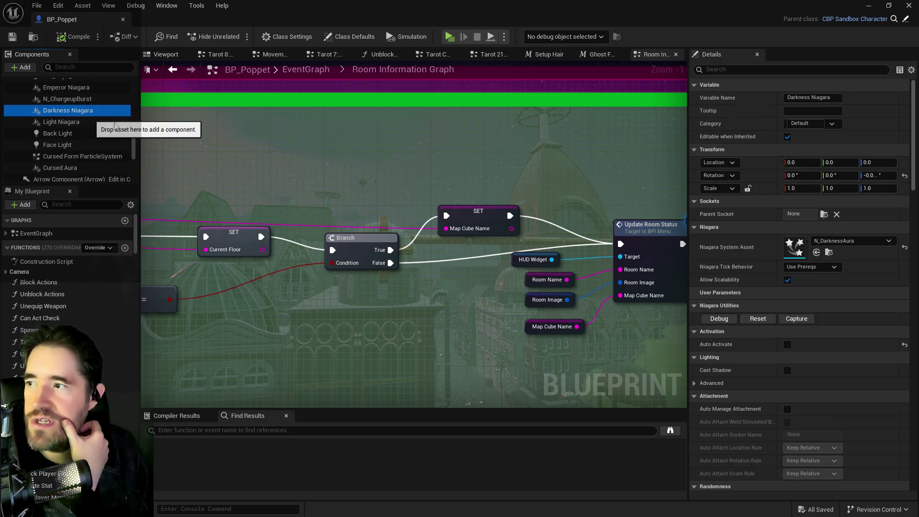
{"action": "left_click", "coordinate": [830, 254]}
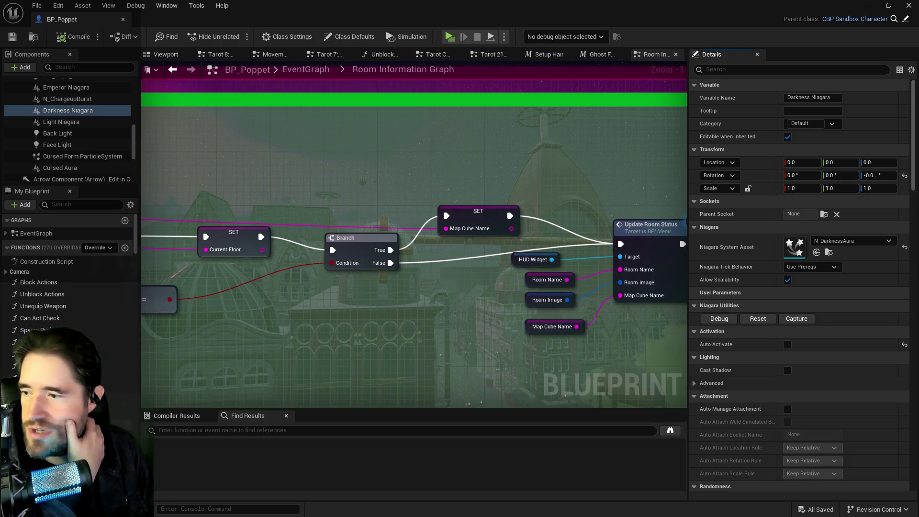
Step: Assign N_DarknessAura to Cursed Aura's Niagara System Asset and compile
{"action": "left_click", "coordinate": [60, 167]}
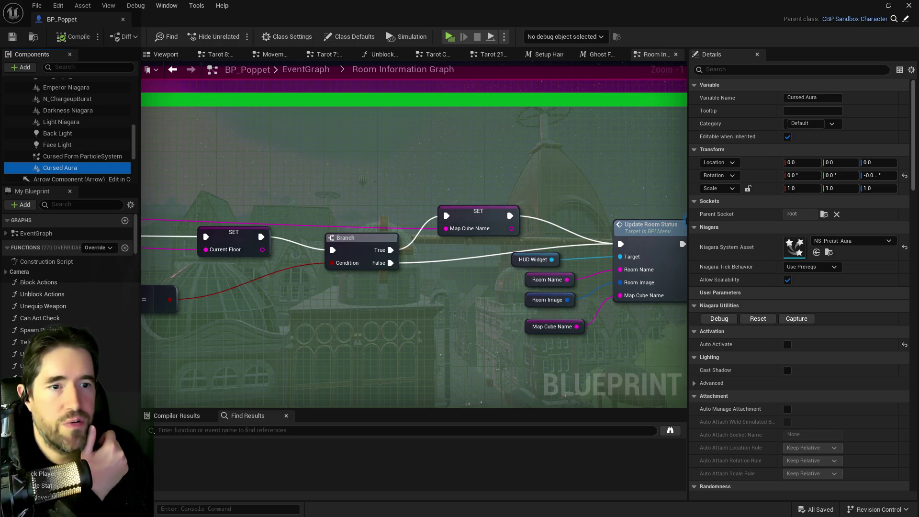
{"action": "left_click", "coordinate": [816, 252]}
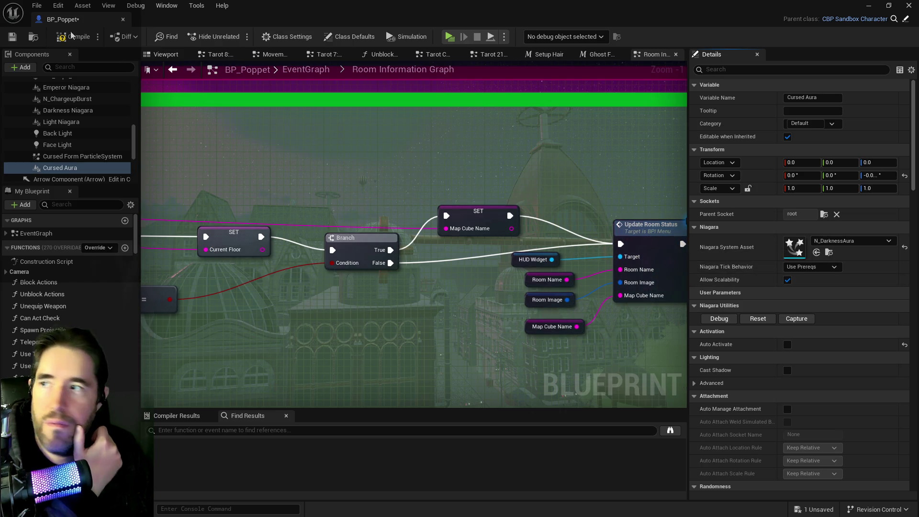
{"action": "left_click", "coordinate": [13, 40]}
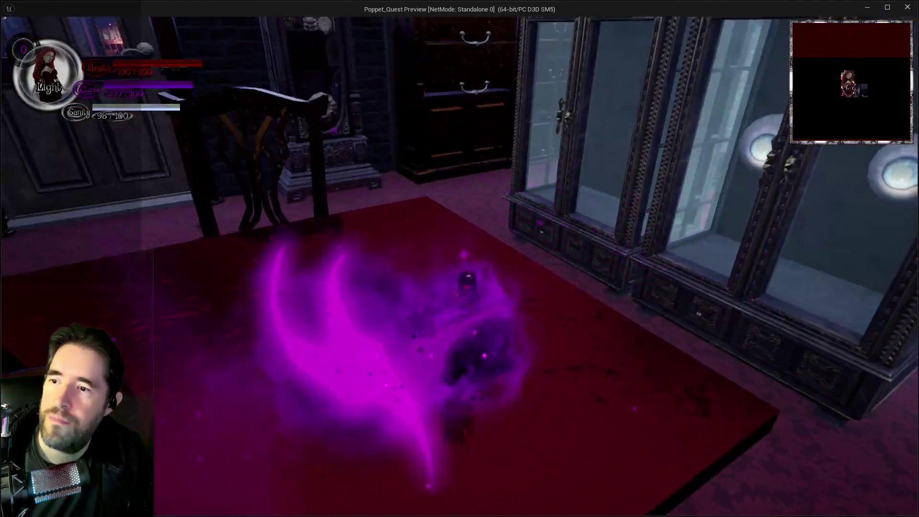
Step: End the play-test after viewing the purple aura and return to the editor
{"action": "key", "text": "alt+Tab"}
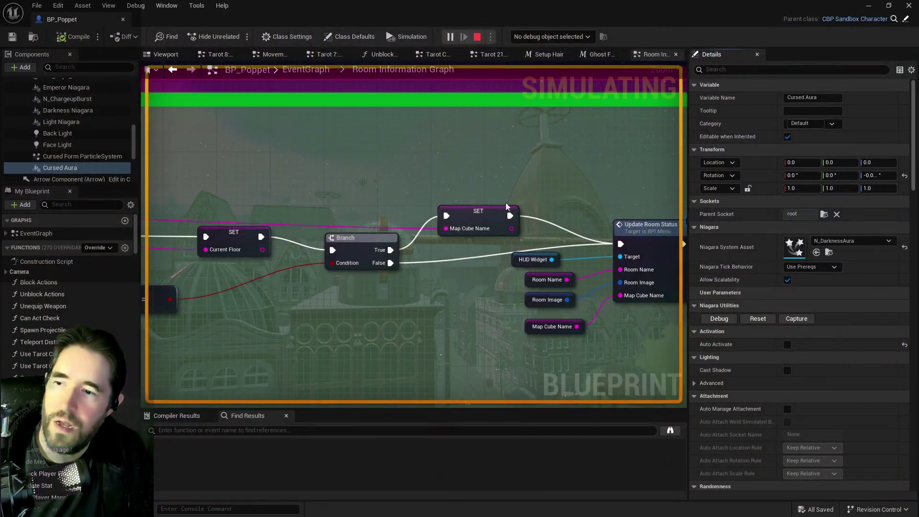
Step: Stop the simulation and open the Upkeep Graph from the EventGraph
{"action": "key", "text": "Escape"}
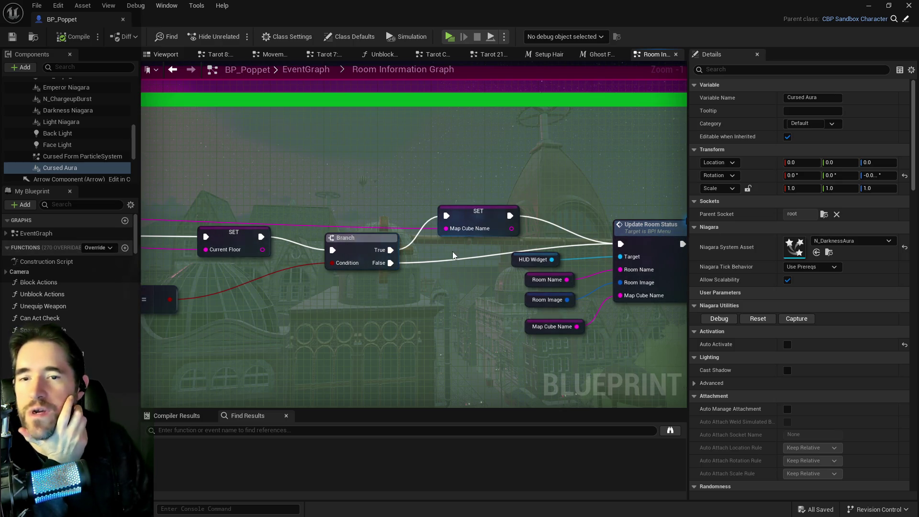
{"action": "left_click_drag", "start_coordinate": [301, 129], "coordinate": [420, 113]}
{"action": "left_click", "coordinate": [309, 73]}
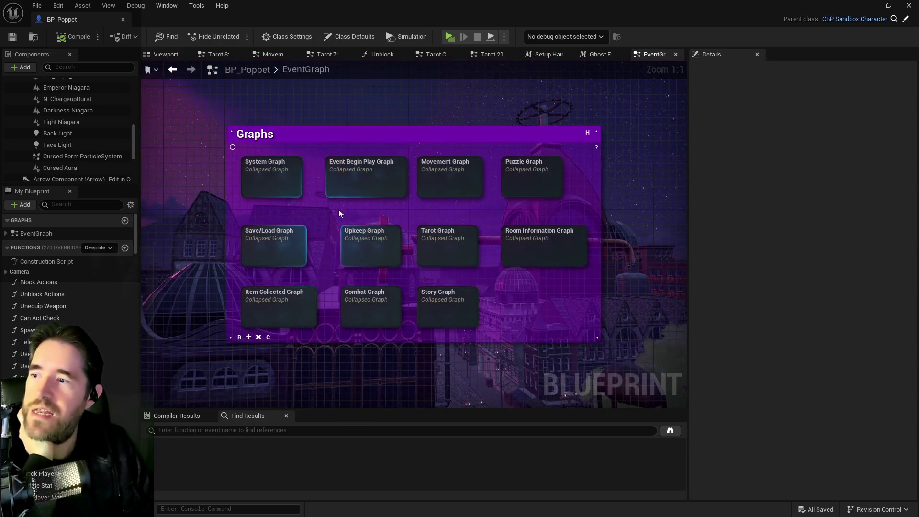
{"action": "double_click", "coordinate": [356, 251]}
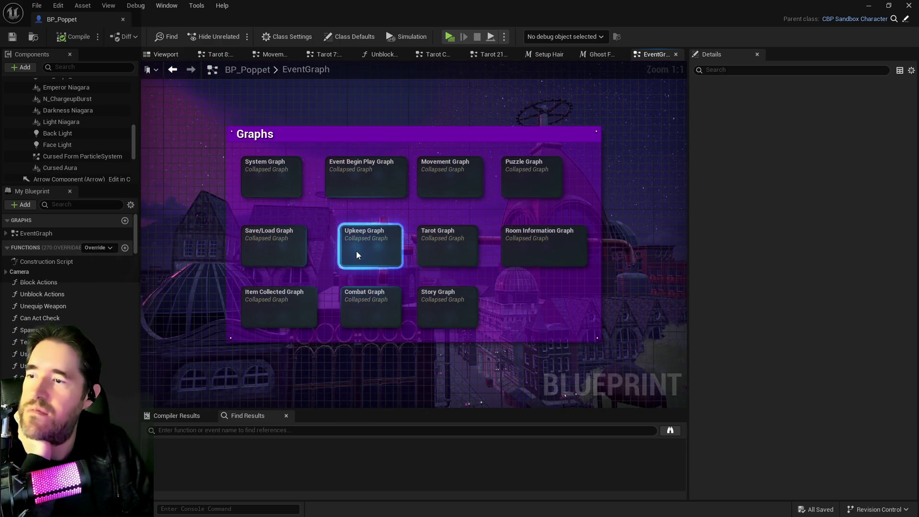
{"action": "scroll", "coordinate": [369, 254], "scroll_direction": "up", "scroll_amount": 7}
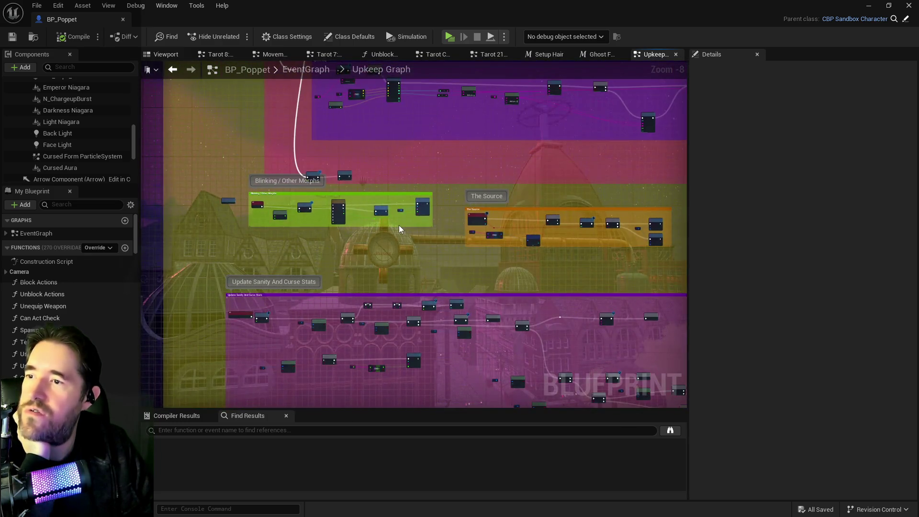
{"action": "scroll", "coordinate": [466, 300], "scroll_direction": "up", "scroll_amount": 3}
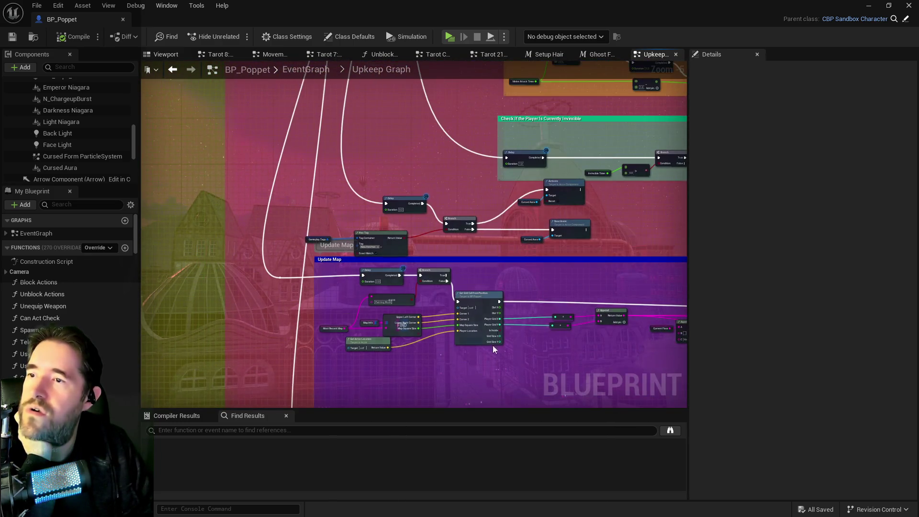
{"action": "scroll", "coordinate": [528, 233], "scroll_direction": "up", "scroll_amount": 2}
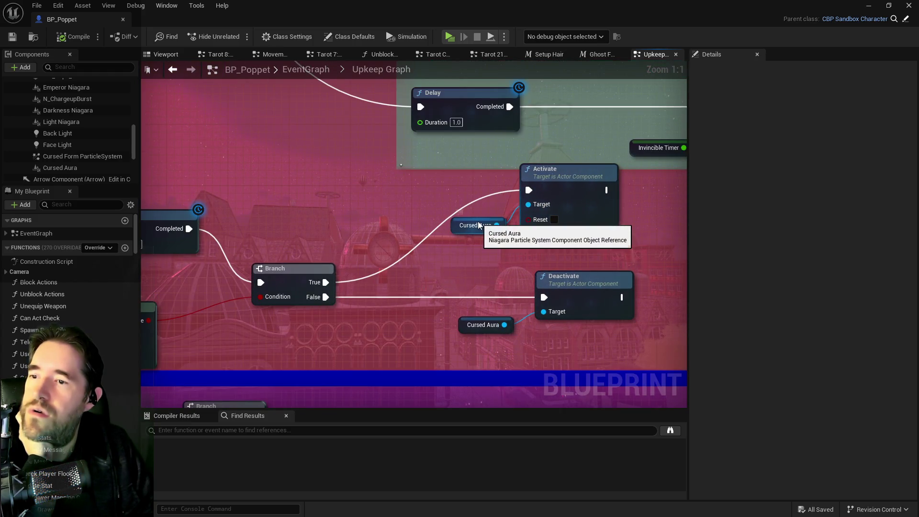
Step: Set Cursed Aura's Niagara System Asset to N_DarkMagicAura
{"action": "left_click", "coordinate": [76, 168]}
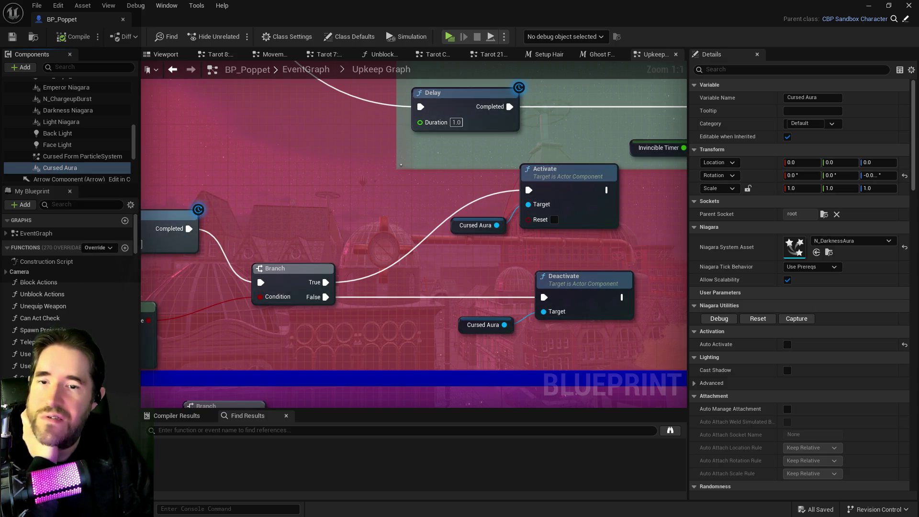
{"action": "left_click", "coordinate": [817, 252]}
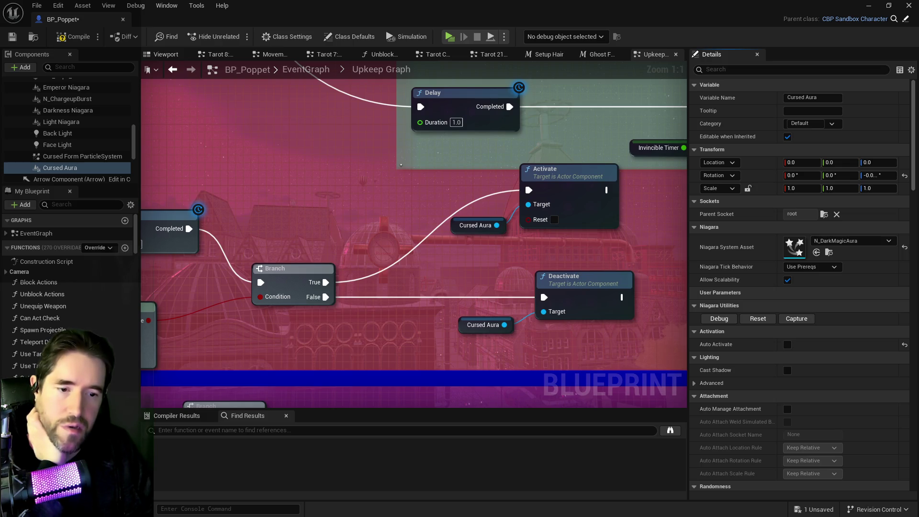
{"action": "key", "text": "ctrl+space"}
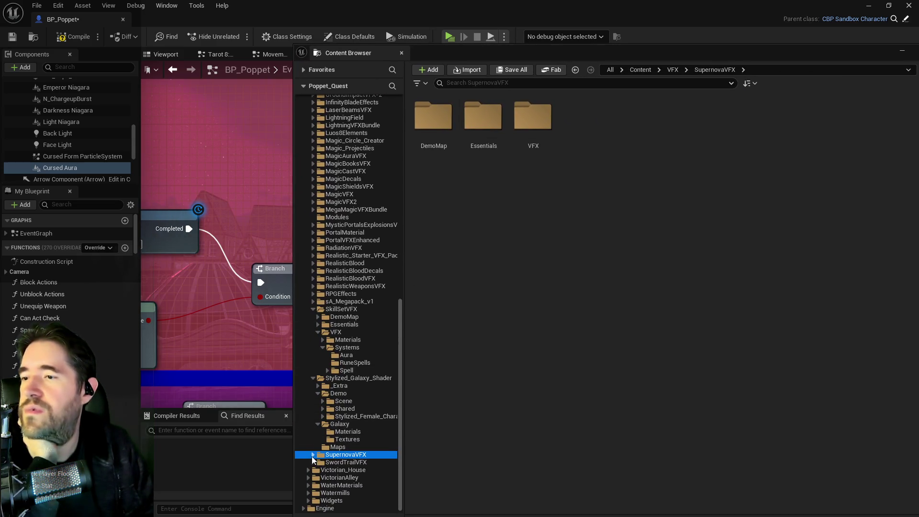
Step: Look through the advanced portals effects folder, then close the Content Drawer
{"action": "scroll", "coordinate": [349, 385], "scroll_direction": "up", "scroll_amount": 8}
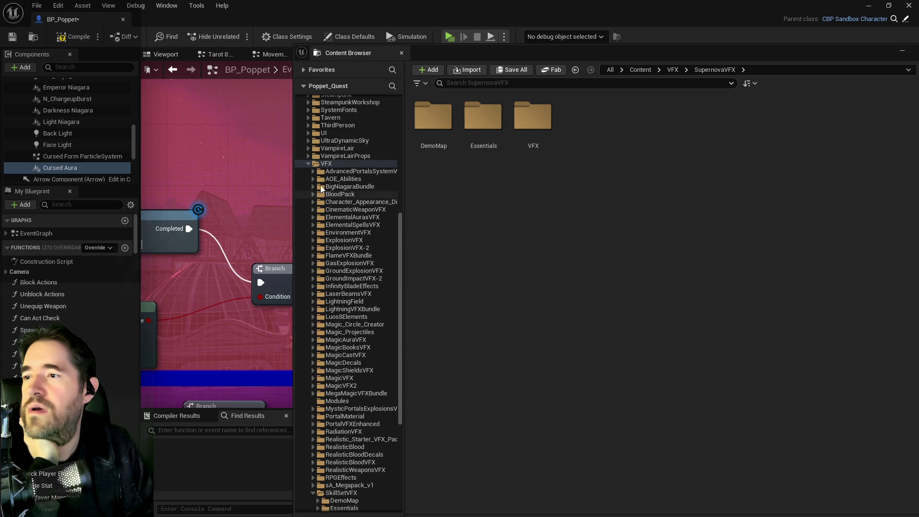
{"action": "left_click", "coordinate": [312, 171]}
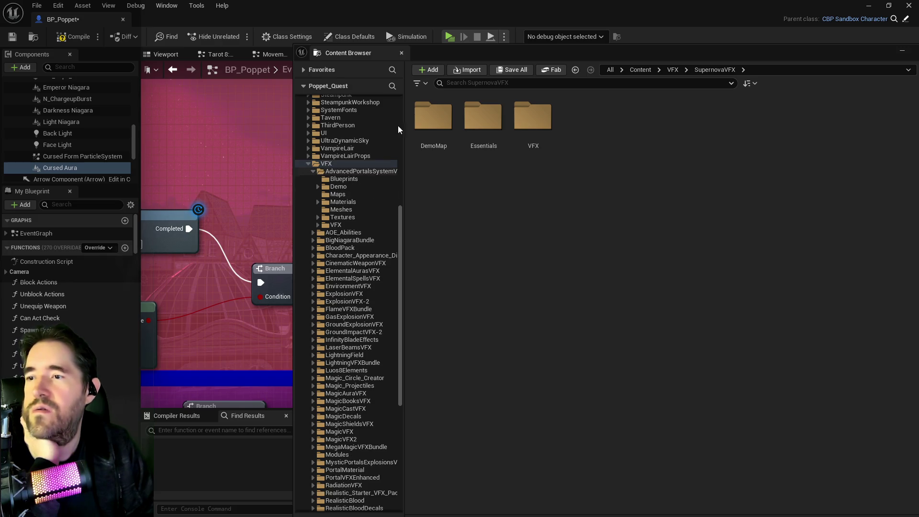
{"action": "left_click", "coordinate": [477, 56]}
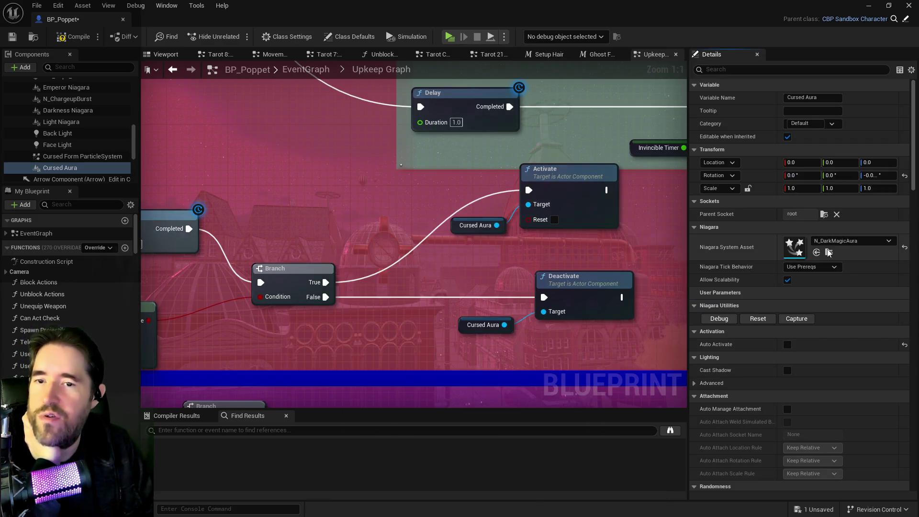
Step: Frame the character in the Viewport tab, then return to the Upkeep Graph
{"action": "left_click", "coordinate": [166, 54]}
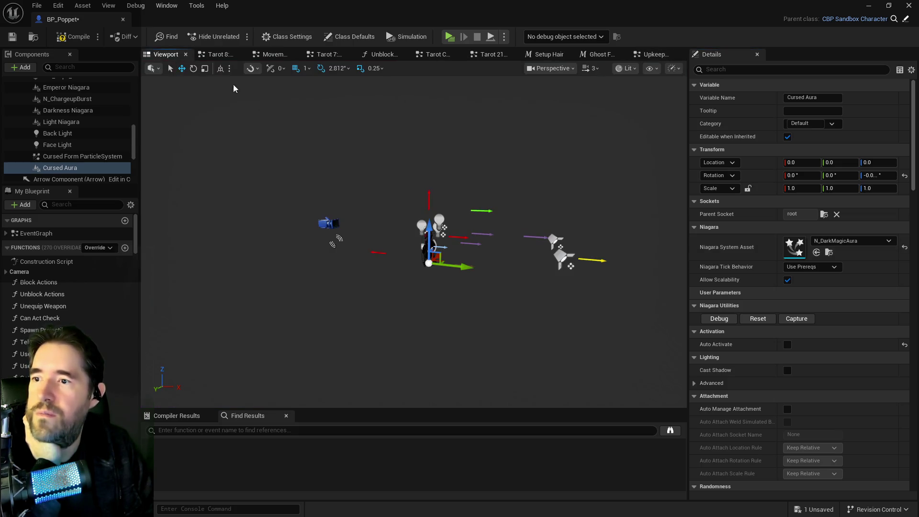
{"action": "key", "text": "f"}
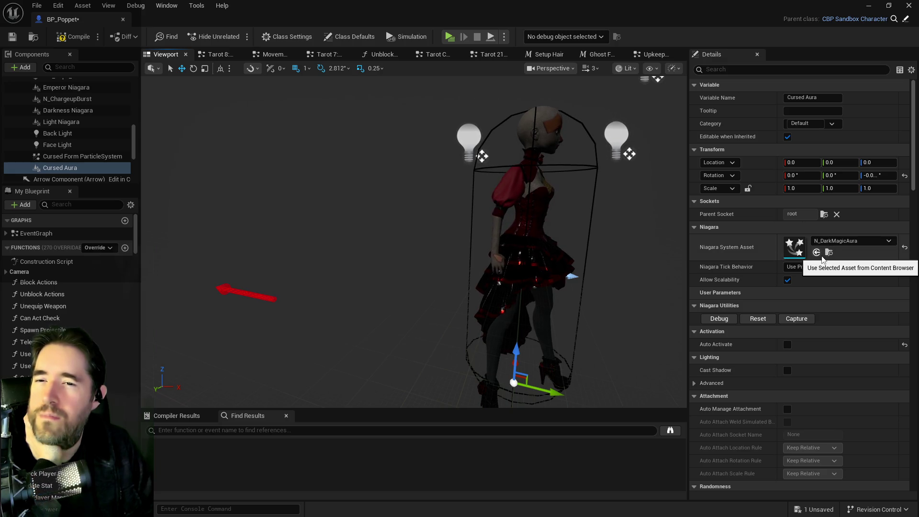
{"action": "scroll", "coordinate": [810, 322], "scroll_direction": "down", "scroll_amount": 5}
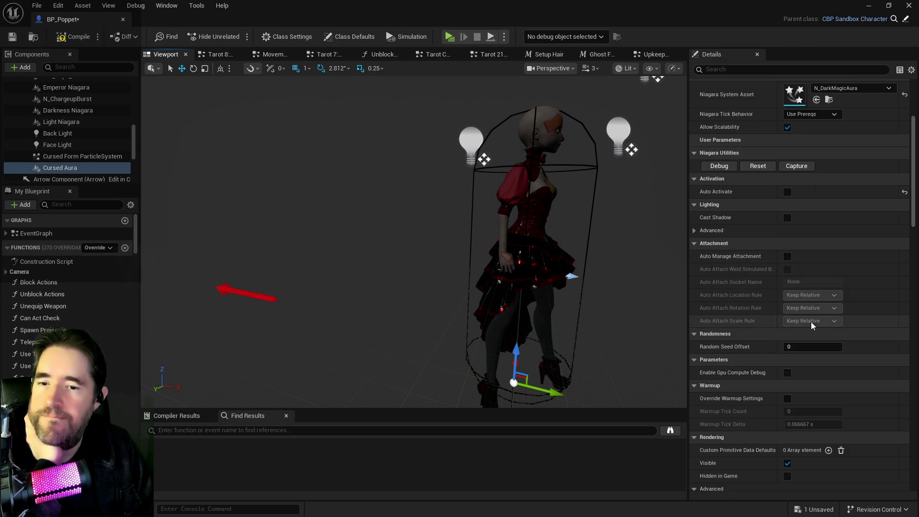
{"action": "scroll", "coordinate": [811, 321], "scroll_direction": "down", "scroll_amount": 3}
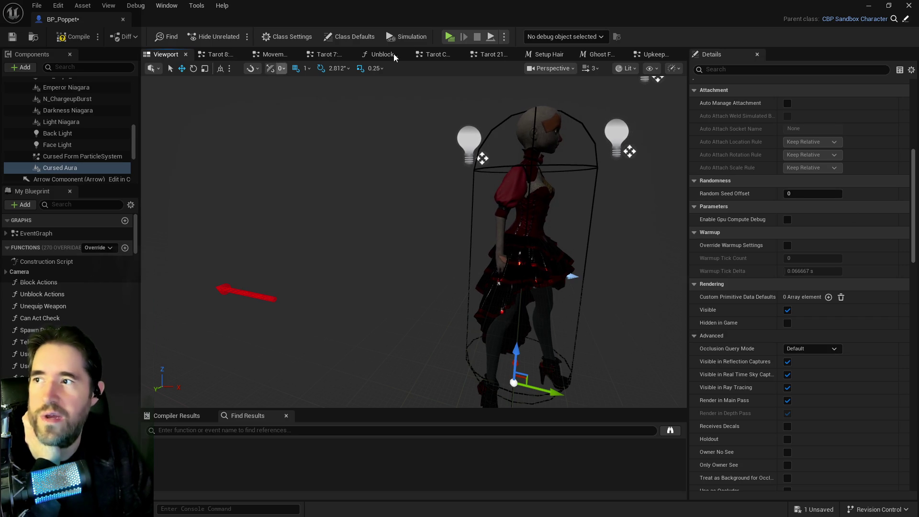
{"action": "left_click", "coordinate": [652, 54]}
{"action": "scroll", "coordinate": [471, 251], "scroll_direction": "down", "scroll_amount": 2}
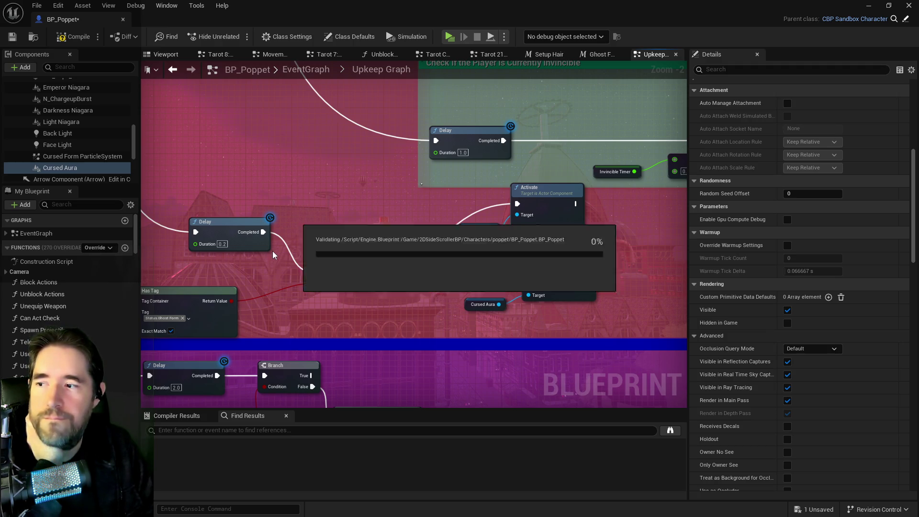
Step: Save BP_Poppet and fly the level camera along the row of VFX showcase demos
{"action": "key", "text": "ctrl+s"}
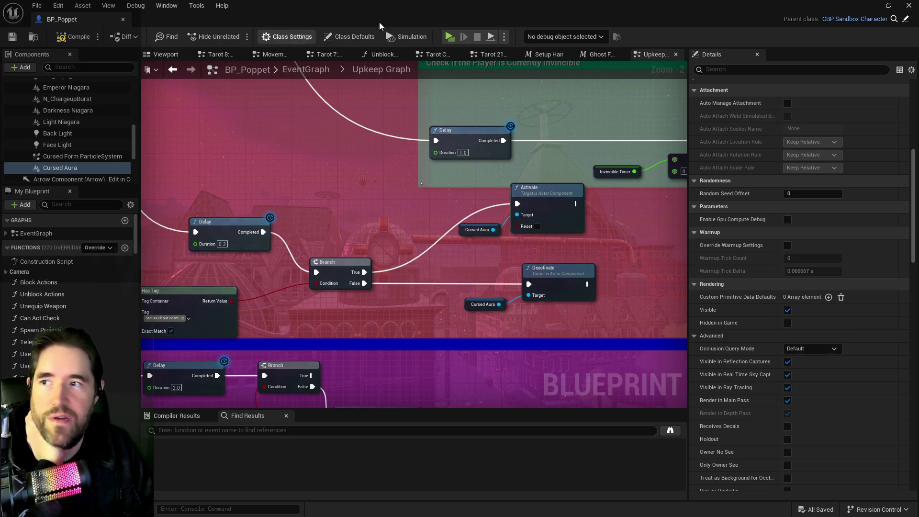
{"action": "key", "text": "alt+Tab"}
{"action": "scroll", "coordinate": [334, 268], "scroll_direction": "down", "scroll_amount": 5}
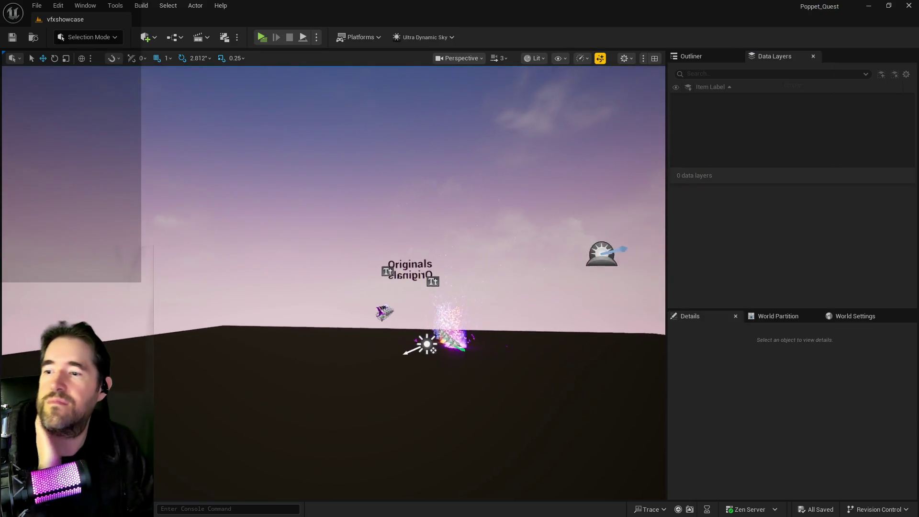
{"action": "scroll", "coordinate": [333, 268], "scroll_direction": "up", "scroll_amount": 8}
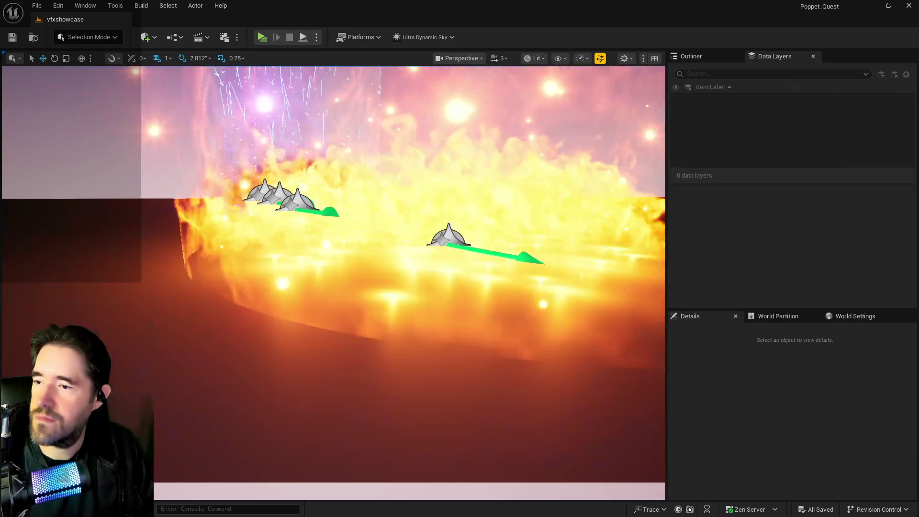
{"action": "mouse_move", "coordinate": [333, 268]}
{"action": "left_mouse_down"}
{"action": "mouse_move", "coordinate": [330, 282]}
{"action": "mouse_move", "coordinate": [247, 142]}
{"action": "mouse_move", "coordinate": [186, 211]}
{"action": "mouse_move", "coordinate": [206, 278]}
{"action": "mouse_move", "coordinate": [205, 216]}
{"action": "mouse_move", "coordinate": [206, 263]}
{"action": "mouse_move", "coordinate": [206, 217]}
{"action": "mouse_move", "coordinate": [205, 239]}
{"action": "mouse_move", "coordinate": [225, 239]}
{"action": "mouse_move", "coordinate": [210, 229]}
{"action": "left_mouse_up"}
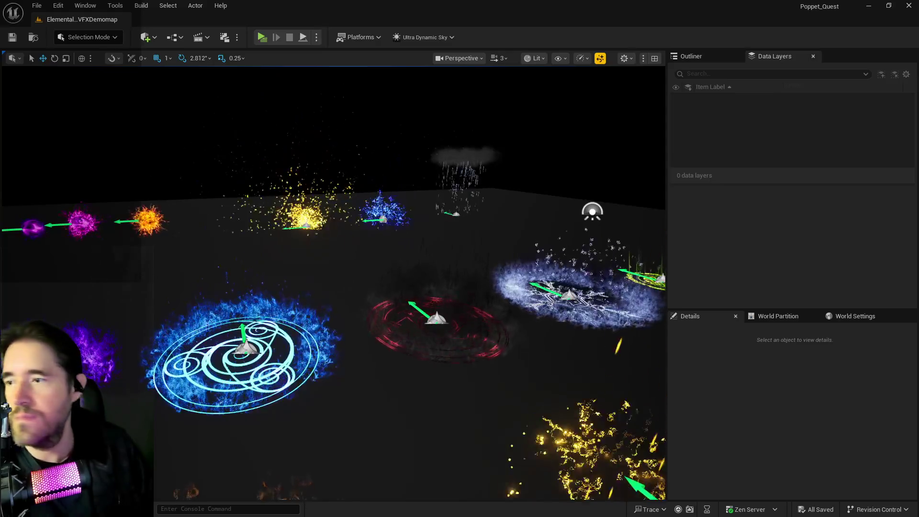
{"action": "mouse_move", "coordinate": [335, 287]}
{"action": "left_mouse_down"}
{"action": "mouse_move", "coordinate": [527, 287]}
{"action": "mouse_move", "coordinate": [407, 315]}
{"action": "left_mouse_up"}
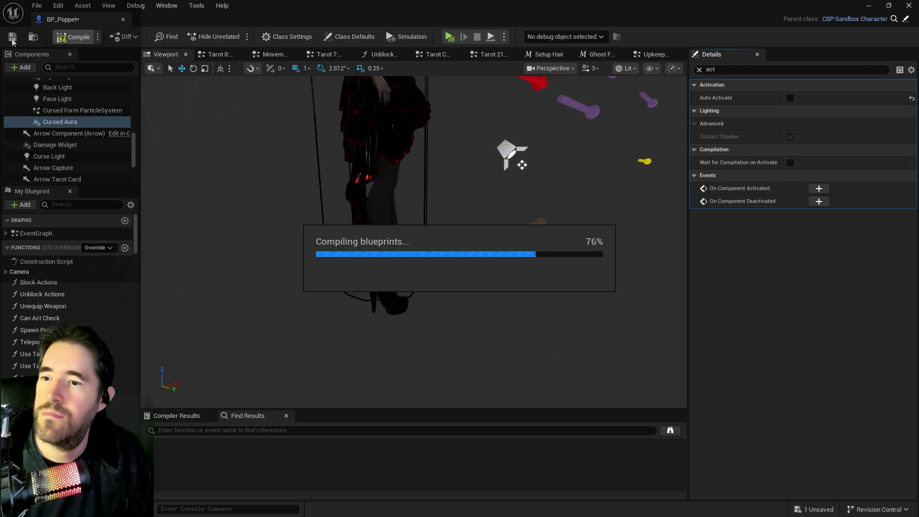
Step: Save BP_Poppet, play-test the dark smoky aura around the character, then exit the preview
{"action": "left_click", "coordinate": [12, 39]}
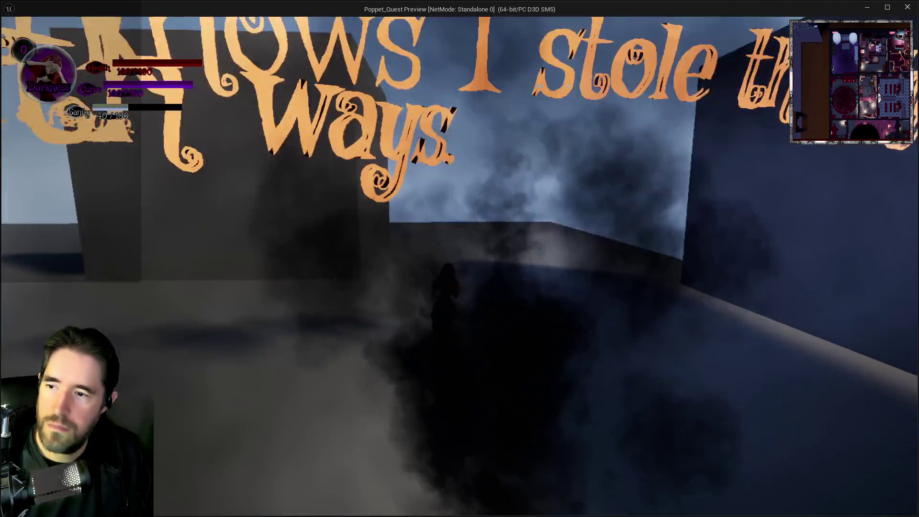
{"action": "key", "text": "Escape"}
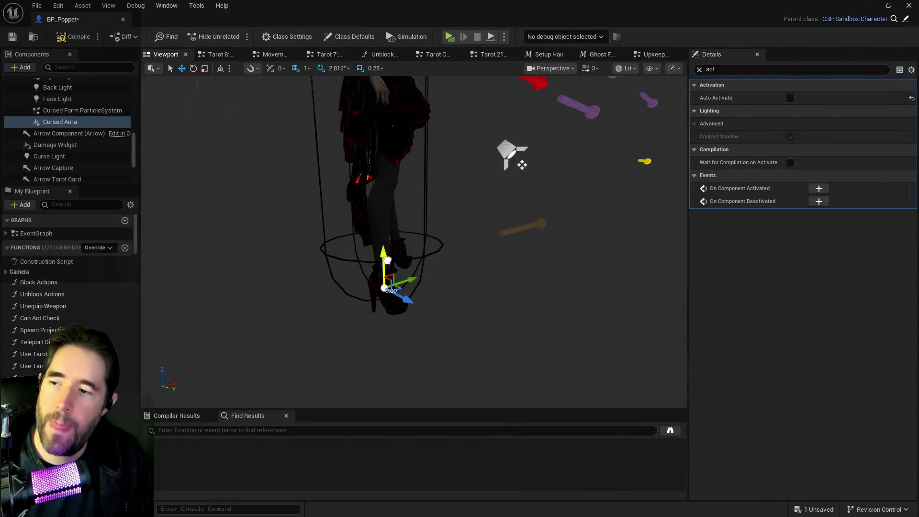
Step: Leave the BP_Poppet Blueprint editor and return to the main level editor
{"action": "left_click", "coordinate": [39, 6]}
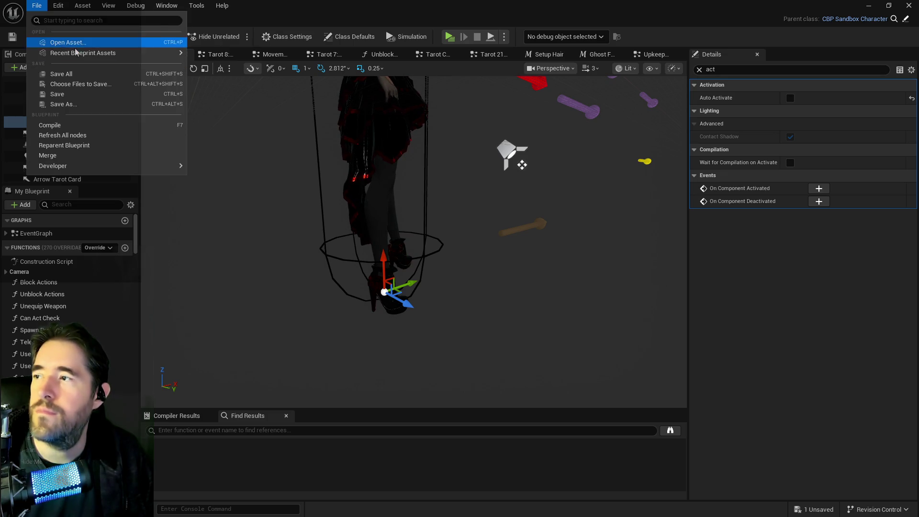
{"action": "key", "text": "Escape"}
{"action": "left_click", "coordinate": [81, 19]}
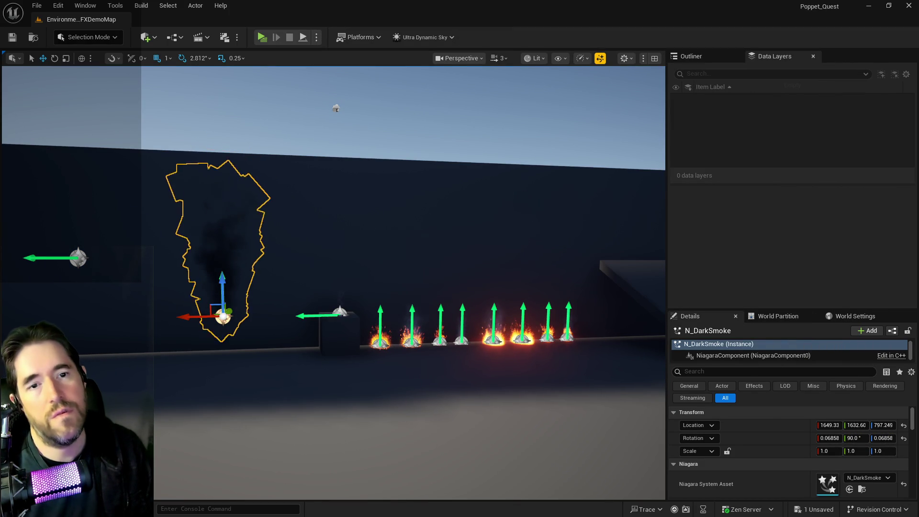
Step: Load Chapter_1_Dead_Girl_Wonderland from Recent Levels and fly the view to the hallway
{"action": "left_click", "coordinate": [42, 6]}
{"action": "mouse_move", "coordinate": [111, 76]}
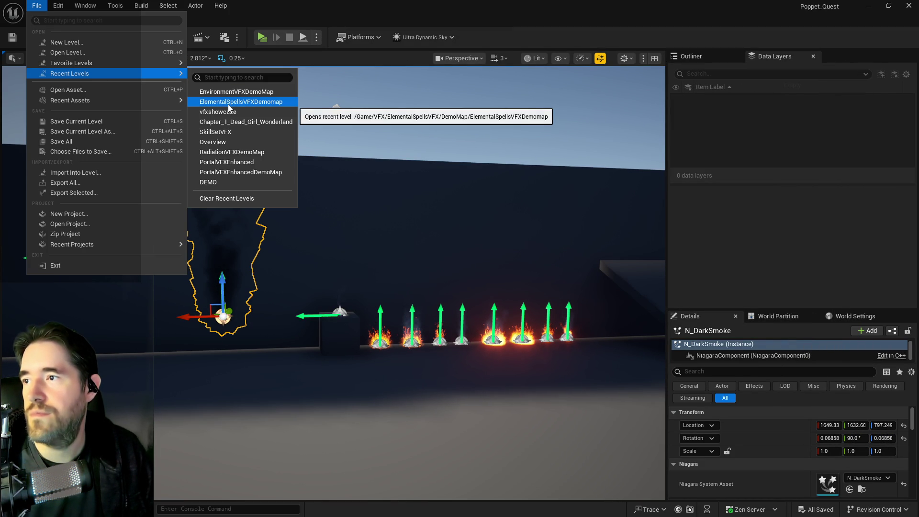
{"action": "left_click", "coordinate": [225, 120]}
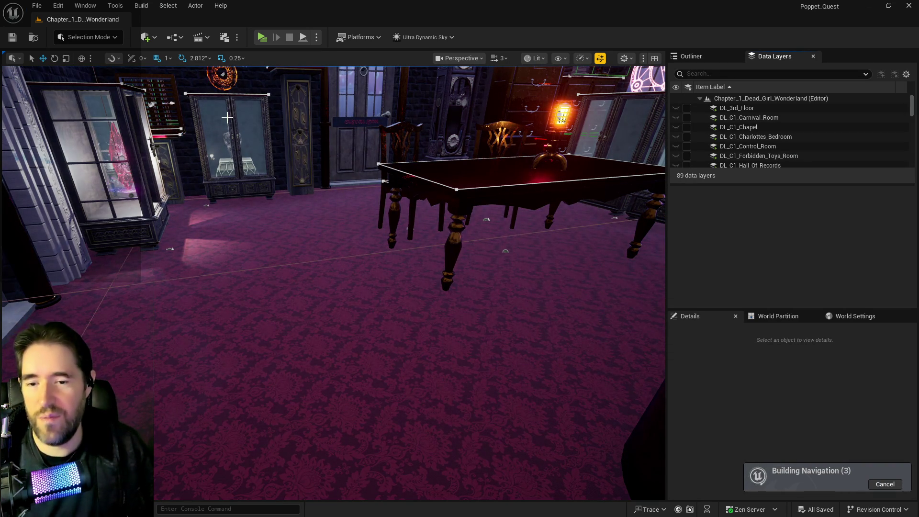
{"action": "mouse_move", "coordinate": [196, 106]}
{"action": "left_mouse_down"}
{"action": "mouse_move", "coordinate": [302, 114]}
{"action": "mouse_move", "coordinate": [283, 115]}
{"action": "mouse_move", "coordinate": [261, 12]}
{"action": "left_mouse_up"}
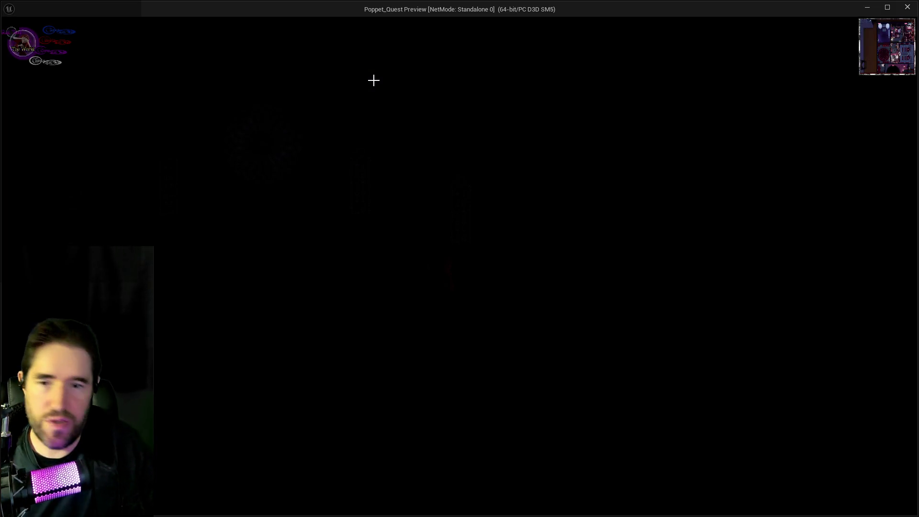
Step: Run the character up the chapel aisle, then load the Play Room level from the chapter card menu
{"action": "left_click", "coordinate": [437, 246]}
{"action": "key", "text": "w"}
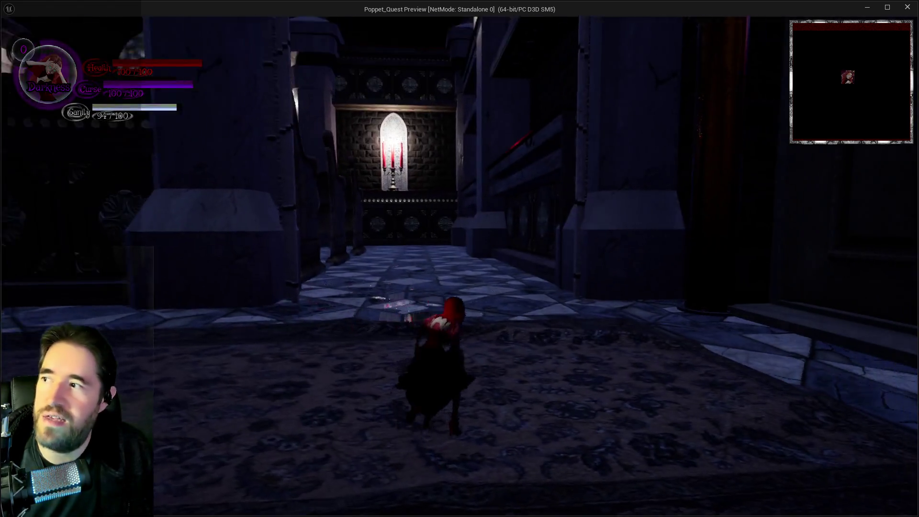
{"action": "key", "text": "w"}
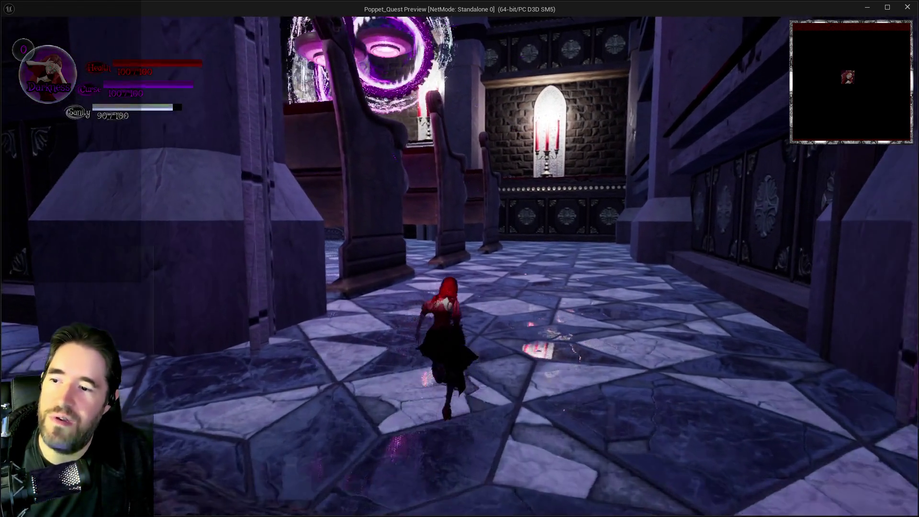
{"action": "key", "text": "w"}
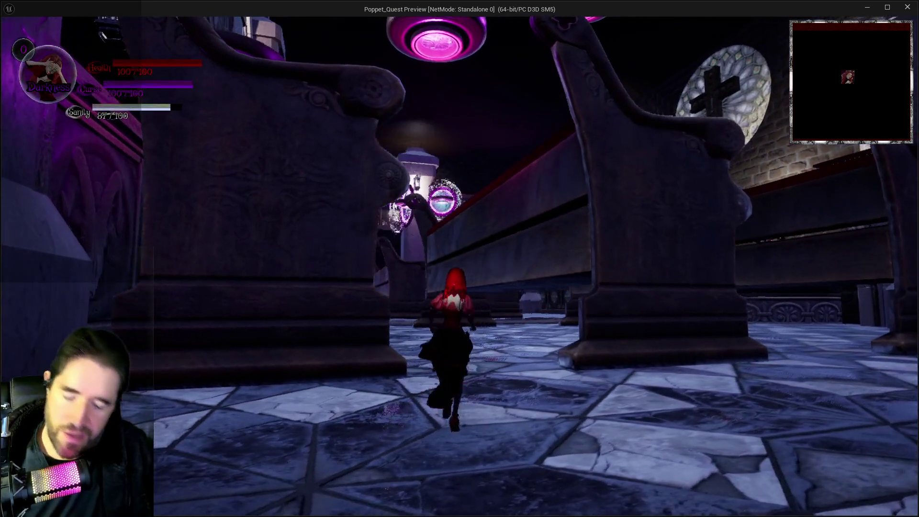
{"action": "key", "text": "Escape"}
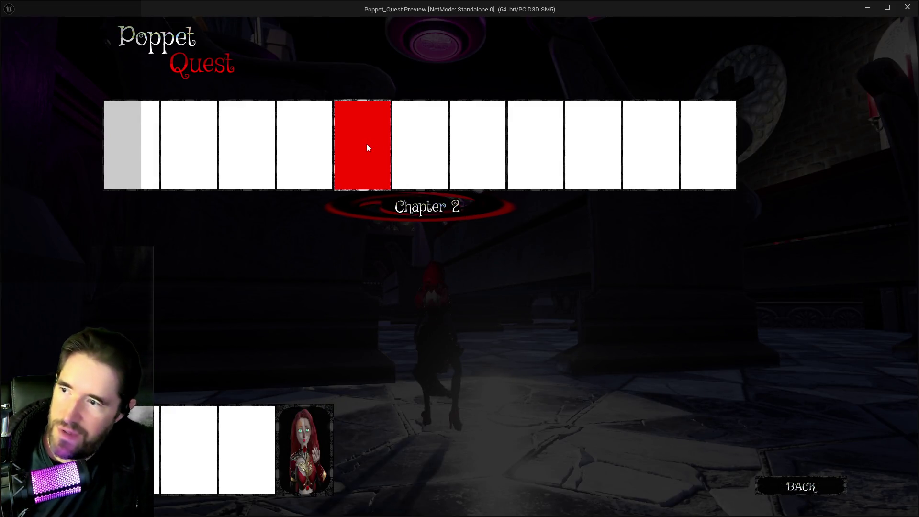
{"action": "left_click", "coordinate": [238, 157]}
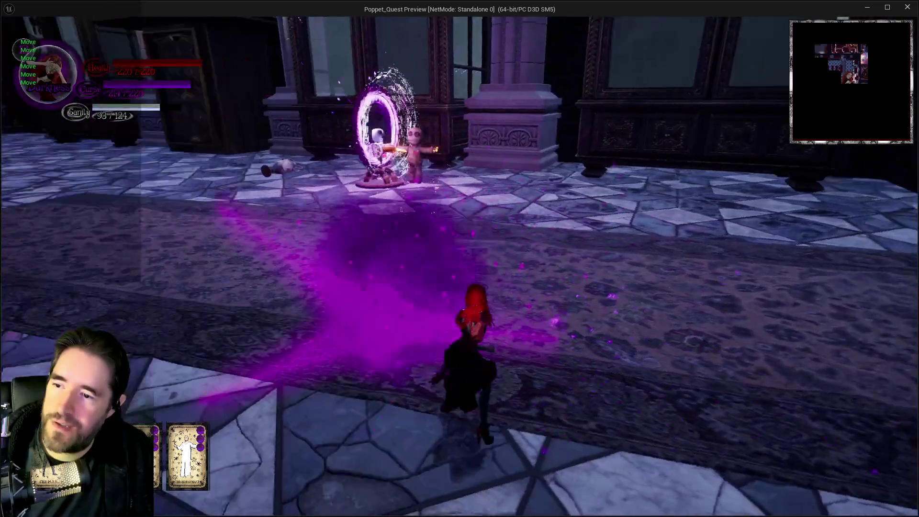
Step: Cross the hall between the pews and hit the dark cube with Darkness fire bursts
{"action": "key", "text": "w"}
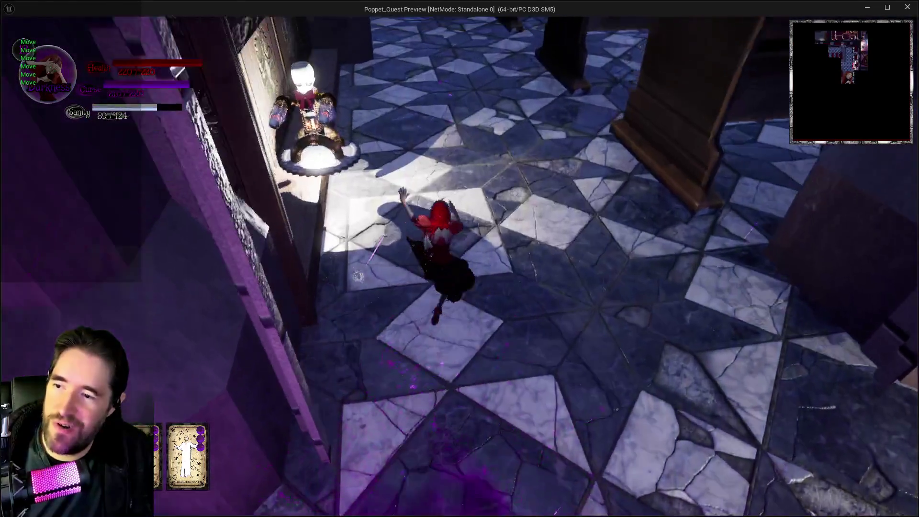
{"action": "key", "text": "w"}
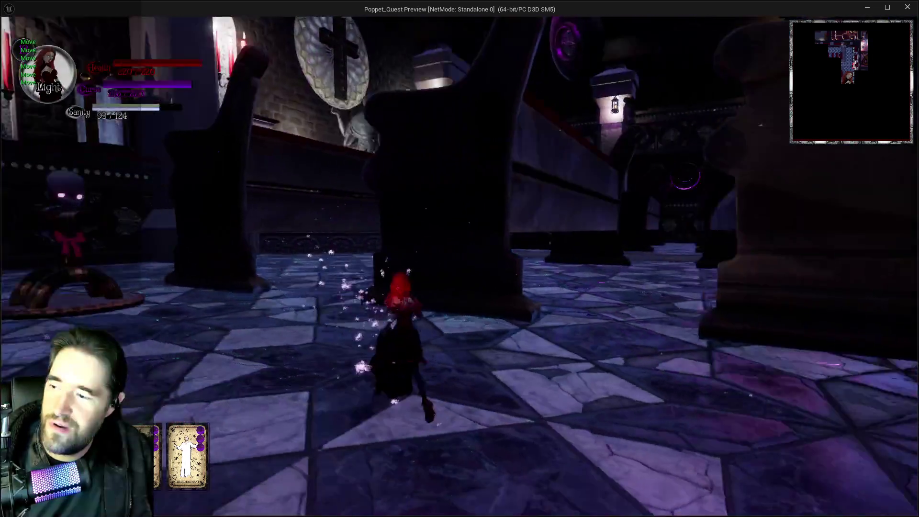
{"action": "key", "text": "w"}
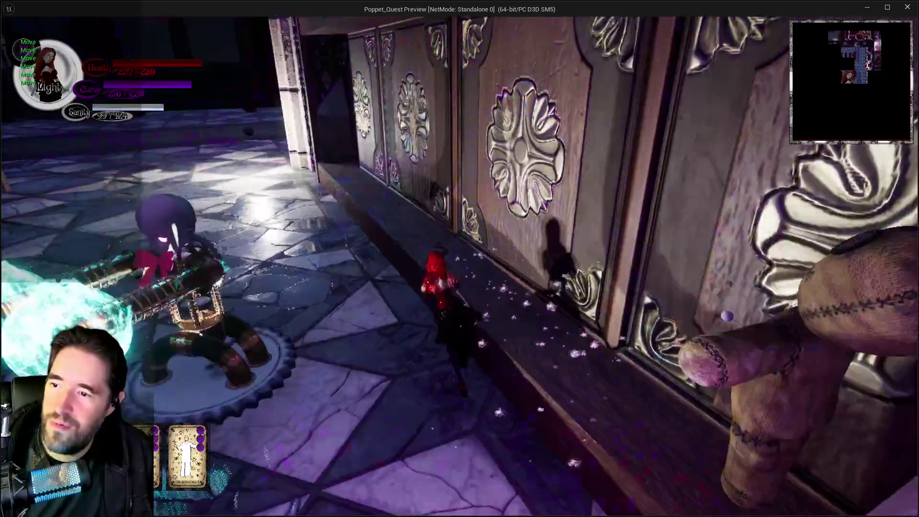
{"action": "key", "text": "w"}
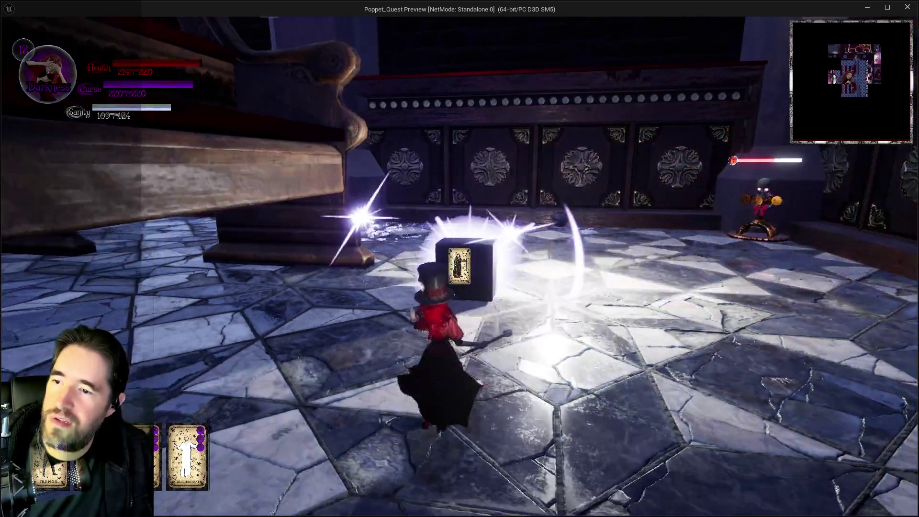
{"action": "left_click", "coordinate": [459, 266]}
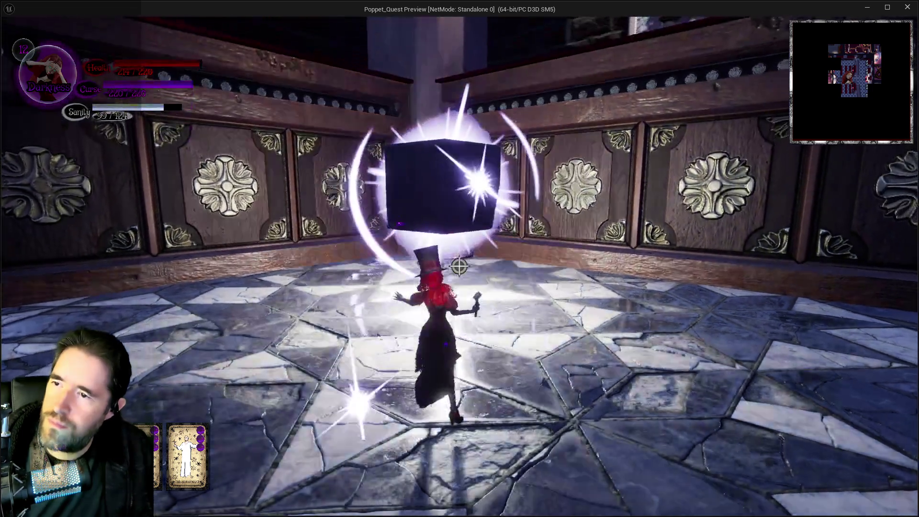
{"action": "left_click", "coordinate": [459, 266]}
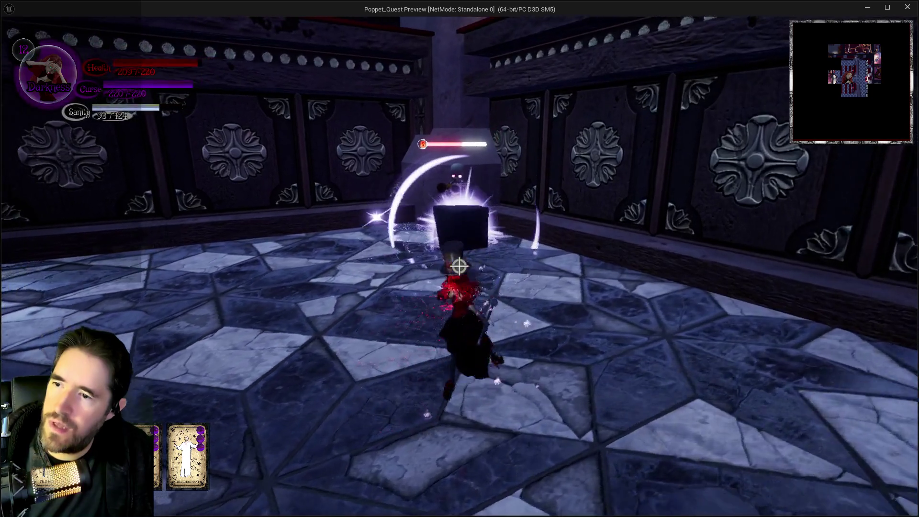
{"action": "left_click", "coordinate": [458, 266]}
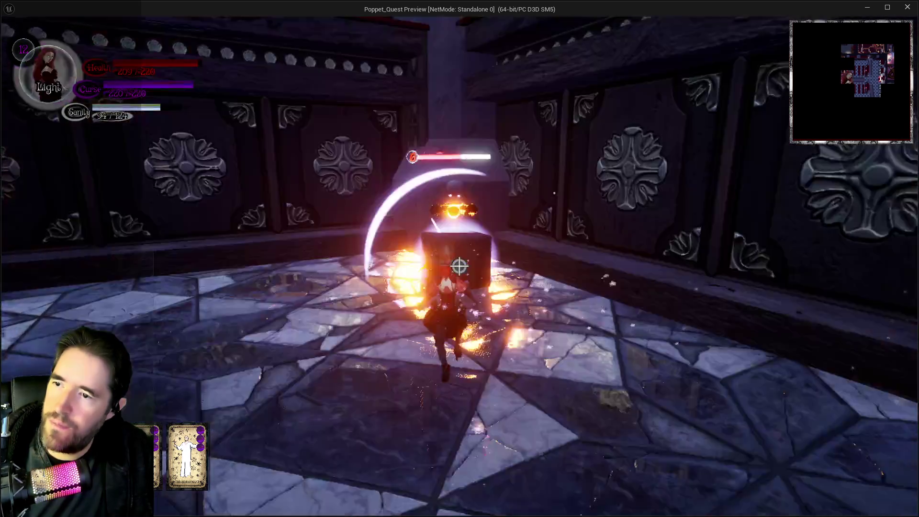
Step: Switch to Light stance and slash the dark cube and the enemy box repeatedly
{"action": "key", "text": "q"}
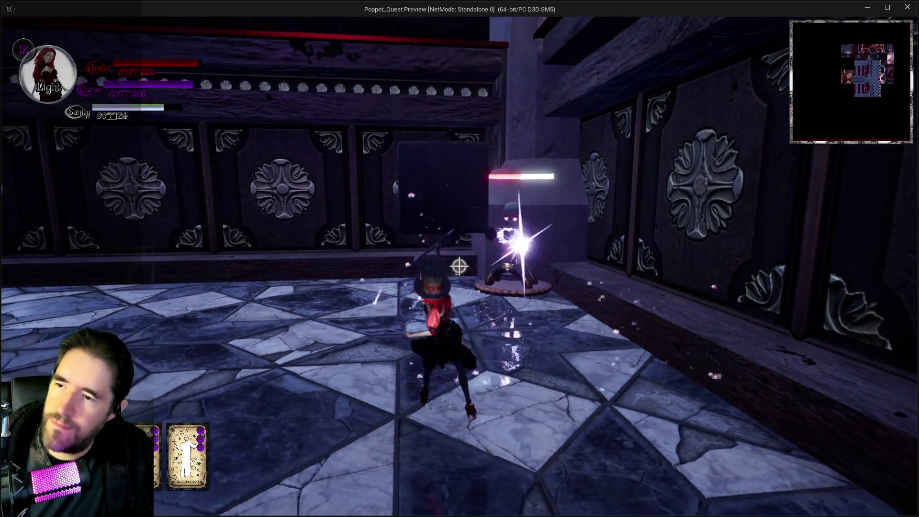
{"action": "left_click", "coordinate": [458, 266]}
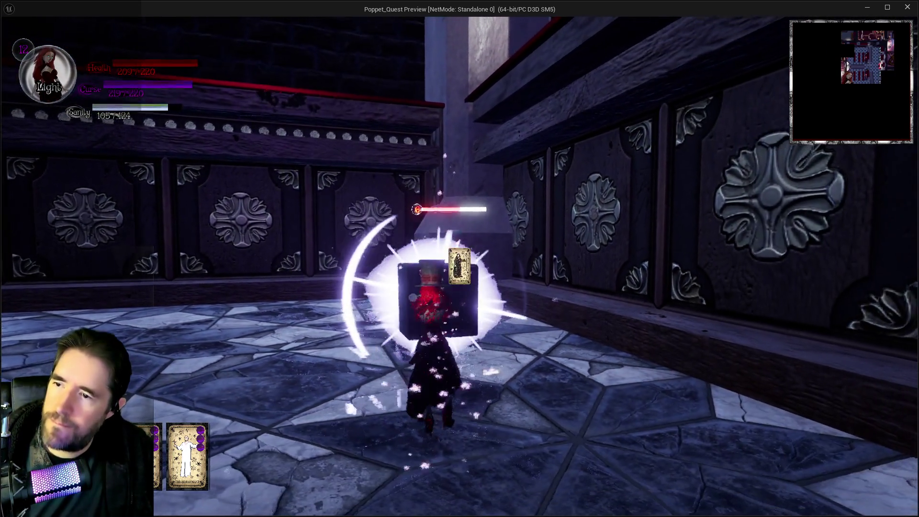
{"action": "left_click", "coordinate": [459, 266]}
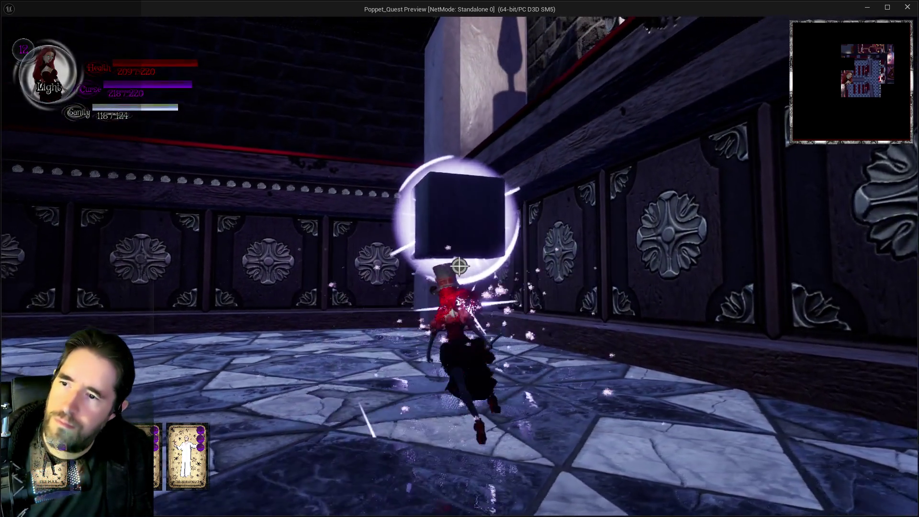
{"action": "left_click", "coordinate": [458, 266]}
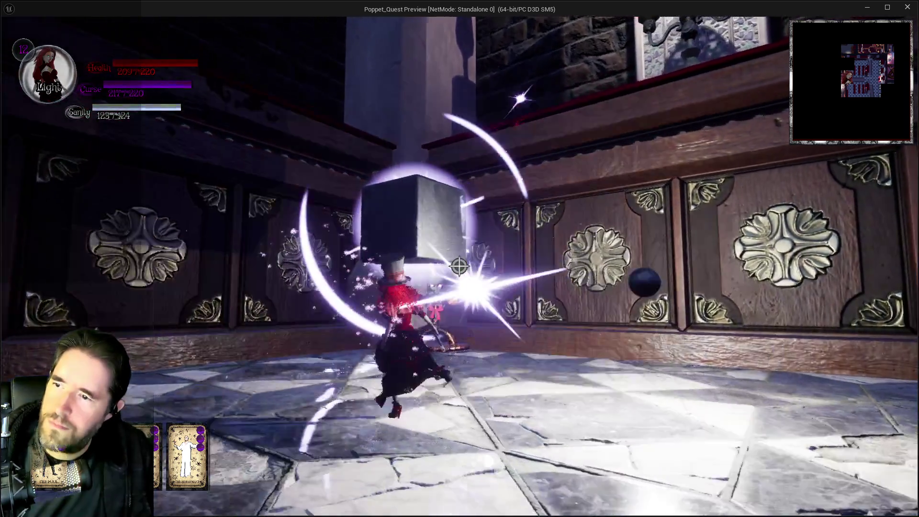
{"action": "left_click", "coordinate": [458, 266]}
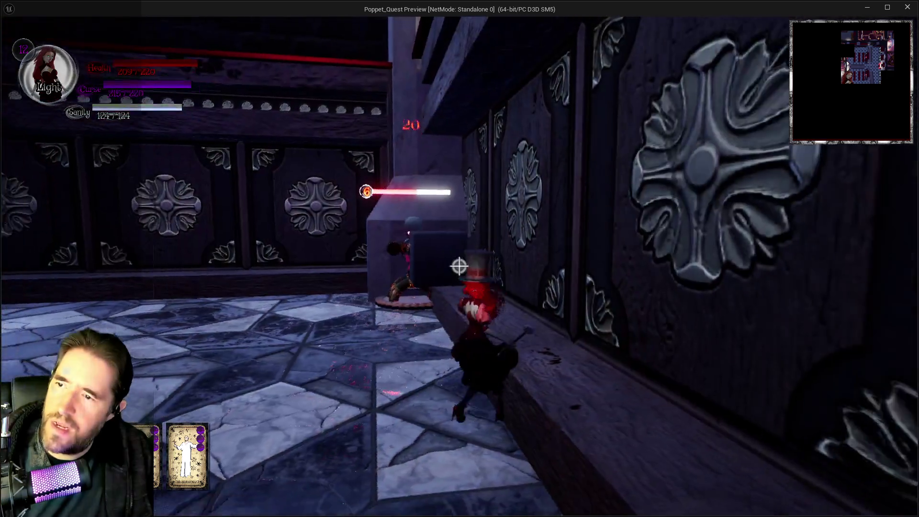
{"action": "left_click", "coordinate": [459, 267]}
{"action": "left_click", "coordinate": [458, 266]}
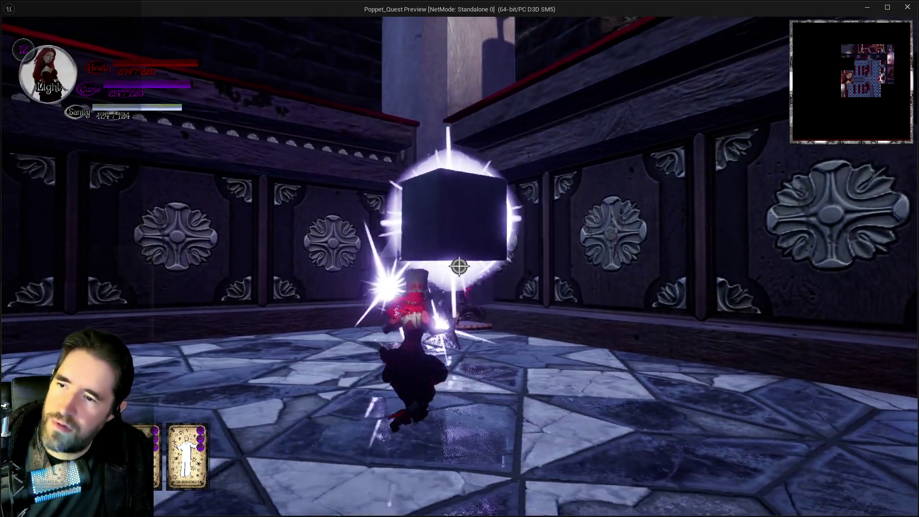
{"action": "left_click", "coordinate": [460, 266]}
{"action": "left_click", "coordinate": [458, 267]}
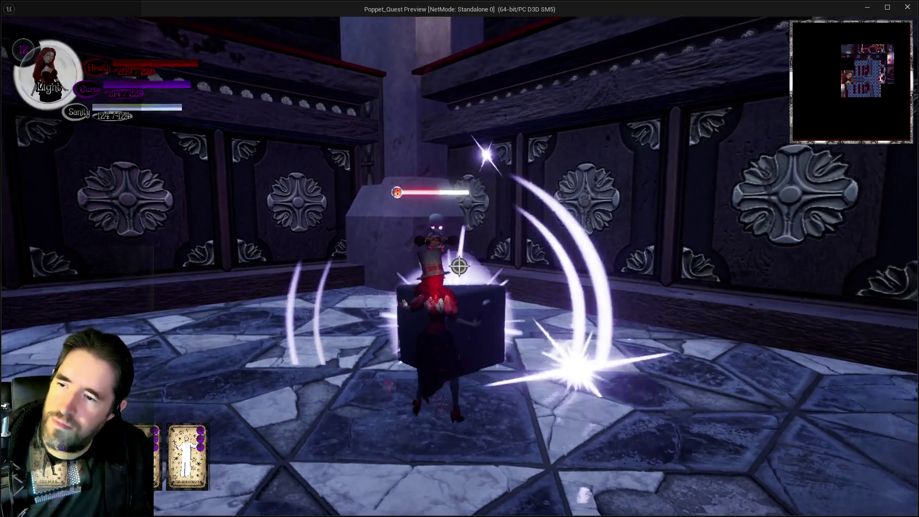
{"action": "left_click", "coordinate": [459, 266]}
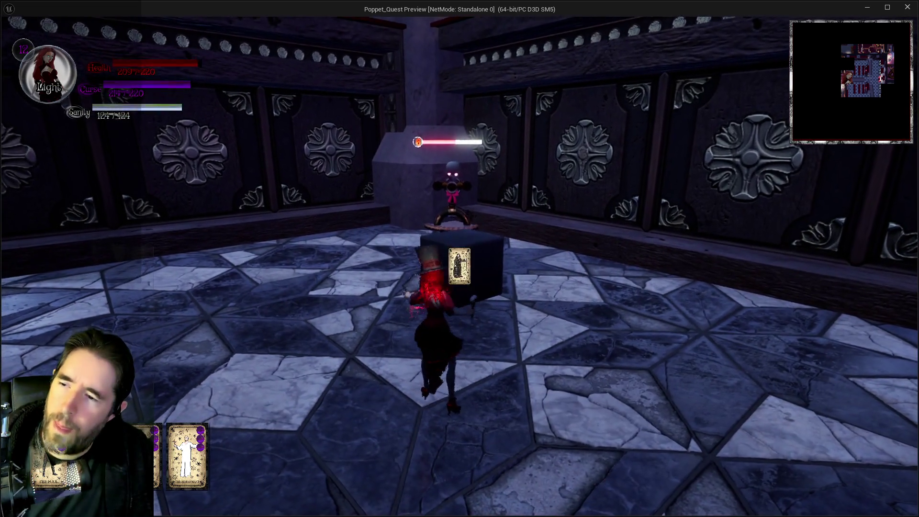
{"action": "left_click", "coordinate": [459, 266]}
{"action": "left_click", "coordinate": [458, 267]}
{"action": "left_click", "coordinate": [459, 266]}
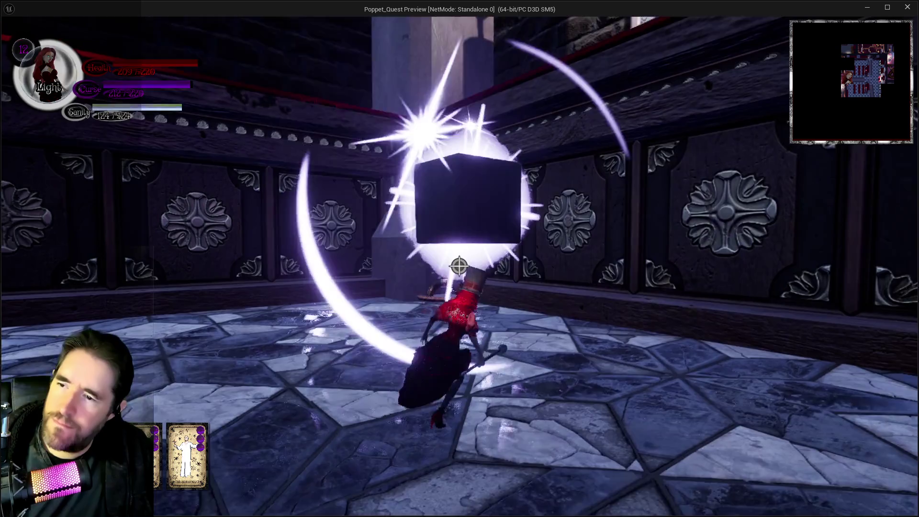
{"action": "left_click", "coordinate": [458, 267]}
{"action": "left_click", "coordinate": [459, 266]}
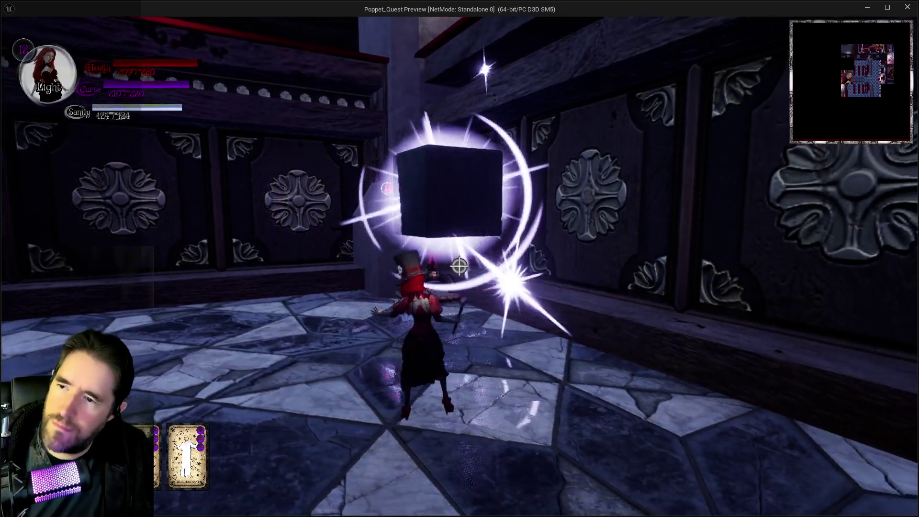
{"action": "left_click", "coordinate": [458, 266]}
Step: Run onto the statue pedestal, switch to Darkness form, and open the tarot pause menu
{"action": "key", "text": "w"}
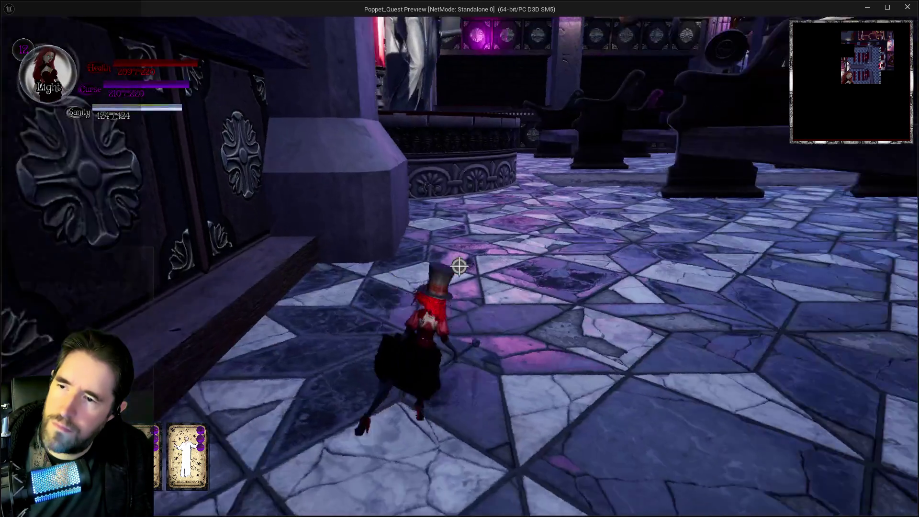
{"action": "key", "text": "w"}
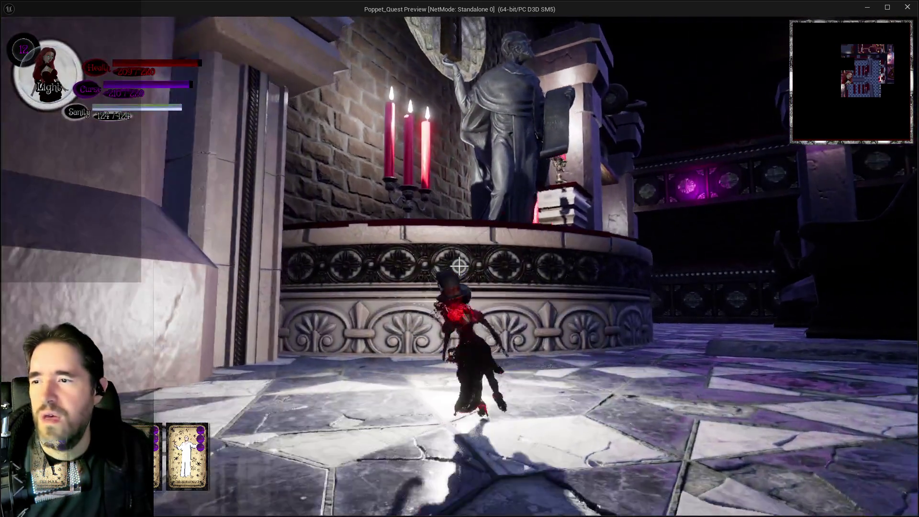
{"action": "key", "text": "space"}
{"action": "key", "text": "w"}
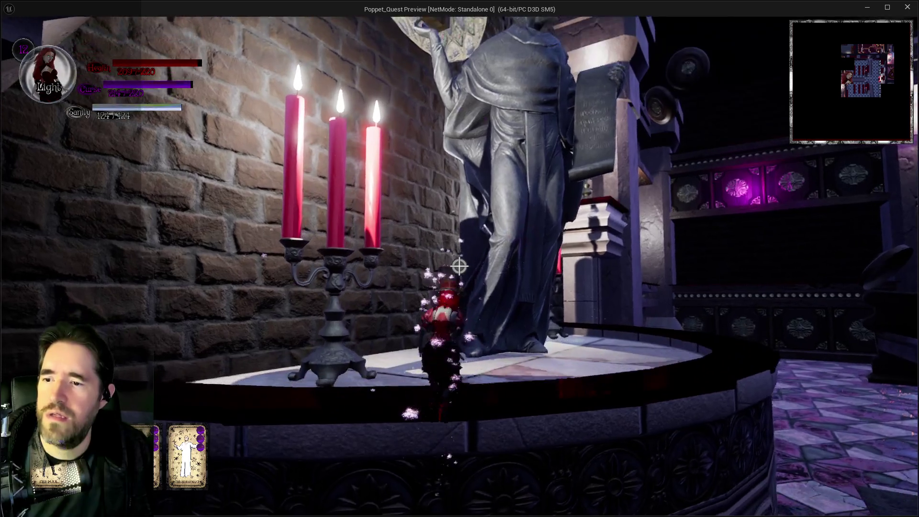
{"action": "key", "text": "w"}
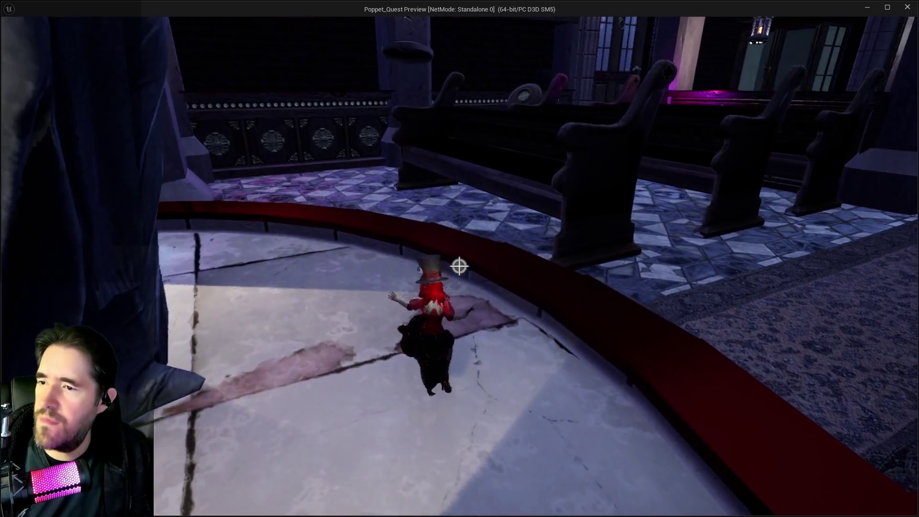
{"action": "key", "text": "Escape"}
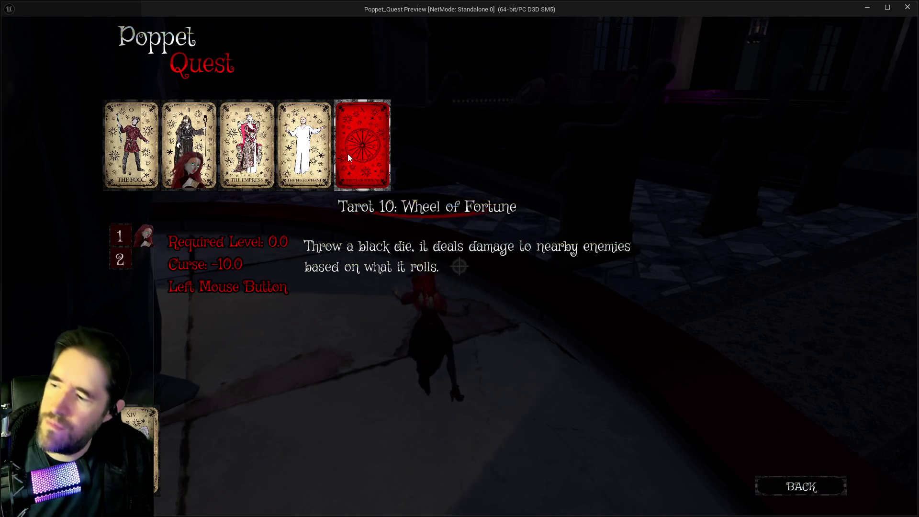
Step: Resume play, advance up the aisle swinging the Darkness hammer, then return to Light form
{"action": "key", "text": "Escape"}
{"action": "key", "text": "w"}
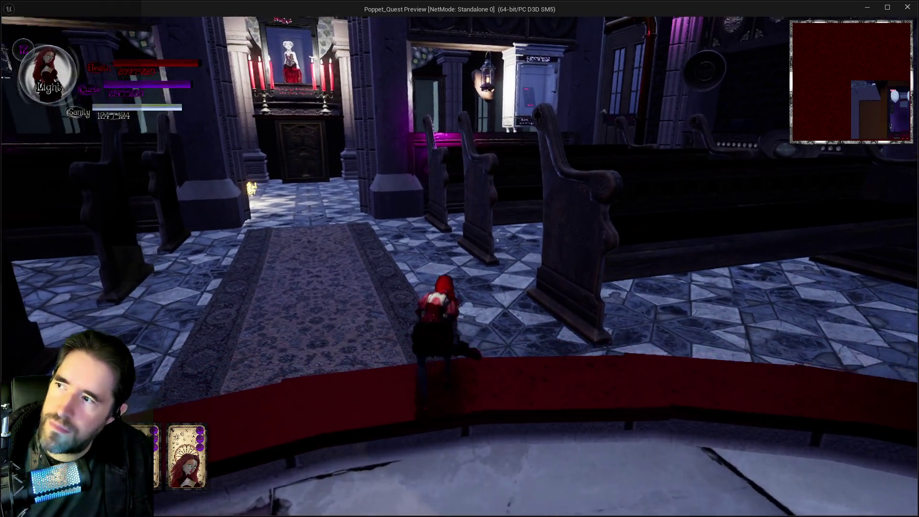
{"action": "key", "text": "w"}
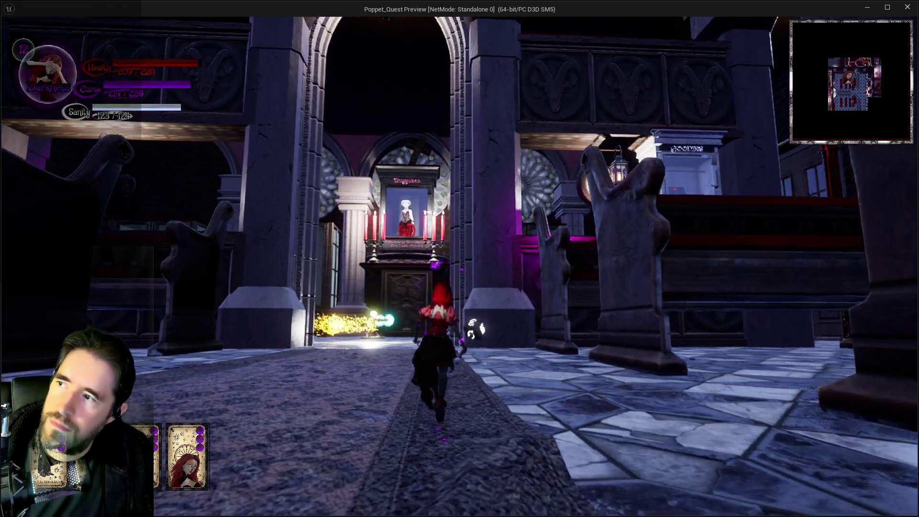
{"action": "key", "text": "q"}
{"action": "key", "text": "w"}
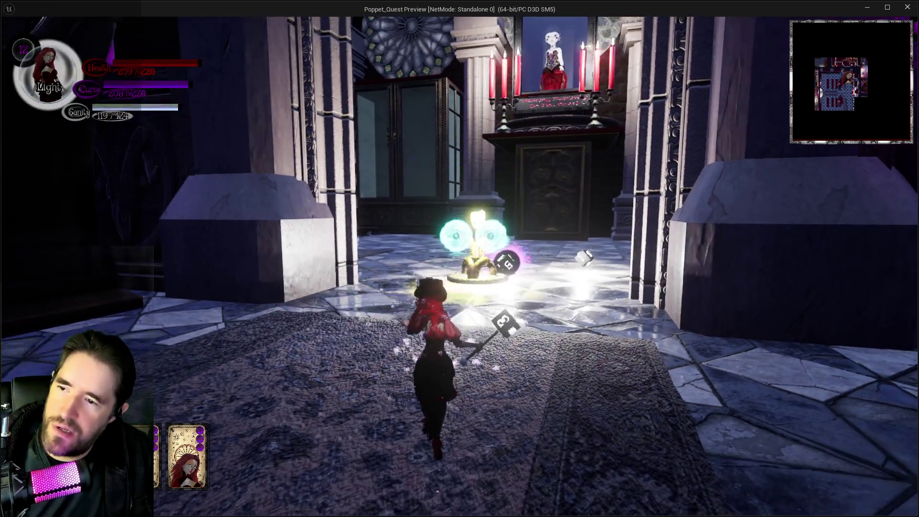
{"action": "key", "text": "q"}
Step: Circle the pillars and attack the golden robot with fire bursts and a fire explosion
{"action": "key", "text": "w"}
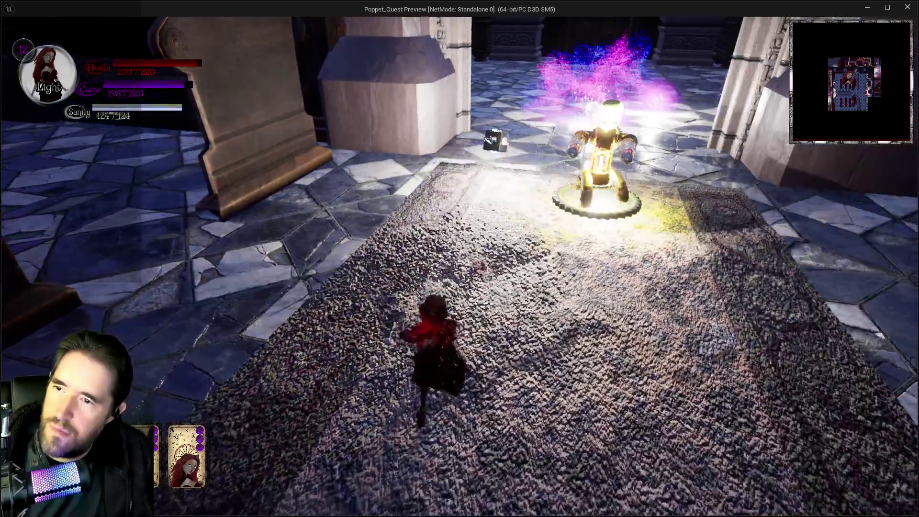
{"action": "key", "text": "w"}
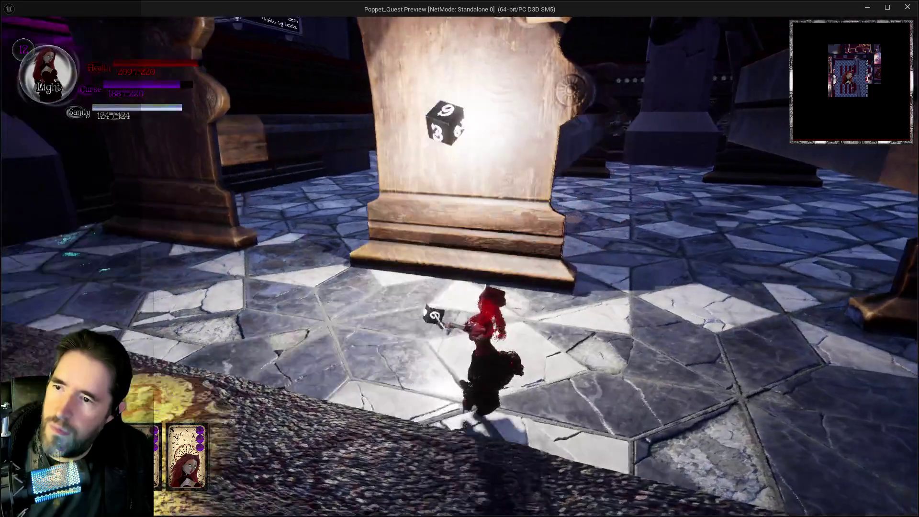
{"action": "key", "text": "w"}
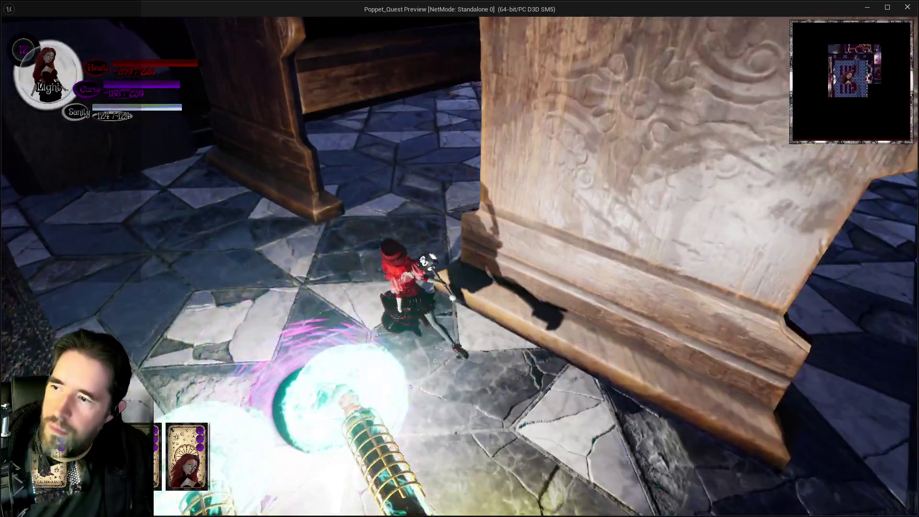
{"action": "key", "text": "w"}
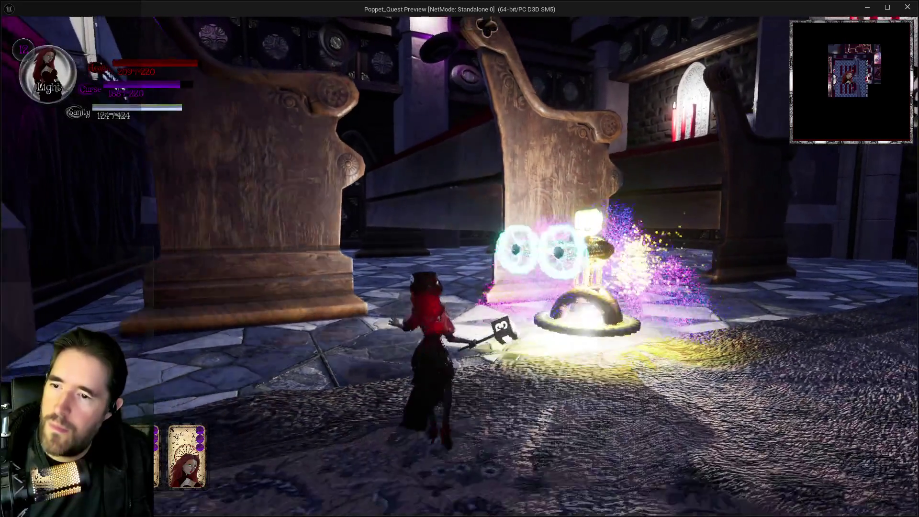
{"action": "key", "text": "w"}
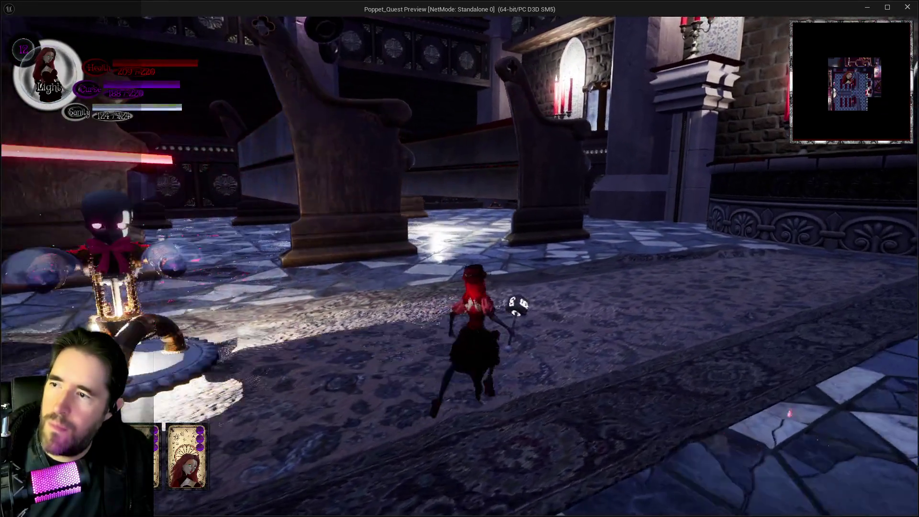
{"action": "key", "text": "w"}
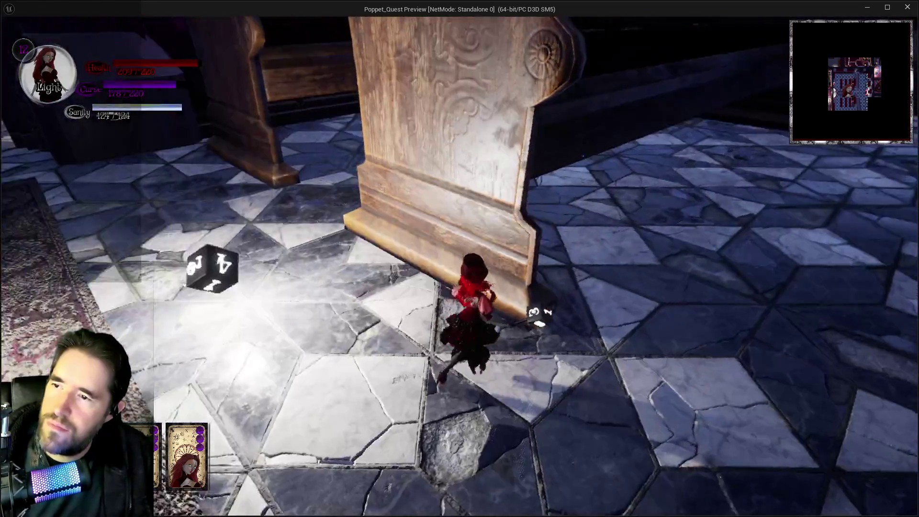
{"action": "key", "text": "w"}
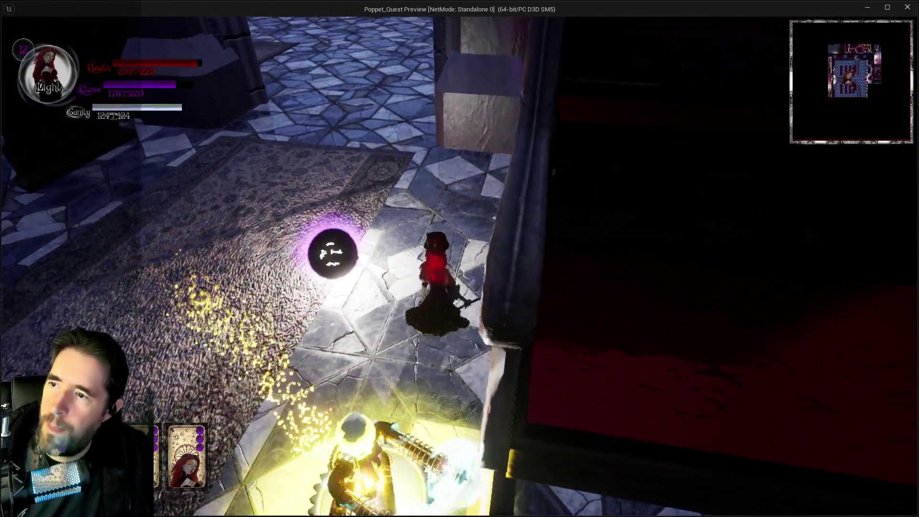
{"action": "key", "text": "w"}
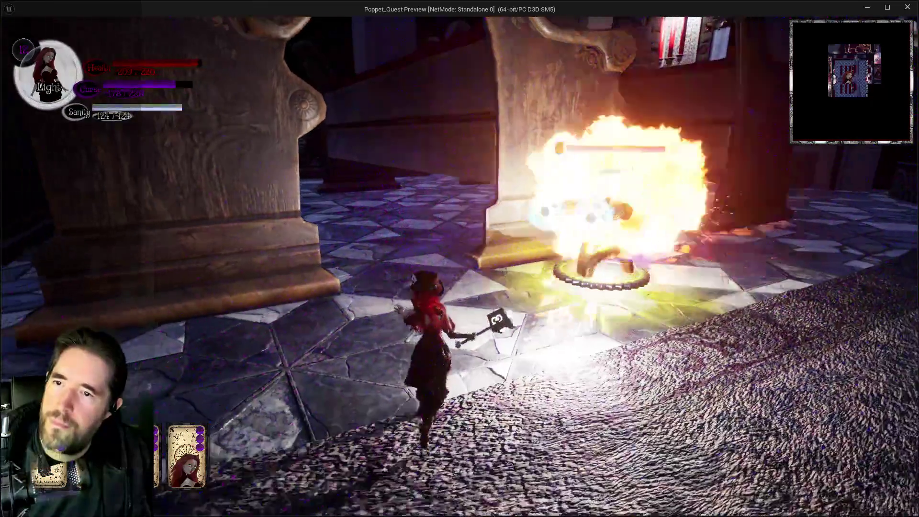
Step: Throw dice and dark orbs at the robots, retreat to the doorway, and open the tarot menu
{"action": "key", "text": "w"}
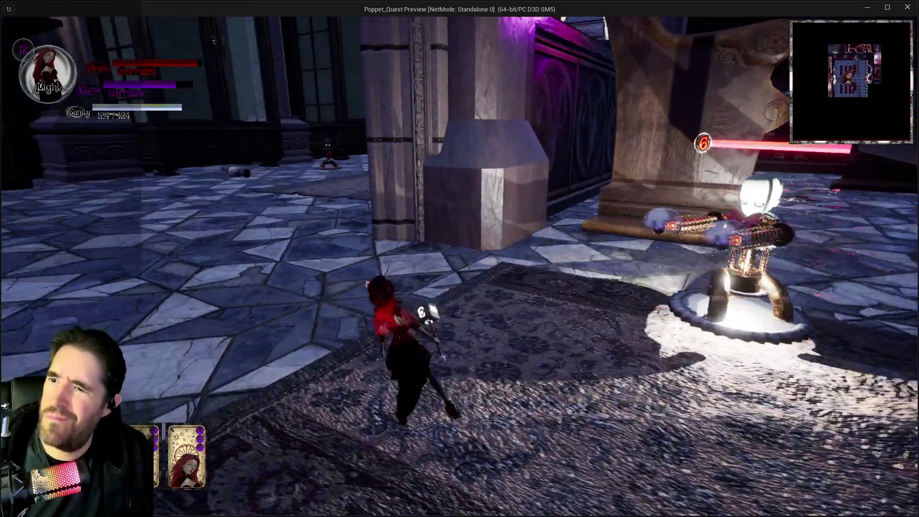
{"action": "key", "text": "w"}
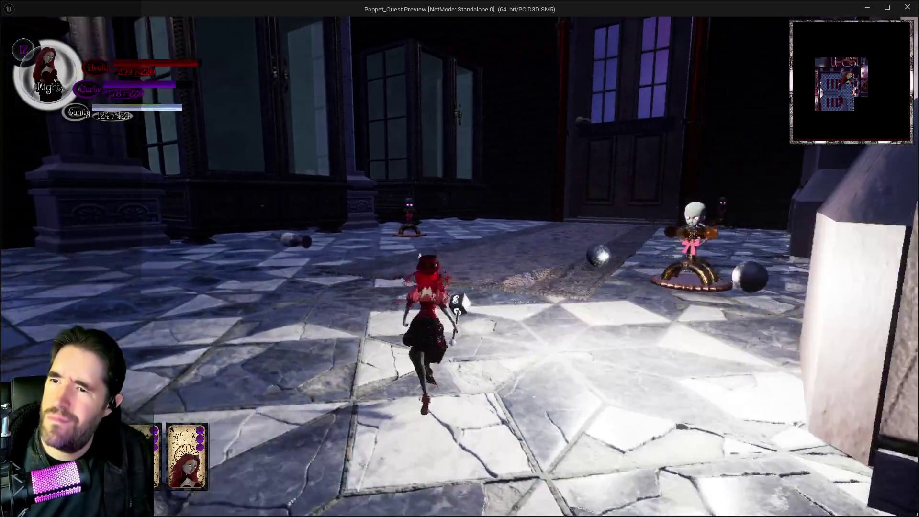
{"action": "key", "text": "w"}
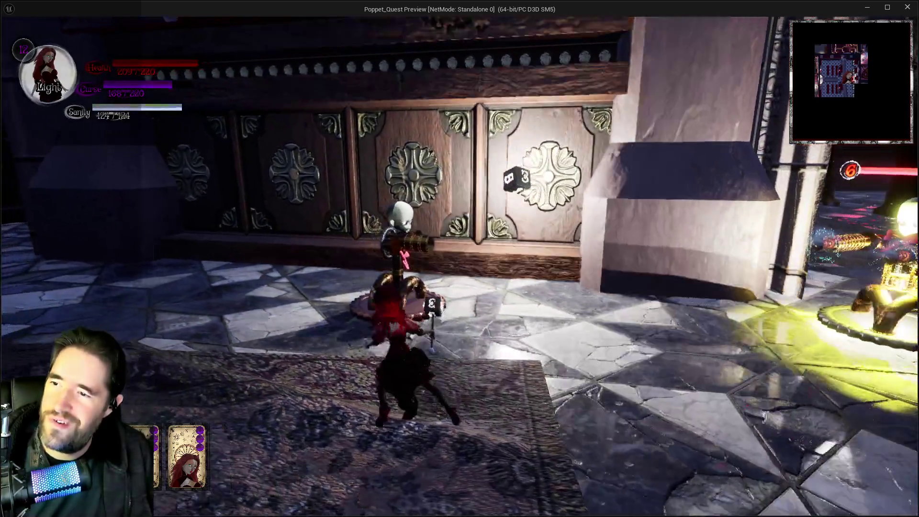
{"action": "key", "text": "w"}
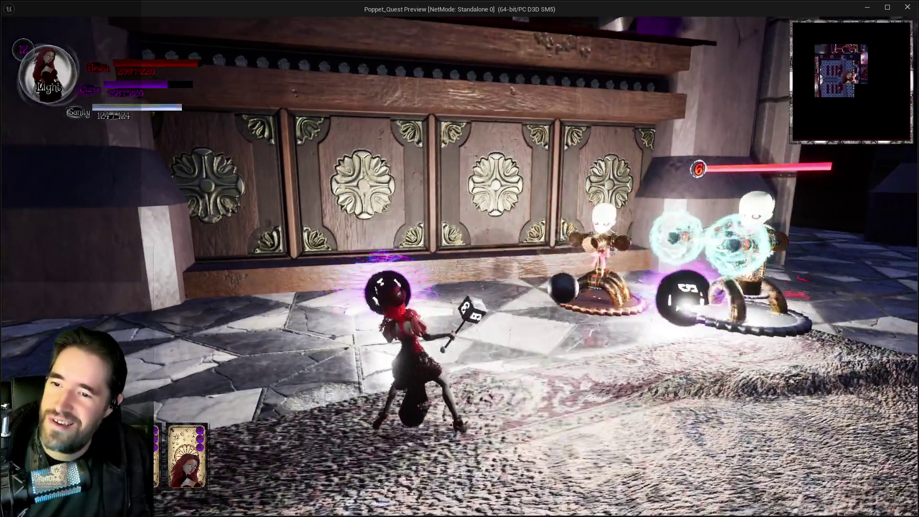
{"action": "key", "text": "w"}
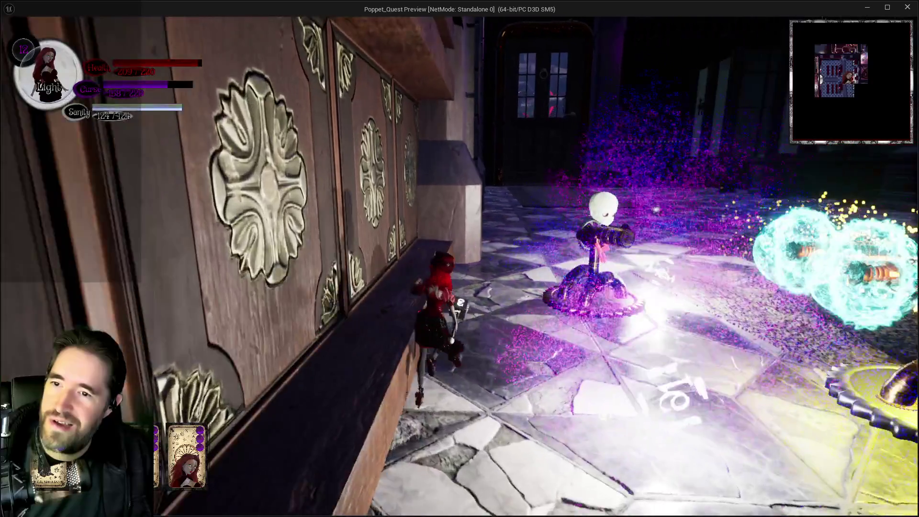
{"action": "key", "text": "w"}
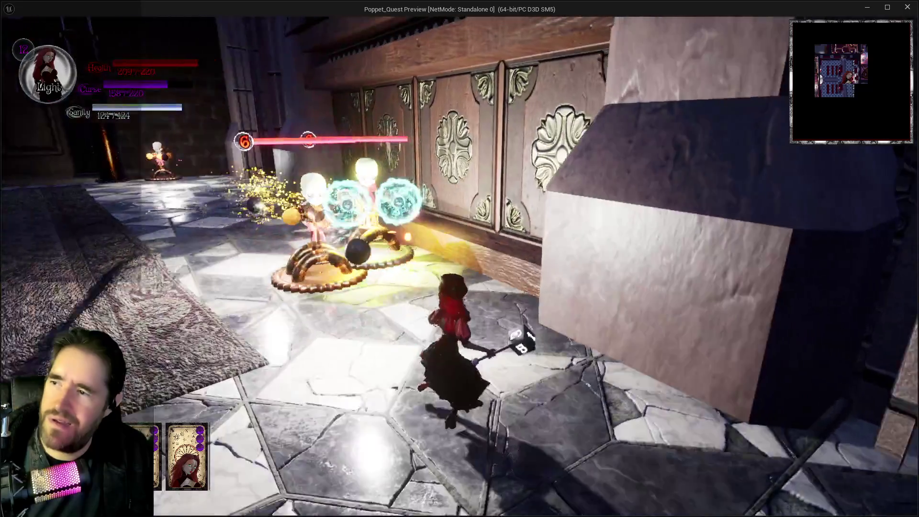
{"action": "key", "text": "w"}
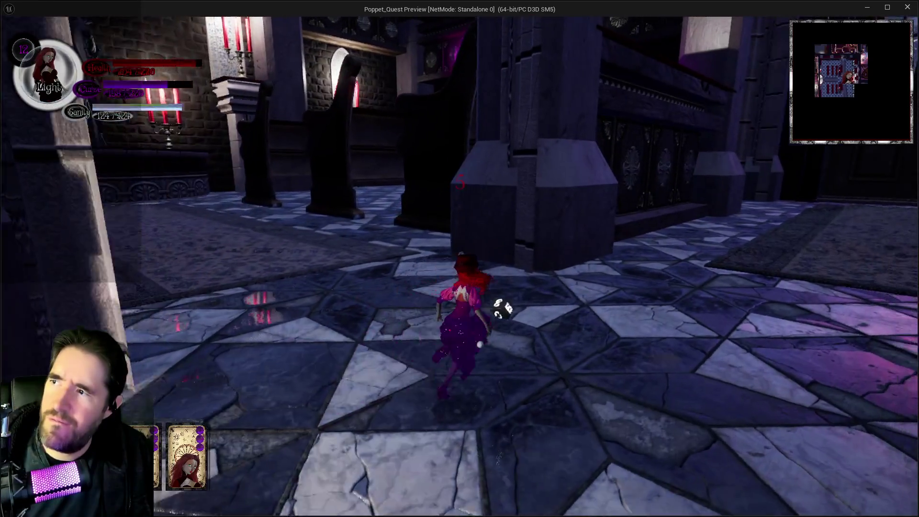
{"action": "key", "text": "Escape"}
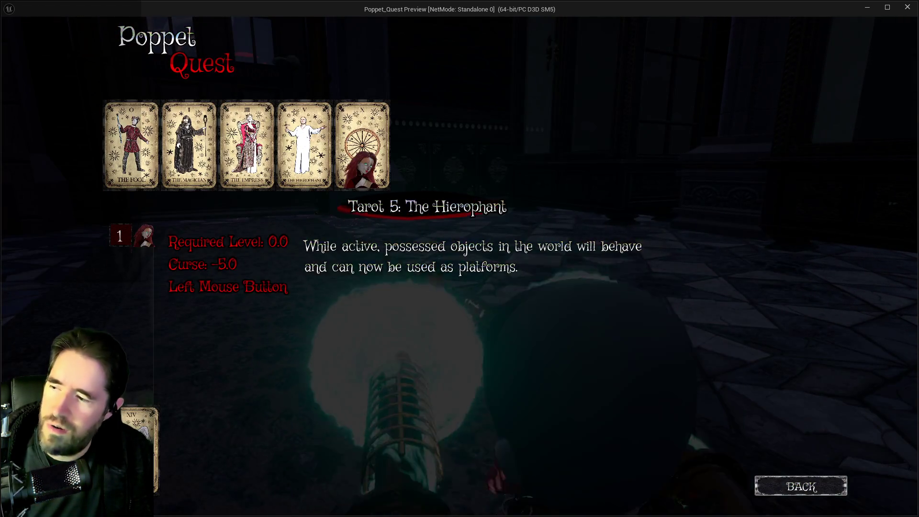
Step: Resume from the tarot menu, switch back to the level editor, and stop the play session
{"action": "left_click", "coordinate": [759, 481]}
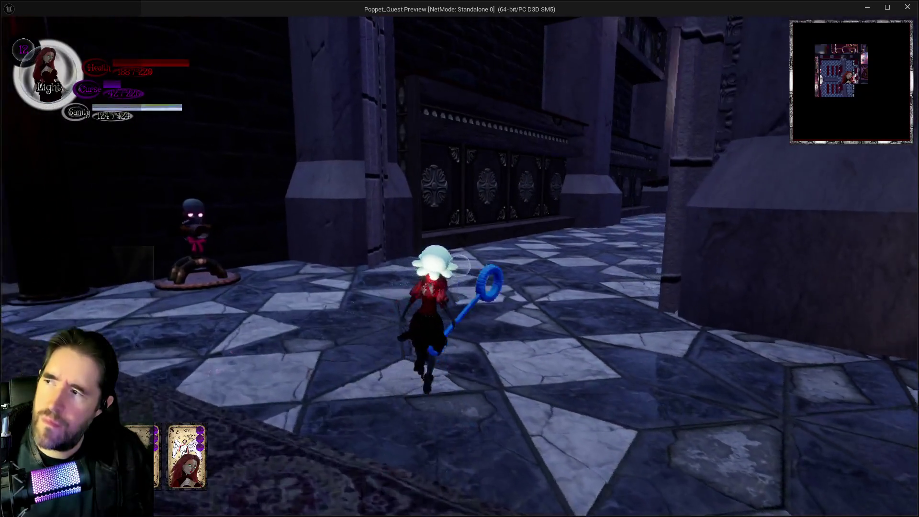
{"action": "key", "text": "alt+Tab"}
{"action": "key", "text": "Escape"}
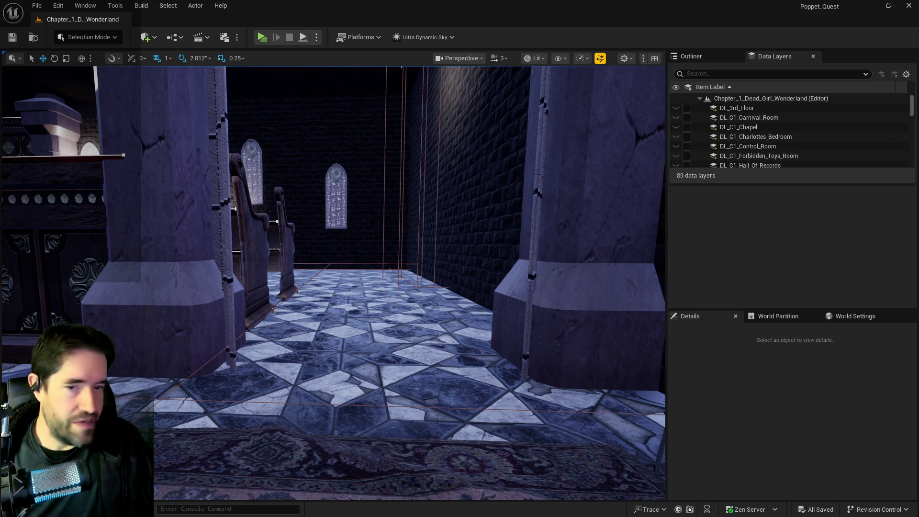
Step: Fly the viewport camera into the adjacent hall with the balcony and hanging lantern
{"action": "left_click_drag", "start_coordinate": [617, 411], "coordinate": [618, 412]}
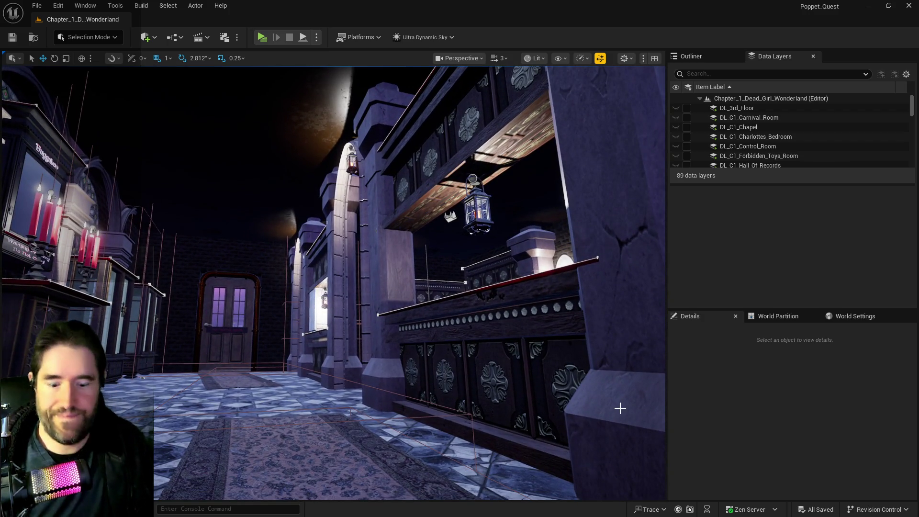
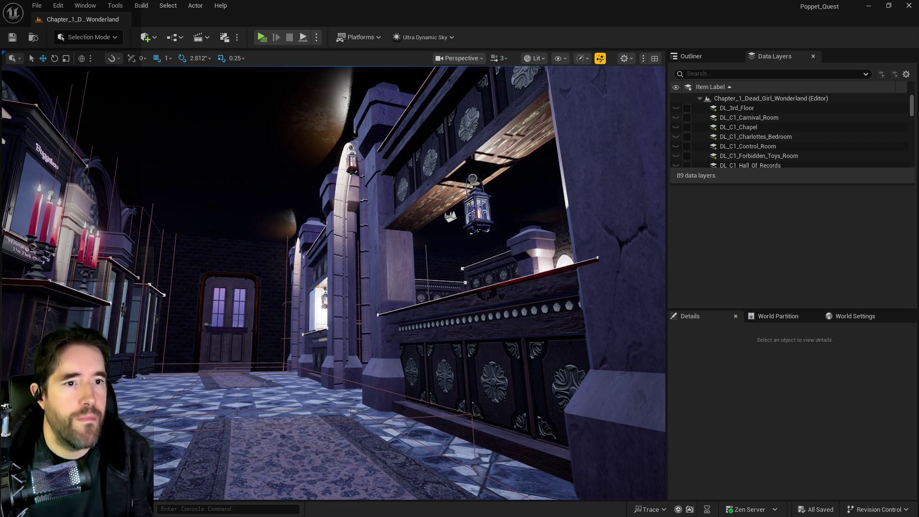
Step: Bring up the PQ Scratch Board to-do list and select, then deselect, item 17's text
{"action": "key", "text": "alt+Tab"}
{"action": "scroll", "coordinate": [445, 355], "scroll_direction": "down", "scroll_amount": 1}
{"action": "left_click", "coordinate": [533, 412]}
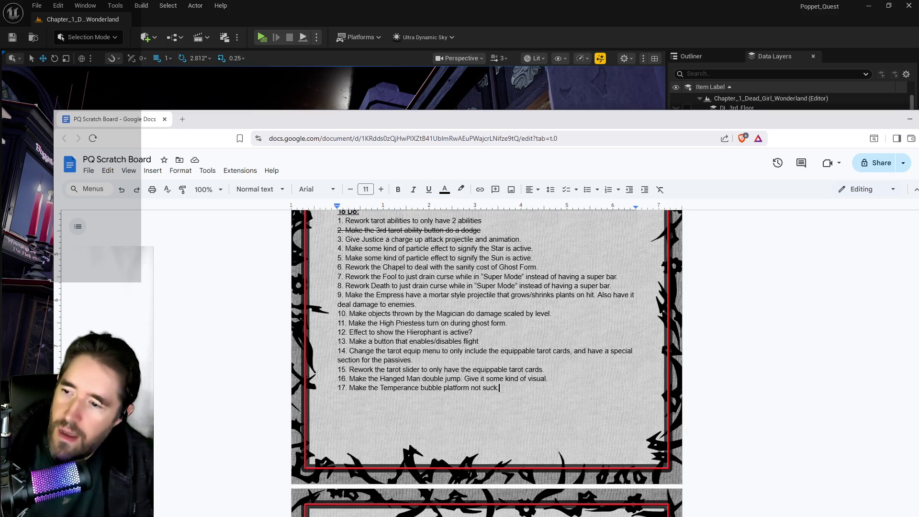
{"action": "key", "text": "ctrl+shift+Left"}
{"action": "key", "text": "ctrl+shift+Left"}
{"action": "key", "text": "ctrl+shift+Left"}
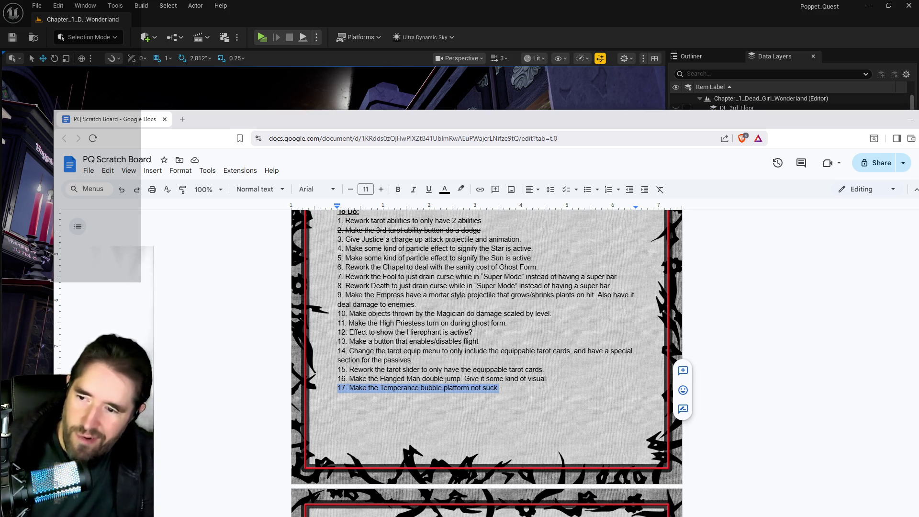
{"action": "left_click", "coordinate": [504, 388]}
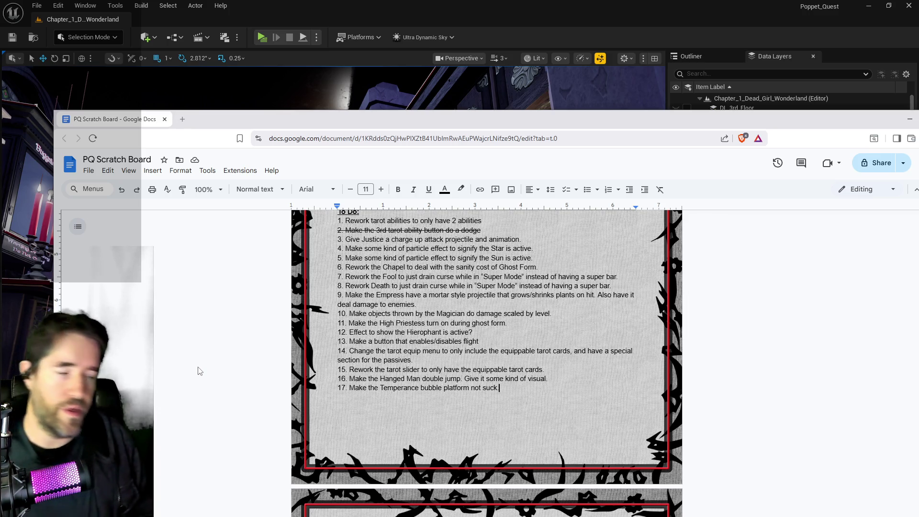
Step: Replace item 17 with 'Temperance, Wheel of Fortune, and probably other projectiles don't scale to level.'
{"action": "mouse_move", "coordinate": [499, 389]}
{"action": "left_mouse_down"}
{"action": "mouse_move", "coordinate": [342, 390]}
{"action": "mouse_move", "coordinate": [350, 392]}
{"action": "left_mouse_up"}
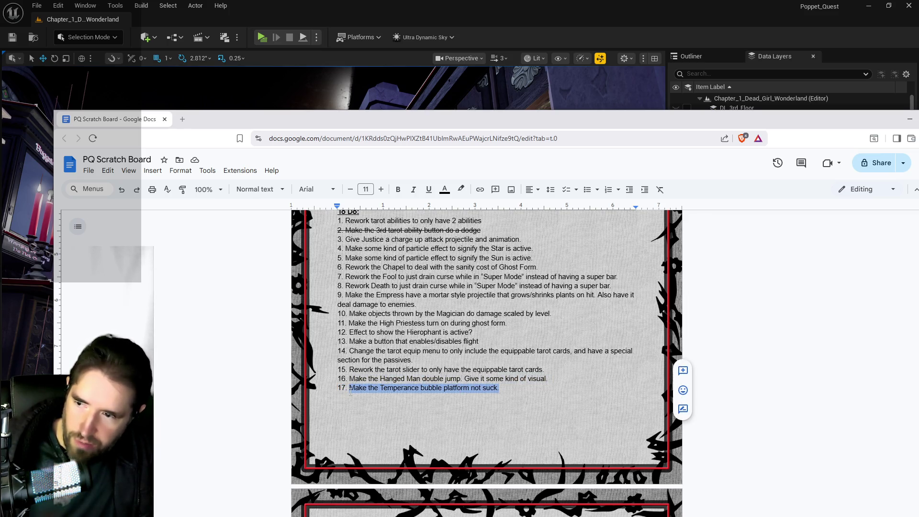
{"action": "key", "text": "BackSpace"}
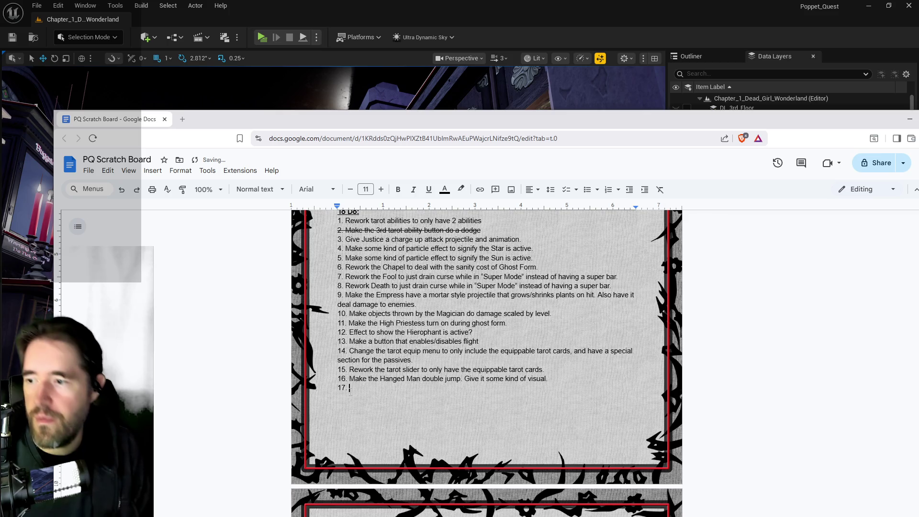
{"action": "type", "text": "Pro"}
{"action": "key", "text": "BackSpace"}
{"action": "key", "text": "BackSpace"}
{"action": "key", "text": "BackSpace"}
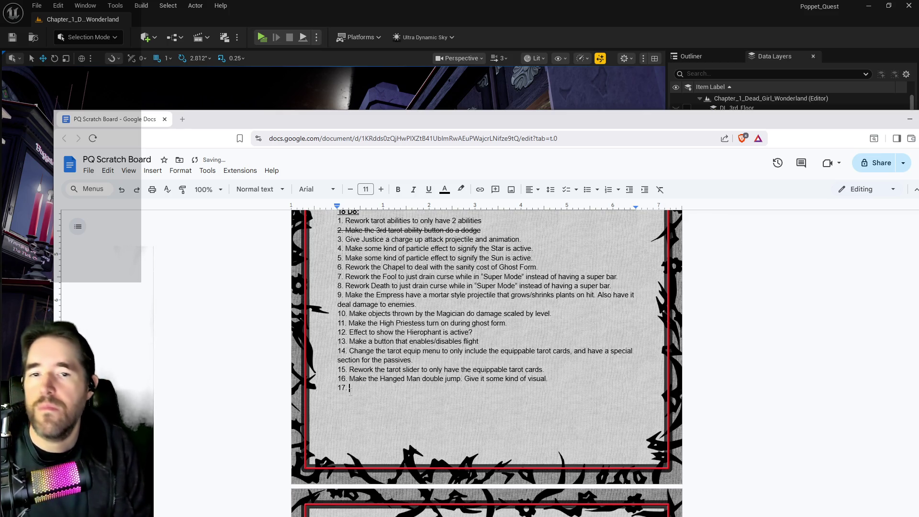
{"action": "type", "text": "Temperance"}
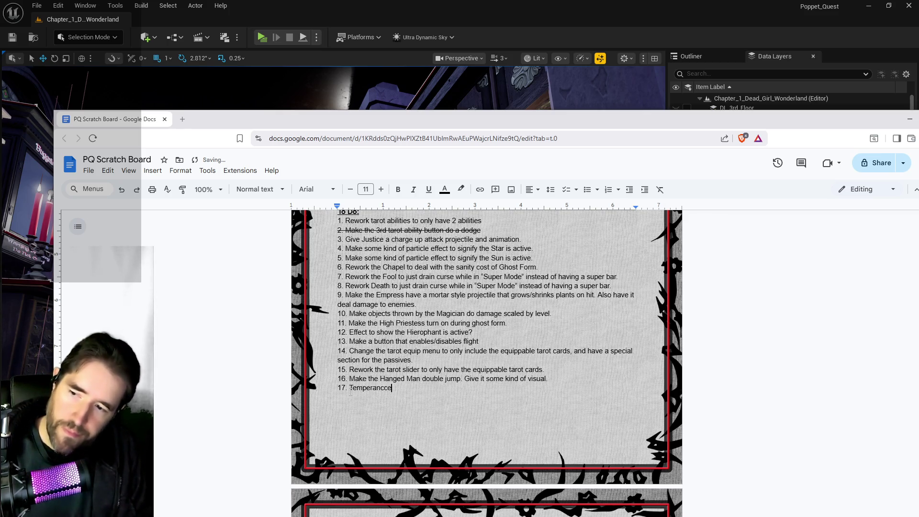
{"action": "type", "text": " Hea"}
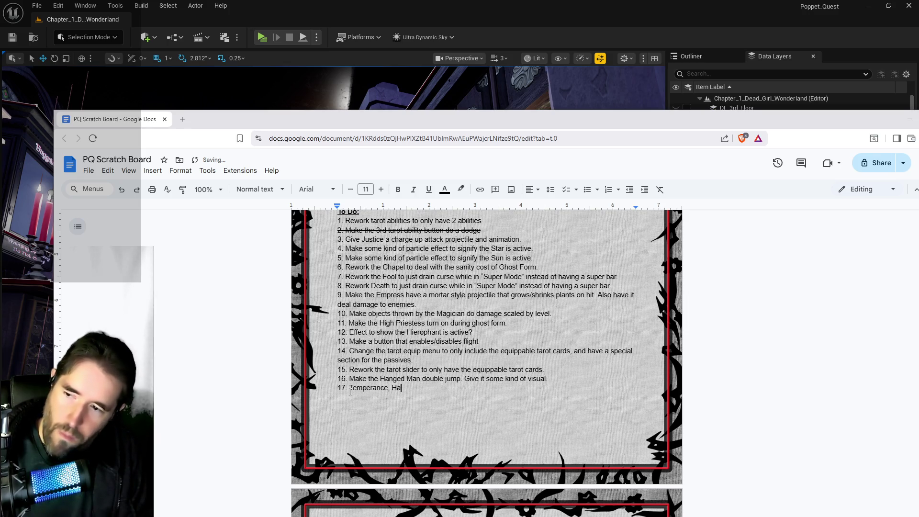
{"action": "key", "text": "BackSpace"}
{"action": "key", "text": "BackSpace"}
{"action": "key", "text": "BackSpace"}
{"action": "type", "text": "W"}
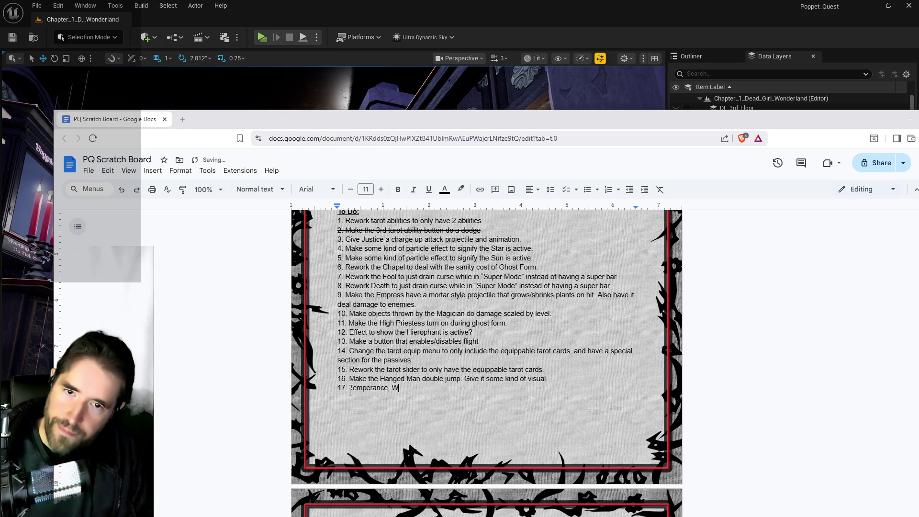
{"action": "type", "text": "heel of Fortune"}
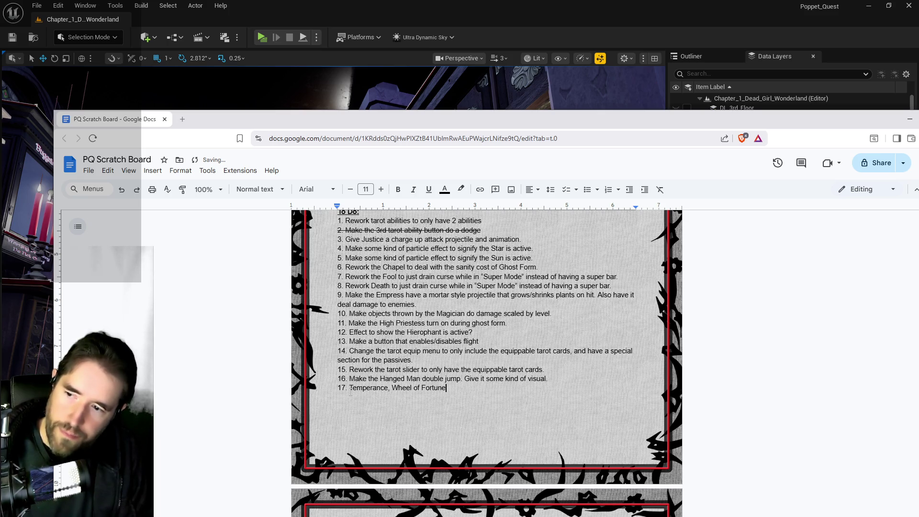
{"action": "type", "text": ", and "}
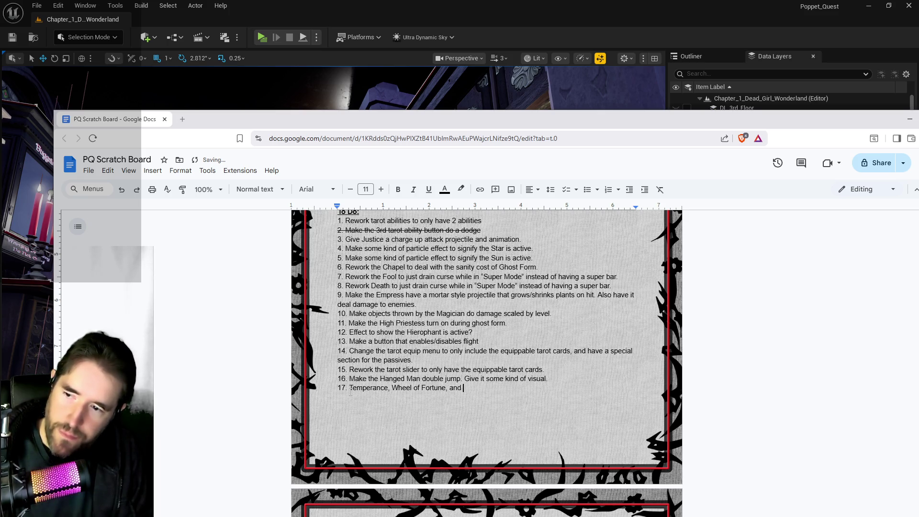
{"action": "type", "text": "probably other pro"}
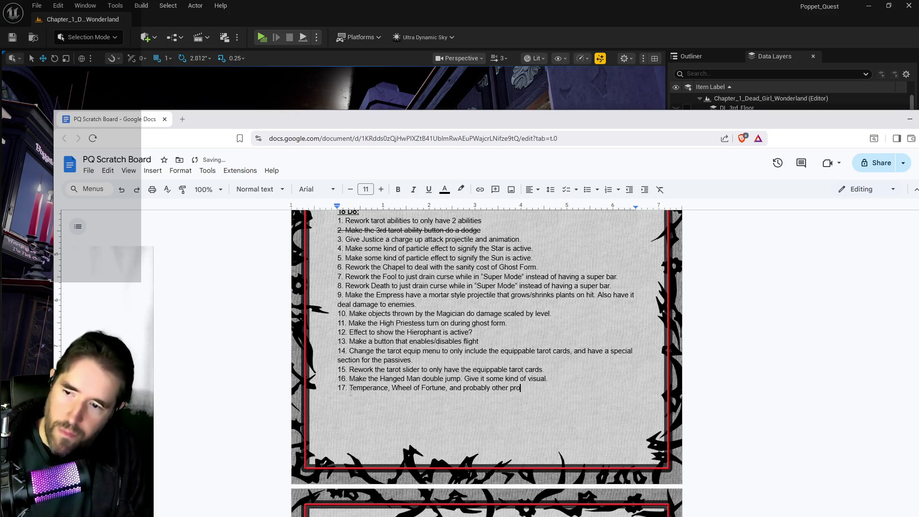
{"action": "type", "text": "jectiles don't s"}
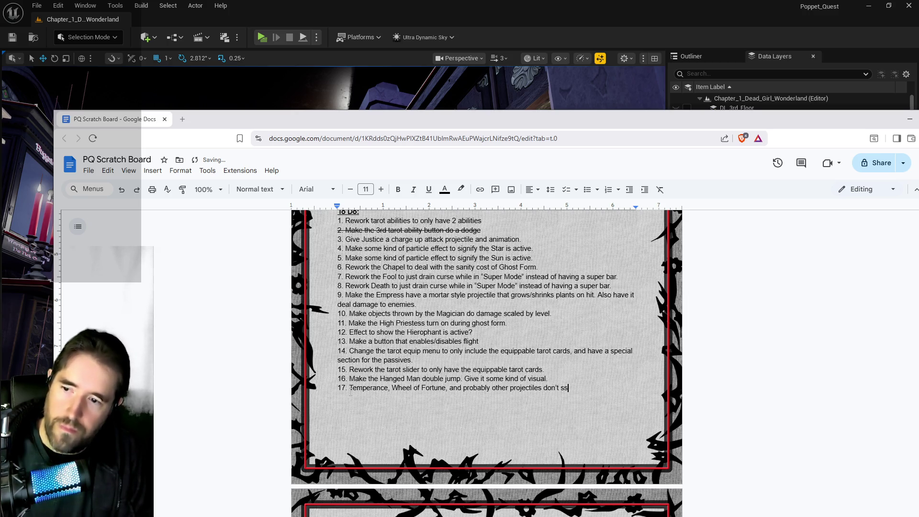
{"action": "type", "text": "cale to level."}
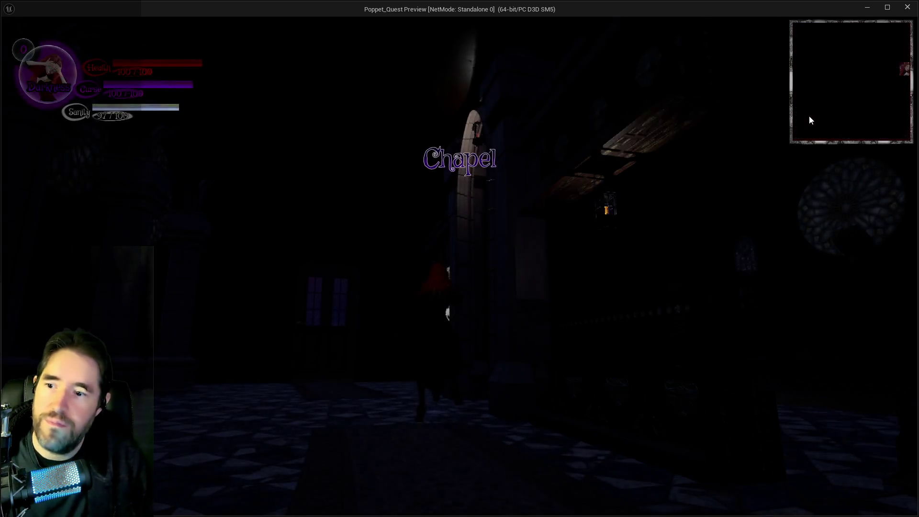
Step: Run the character out of the chapel and down the street, briefly checking the inventory
{"action": "key", "text": "w"}
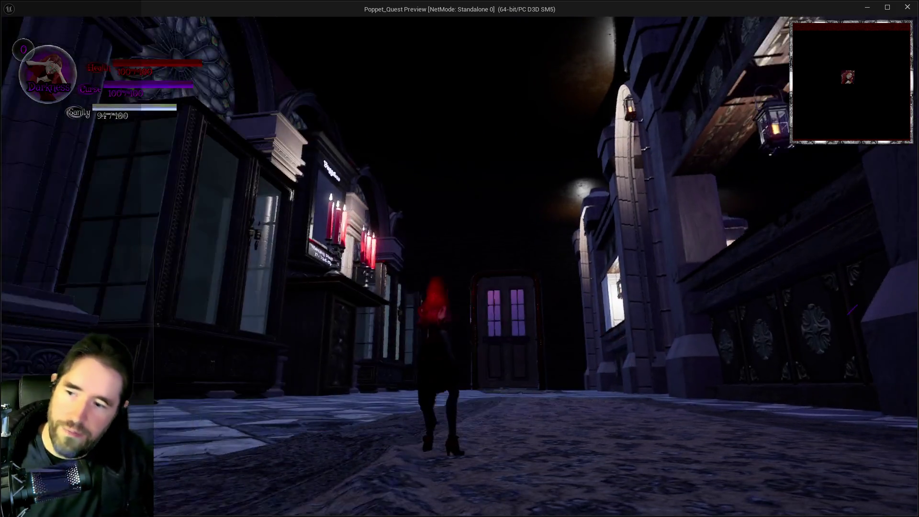
{"action": "key", "text": "w"}
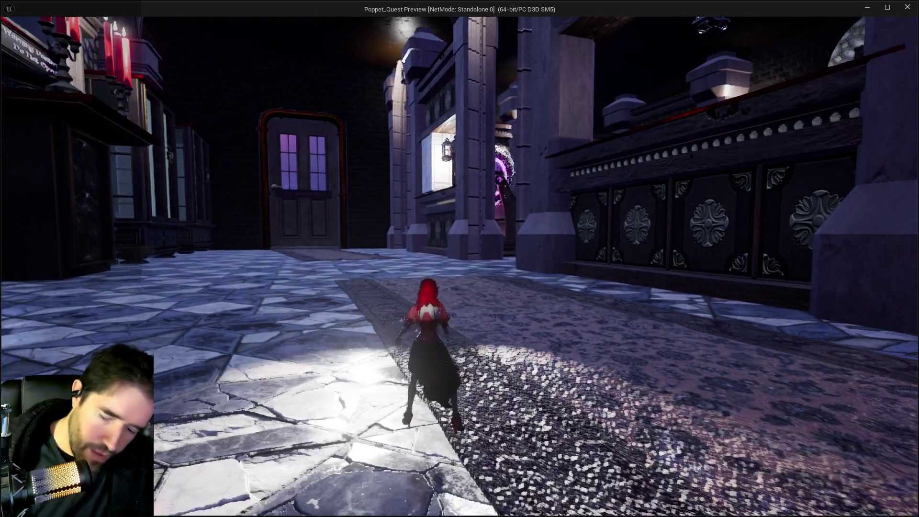
{"action": "key", "text": "i"}
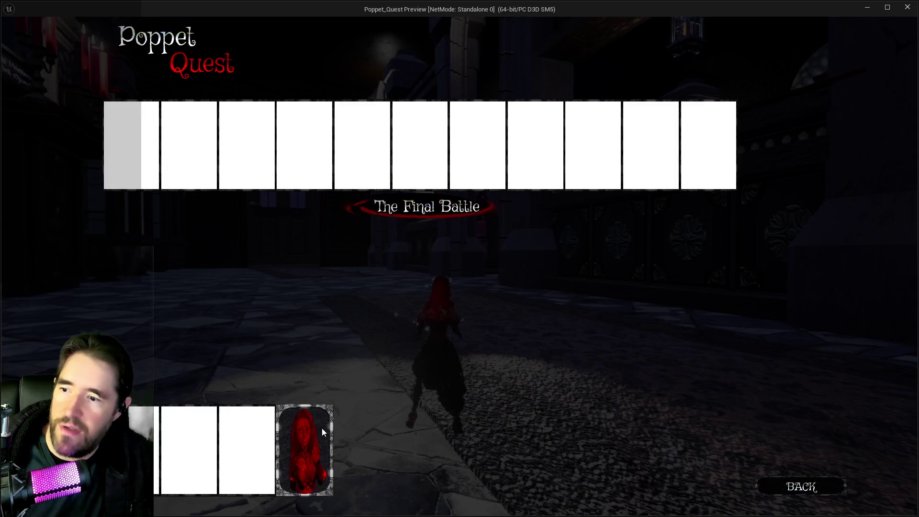
{"action": "left_click", "coordinate": [323, 426]}
{"action": "key", "text": "w"}
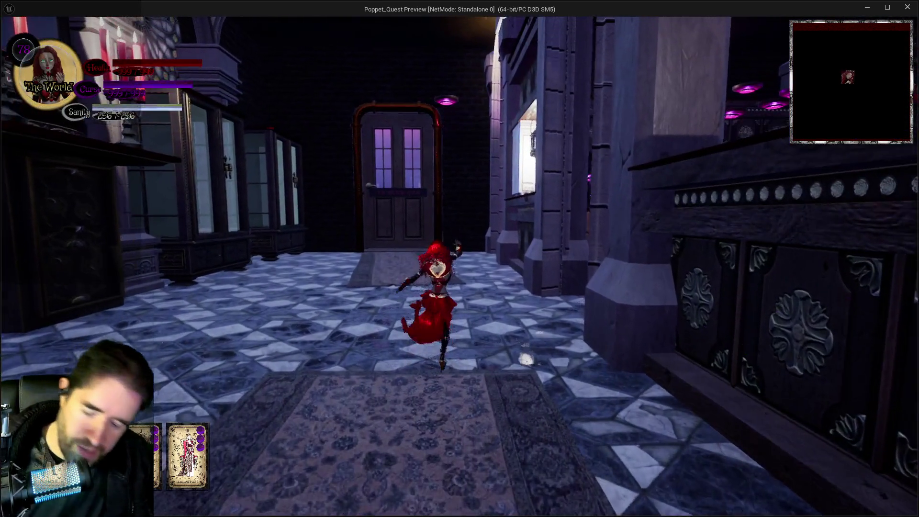
Step: Choose the Justice card from the tarot card menu and resume play
{"action": "key", "text": "Tab"}
{"action": "left_click", "coordinate": [247, 449]}
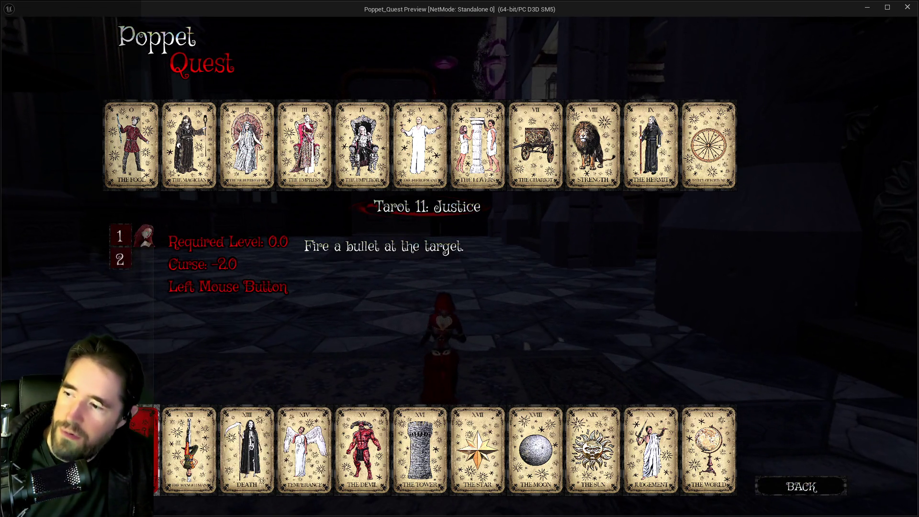
{"action": "key", "text": "Tab"}
{"action": "key", "text": "a"}
Step: Fight the enemies in the portal hall and the doll by the pillar, then reopen the tarot menu
{"action": "key", "text": "a"}
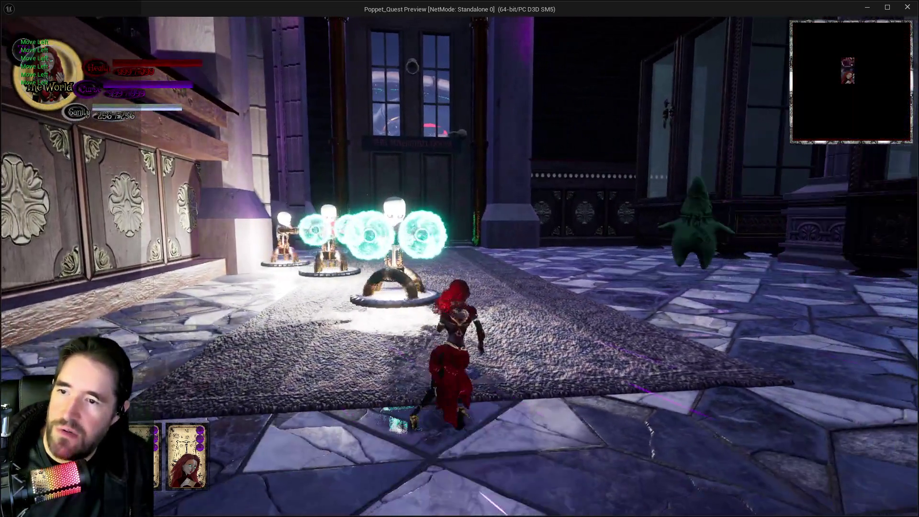
{"action": "key", "text": "a"}
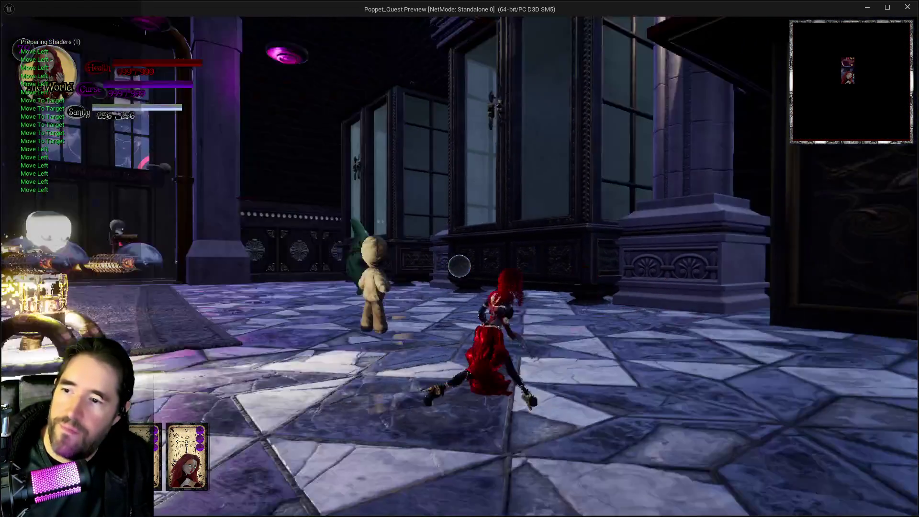
{"action": "key", "text": "a"}
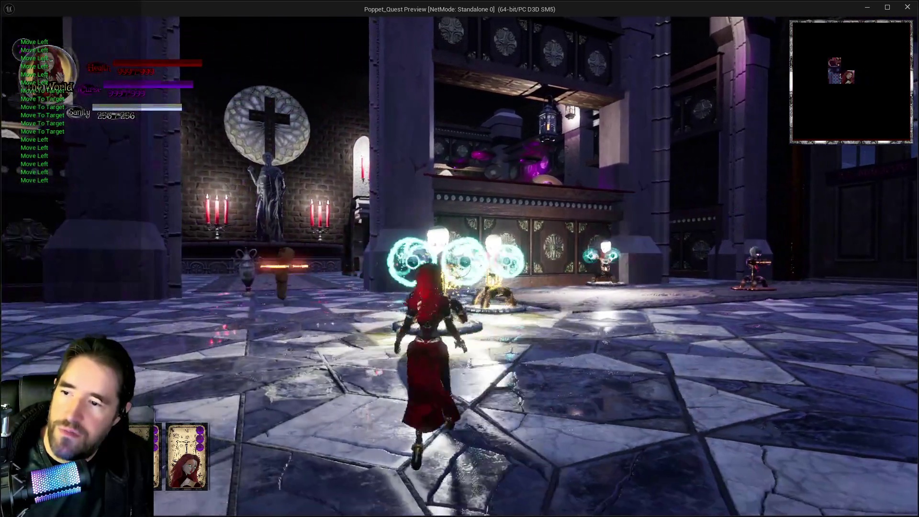
{"action": "key", "text": "a"}
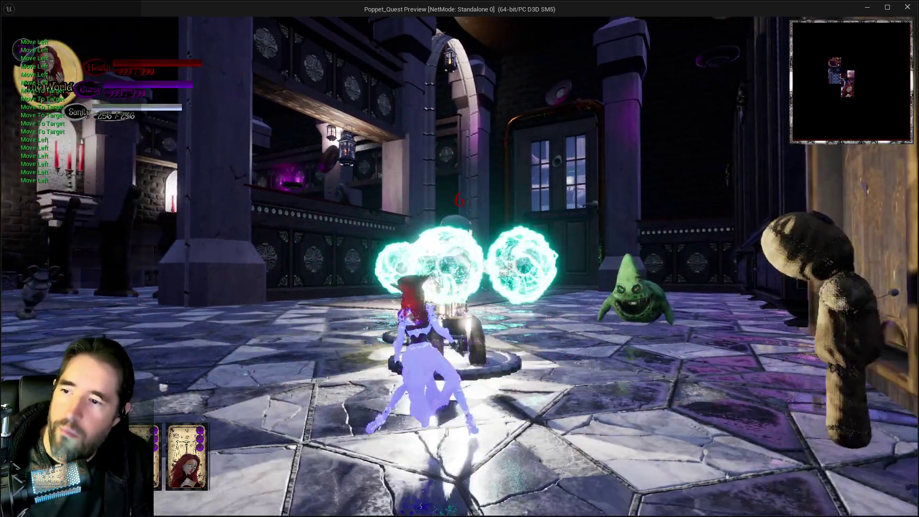
{"action": "key", "text": "a"}
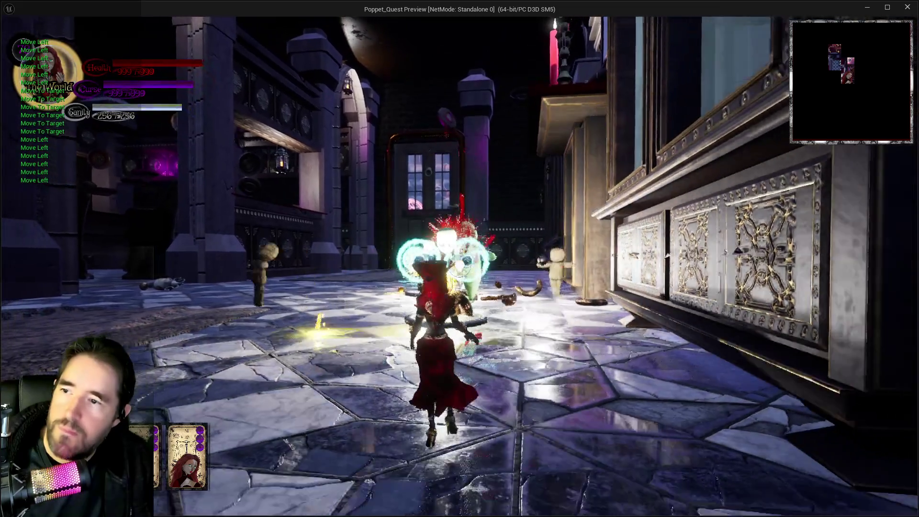
{"action": "key", "text": "a"}
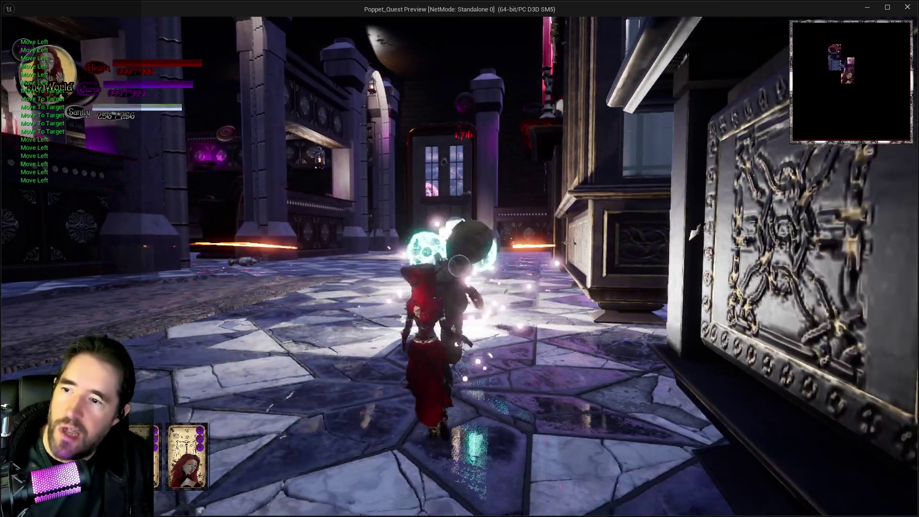
{"action": "key", "text": "a"}
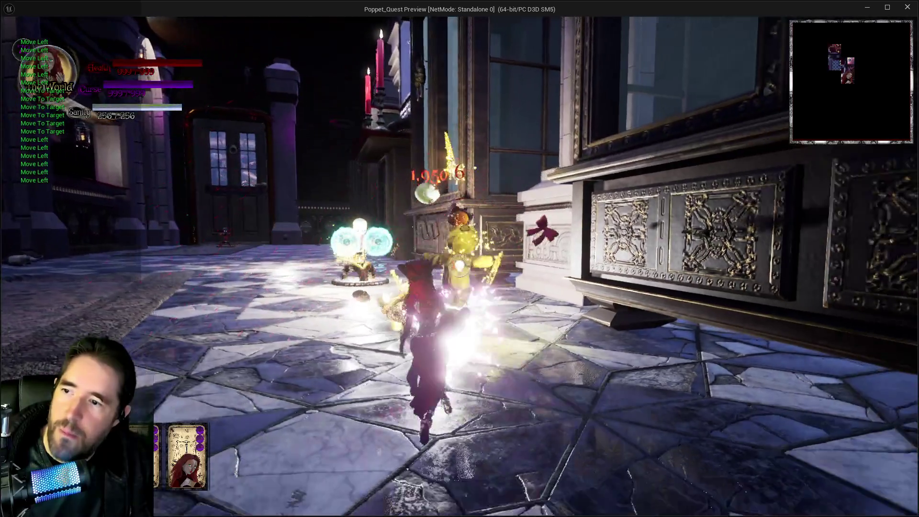
{"action": "key", "text": "a"}
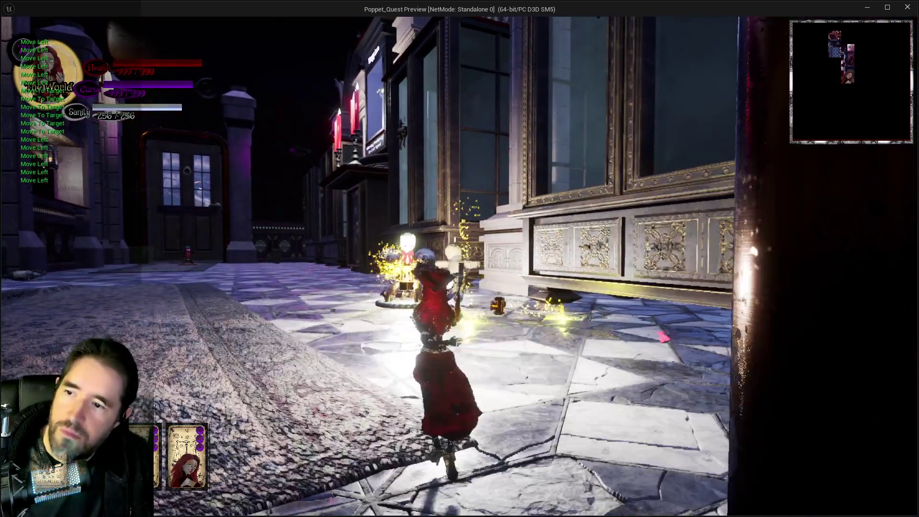
{"action": "key", "text": "a"}
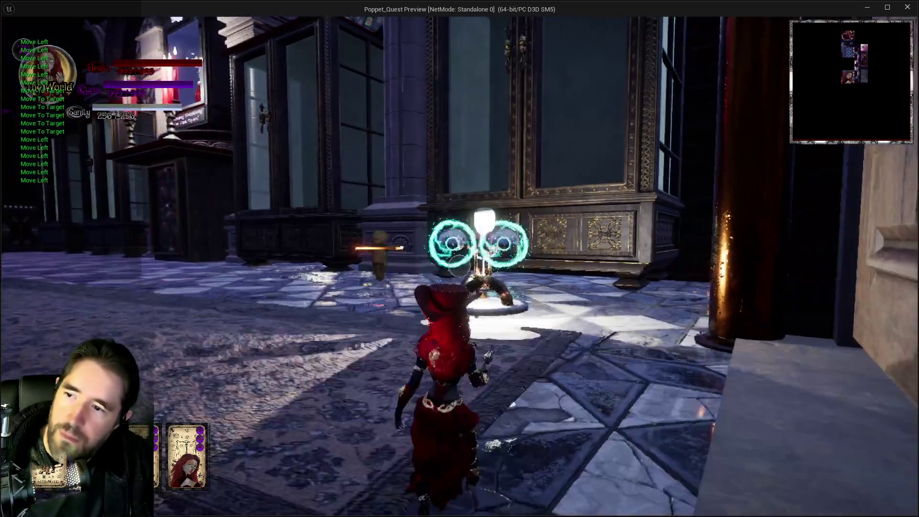
{"action": "key", "text": "a"}
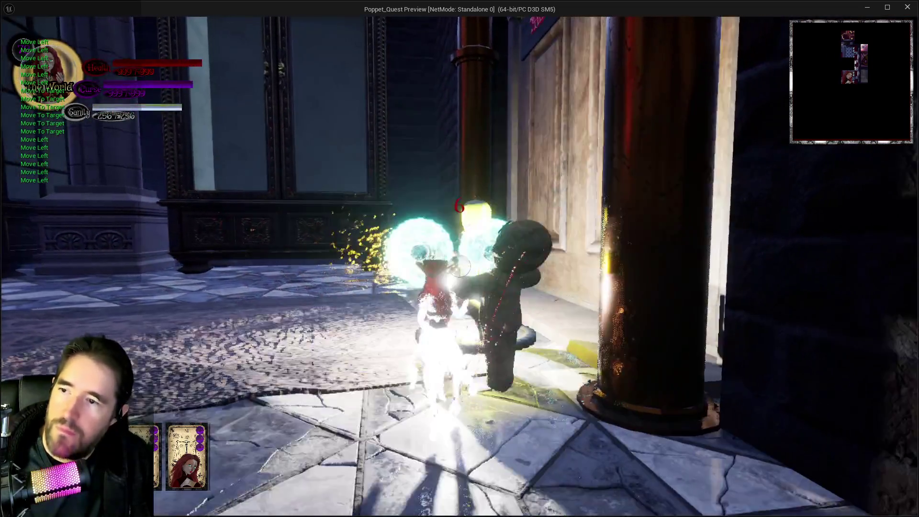
{"action": "key", "text": "a"}
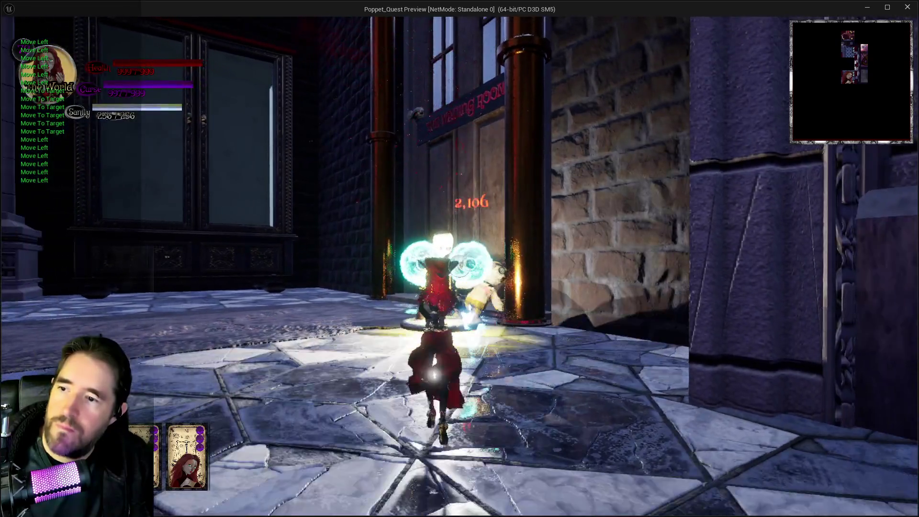
{"action": "key", "text": "a"}
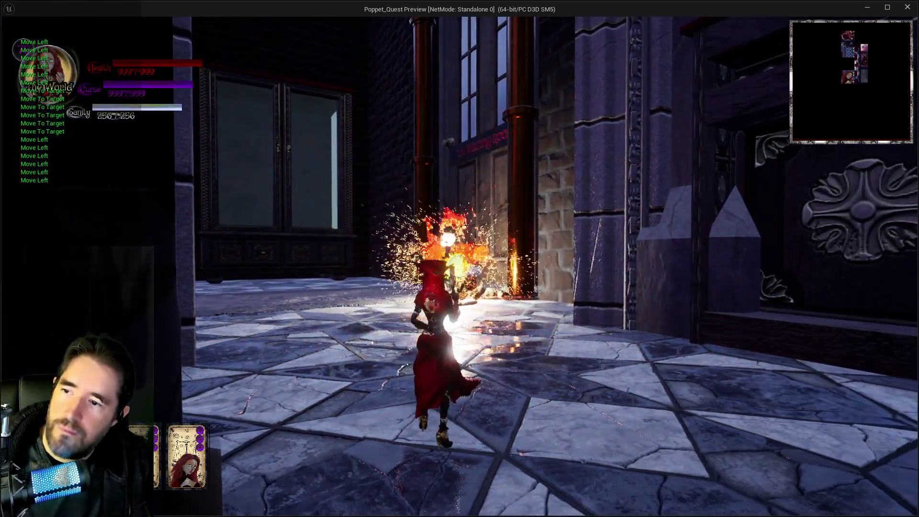
{"action": "key", "text": "a"}
{"action": "key", "text": "Tab"}
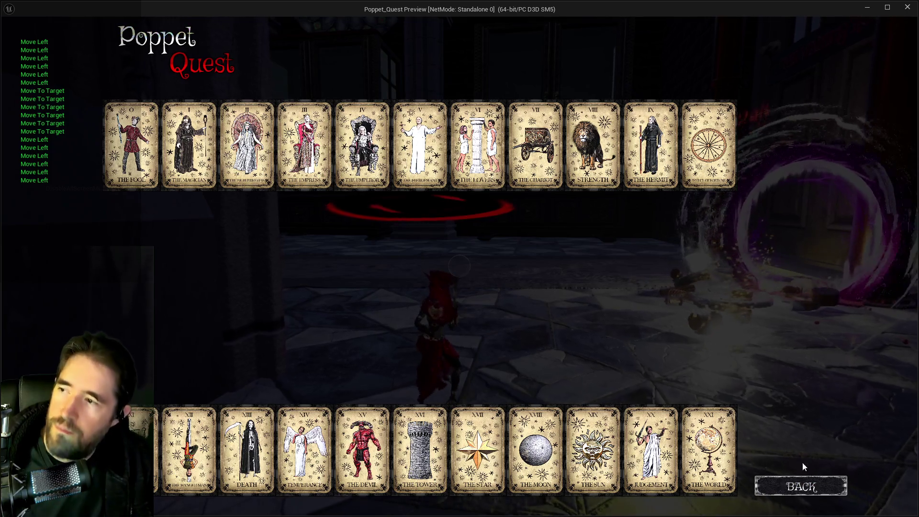
Step: Equip Temperance and test its spells on the teal orb and sack-doll enemy
{"action": "left_click", "coordinate": [304, 450]}
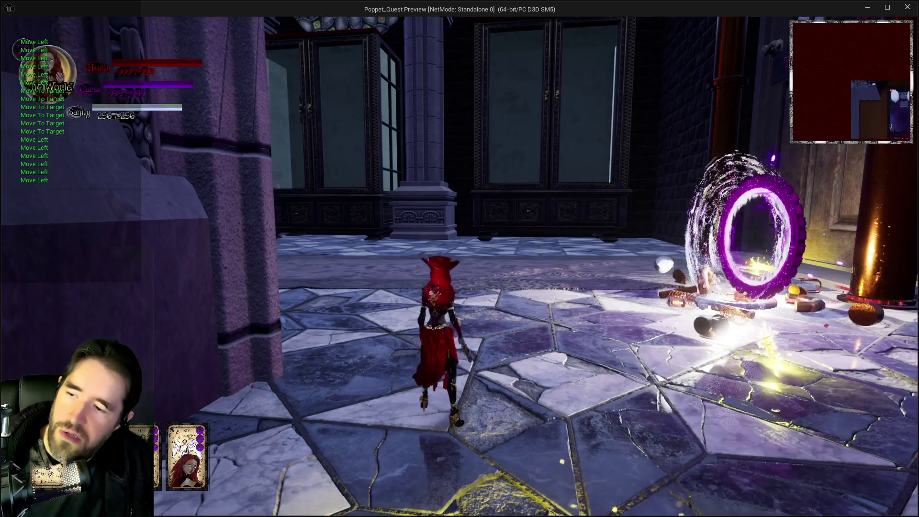
{"action": "key", "text": "a"}
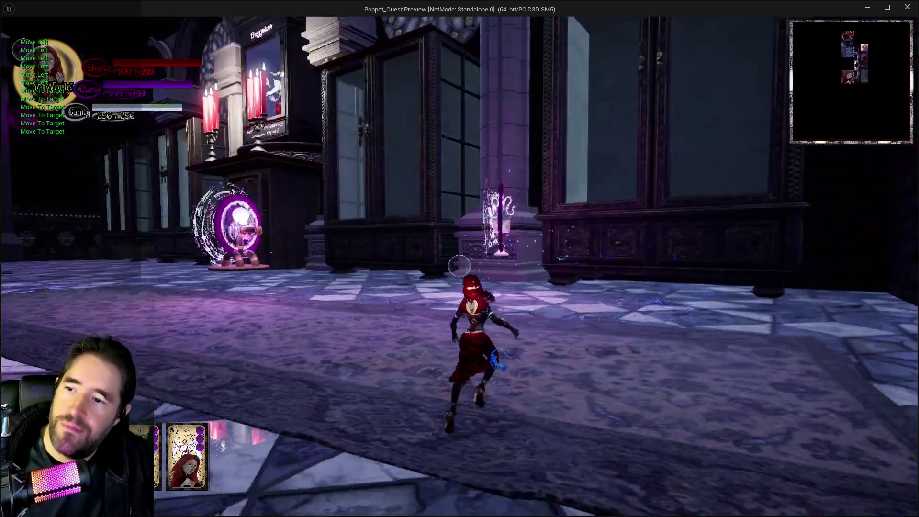
{"action": "key", "text": "w"}
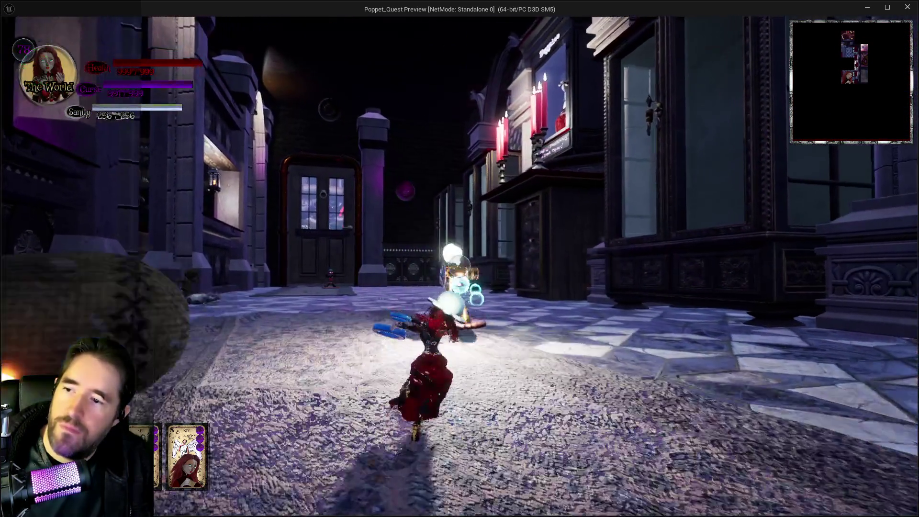
{"action": "key", "text": "w"}
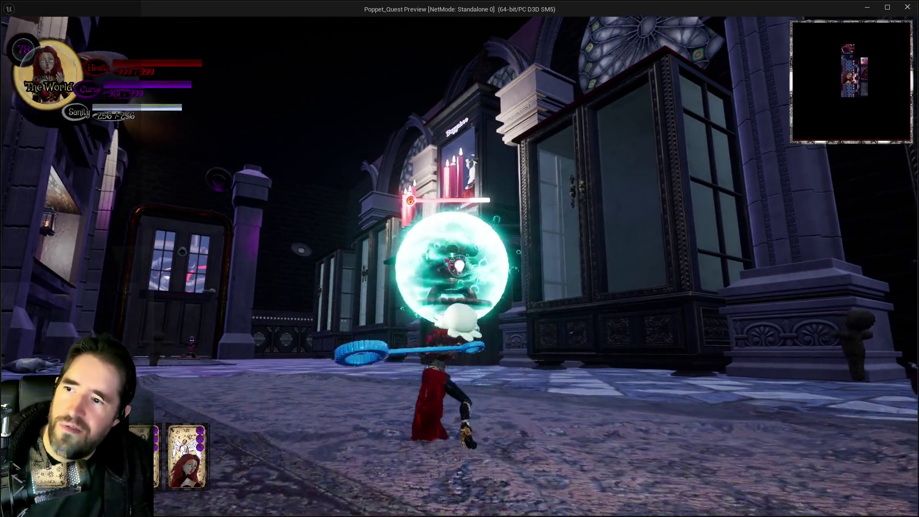
{"action": "key", "text": "w"}
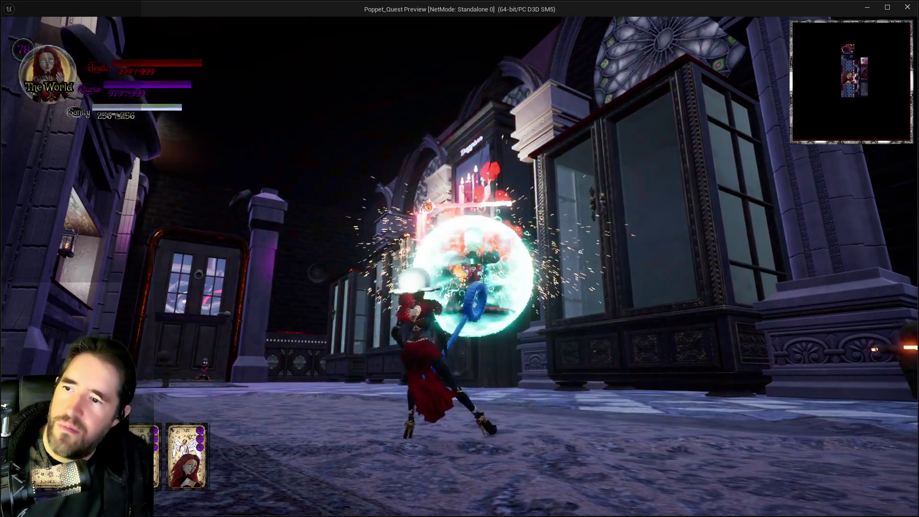
{"action": "key", "text": "w"}
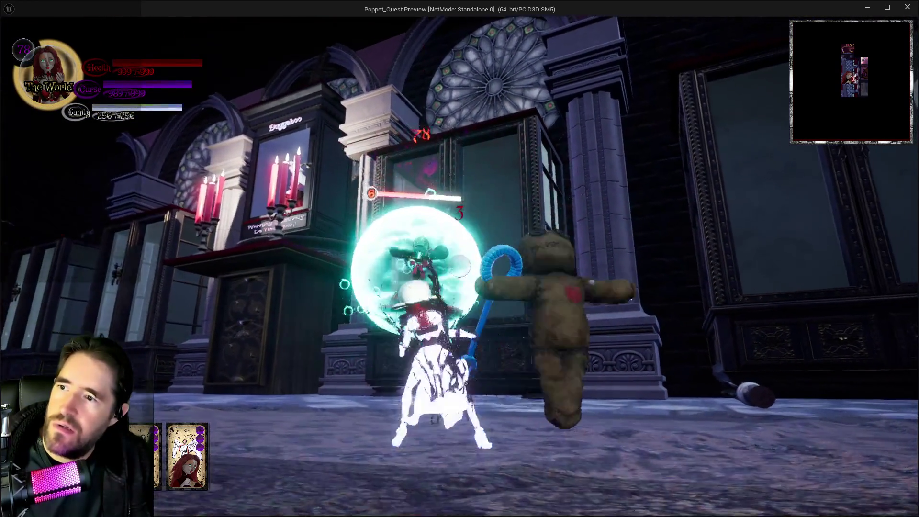
{"action": "key", "text": "w"}
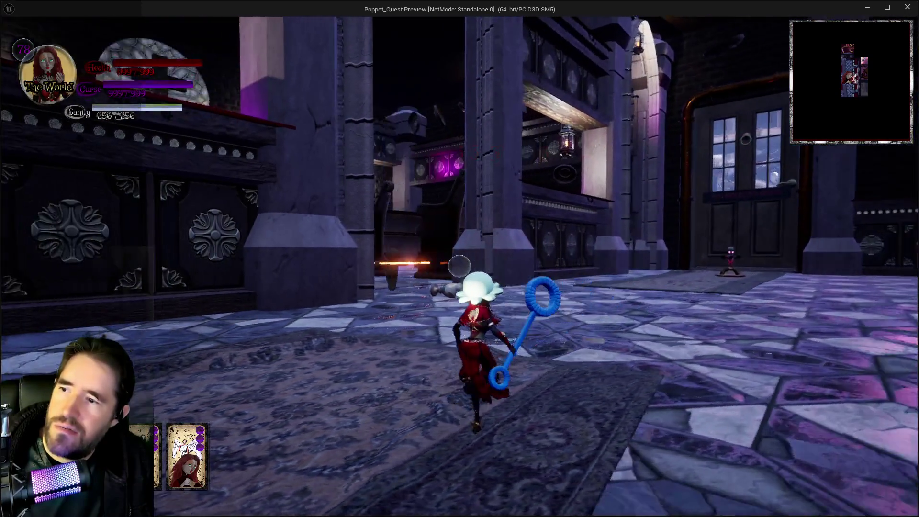
Step: Switch tarot card, transform and hammer the doll enemy, then return to the editor
{"action": "key", "text": "Tab"}
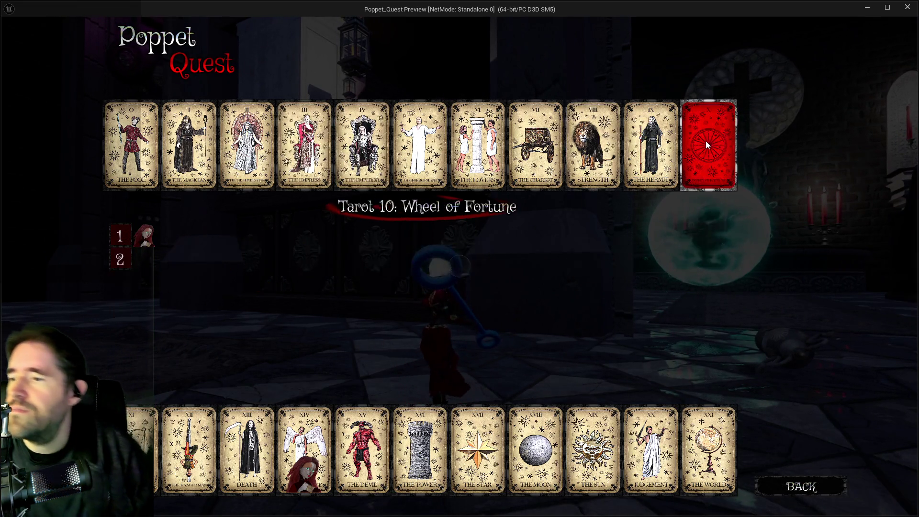
{"action": "key", "text": "Tab"}
{"action": "key", "text": "e"}
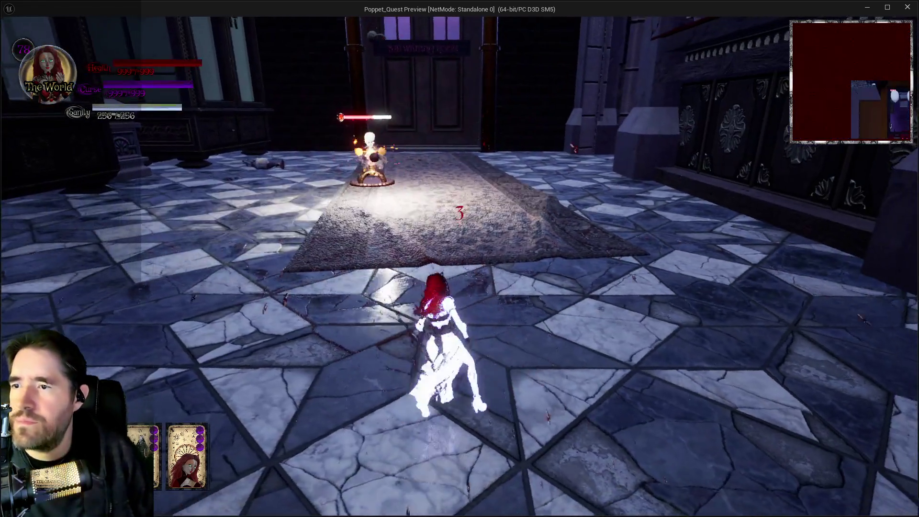
{"action": "key", "text": "w"}
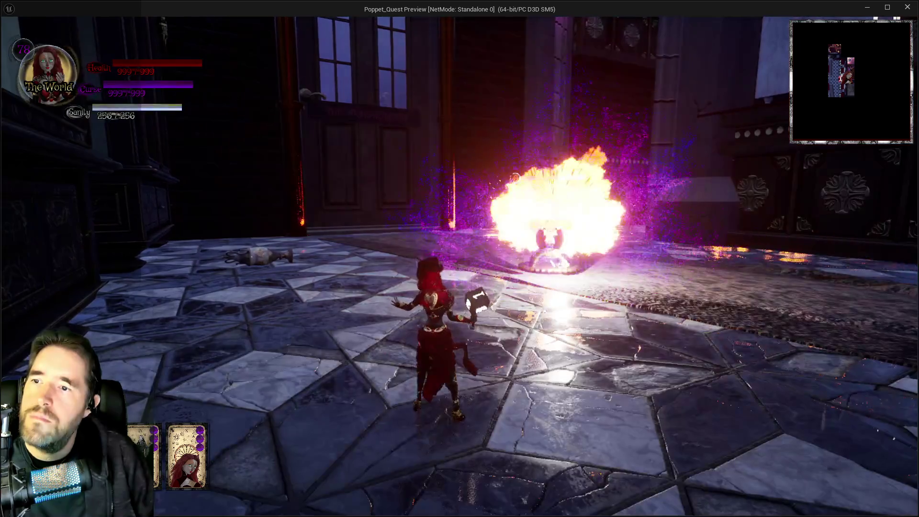
{"action": "key", "text": "w"}
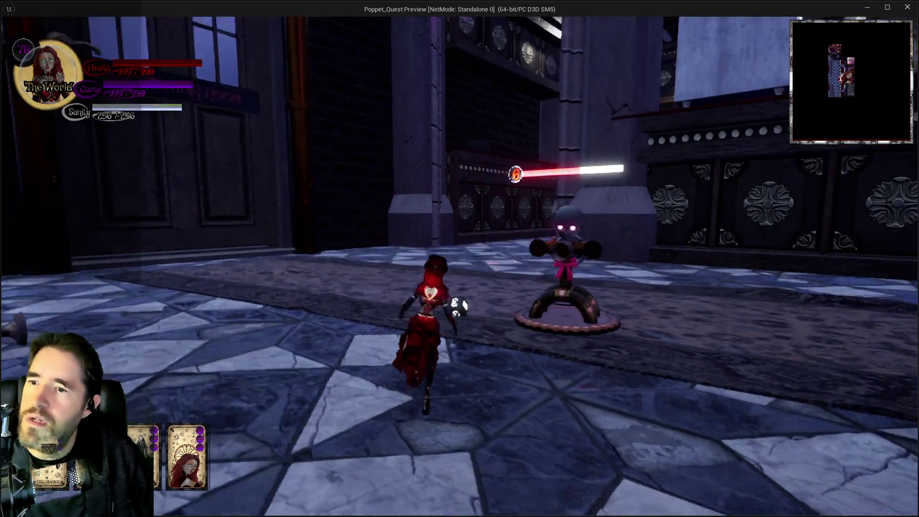
{"action": "key", "text": "w"}
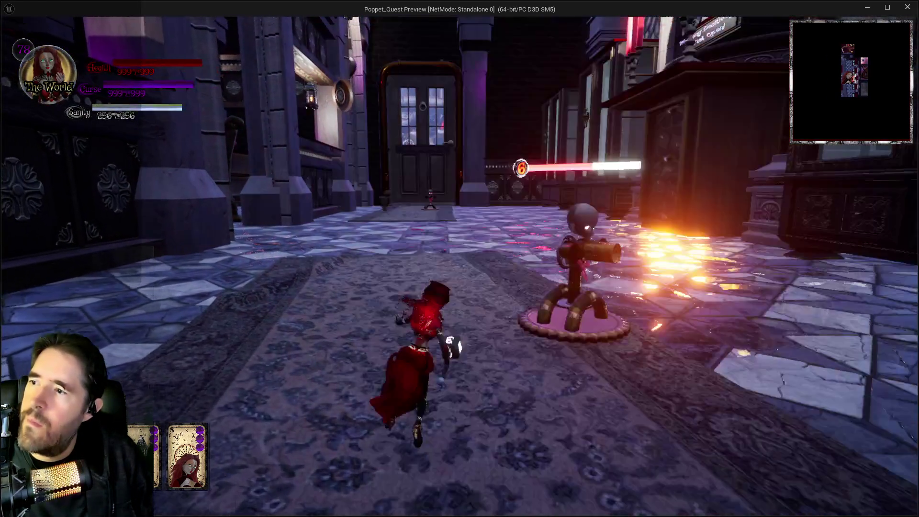
{"action": "key", "text": "alt+Tab"}
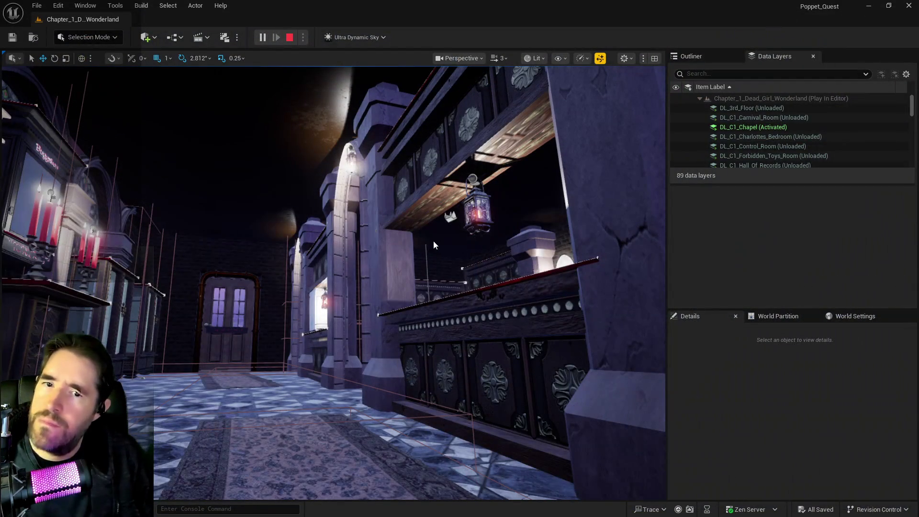
Step: Stop the play session and maximize the BP_Poppet Blueprint editor
{"action": "key", "text": "Escape"}
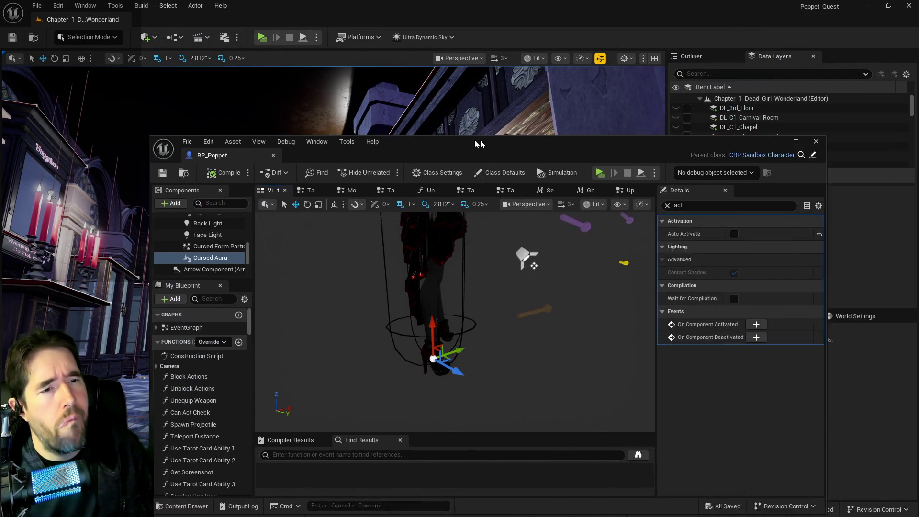
{"action": "left_click_drag", "start_coordinate": [475, 139], "coordinate": [428, 140]}
{"action": "double_click", "coordinate": [429, 139]}
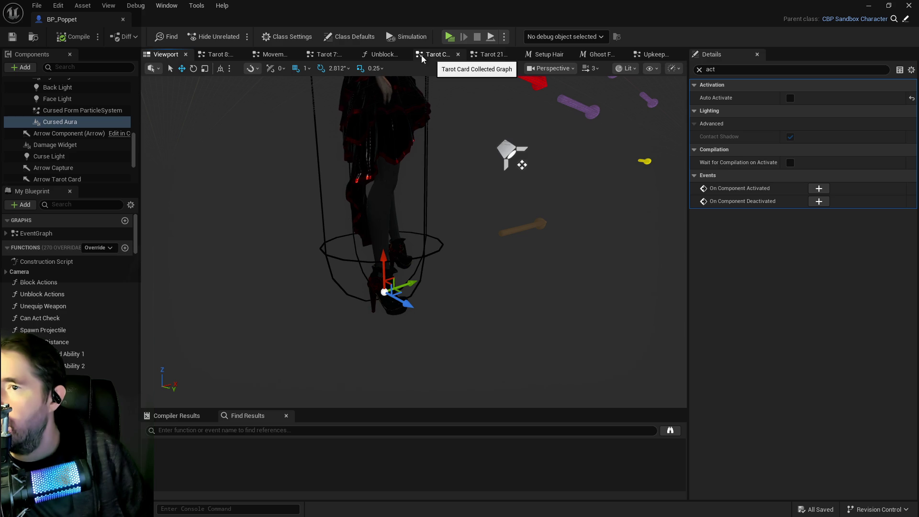
Step: Navigate from the Tarot Graph overview into the Tarot 10: Wheel Of Fortune subgraph
{"action": "left_click", "coordinate": [325, 54]}
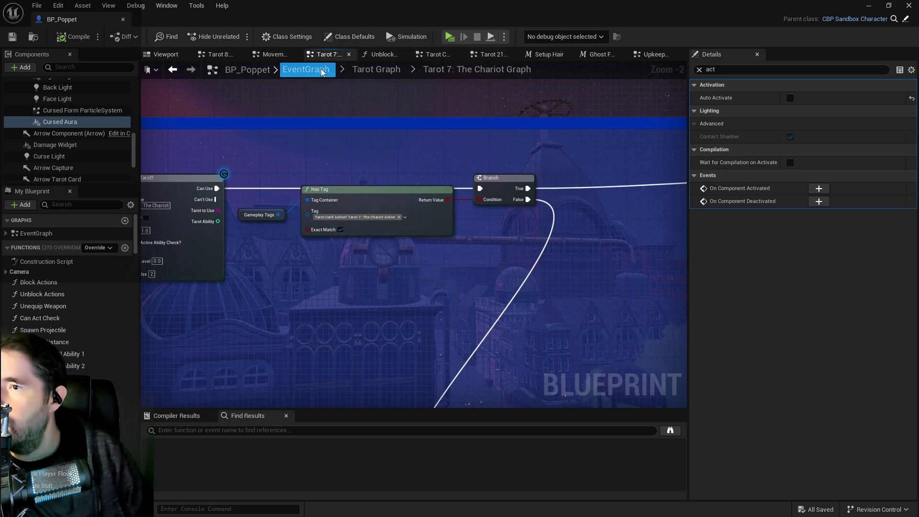
{"action": "left_click", "coordinate": [367, 71]}
{"action": "scroll", "coordinate": [431, 249], "scroll_direction": "up", "scroll_amount": 1}
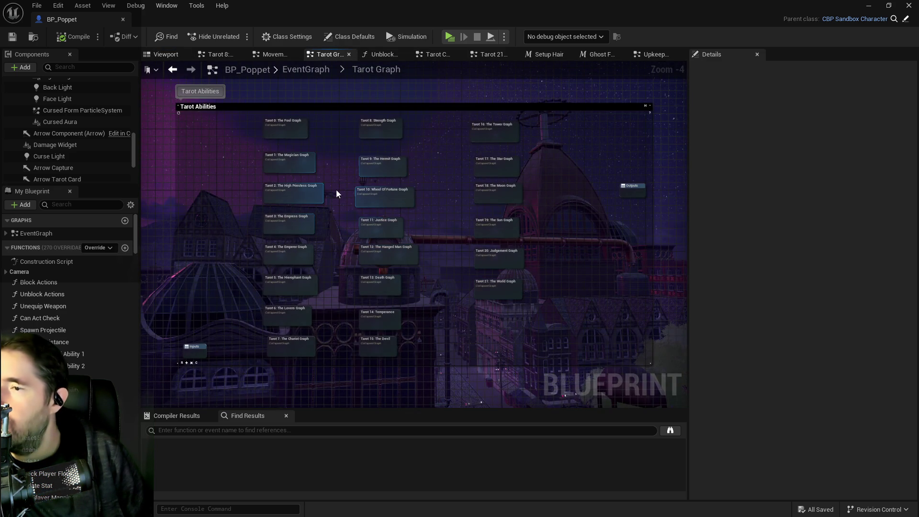
{"action": "scroll", "coordinate": [336, 190], "scroll_direction": "up", "scroll_amount": 4}
{"action": "left_click_drag", "start_coordinate": [369, 289], "coordinate": [324, 220]}
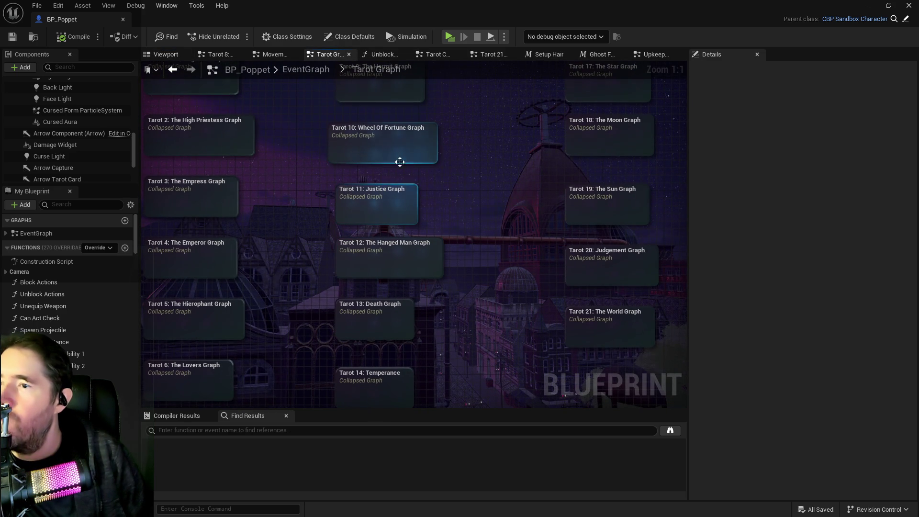
{"action": "double_click", "coordinate": [388, 153]}
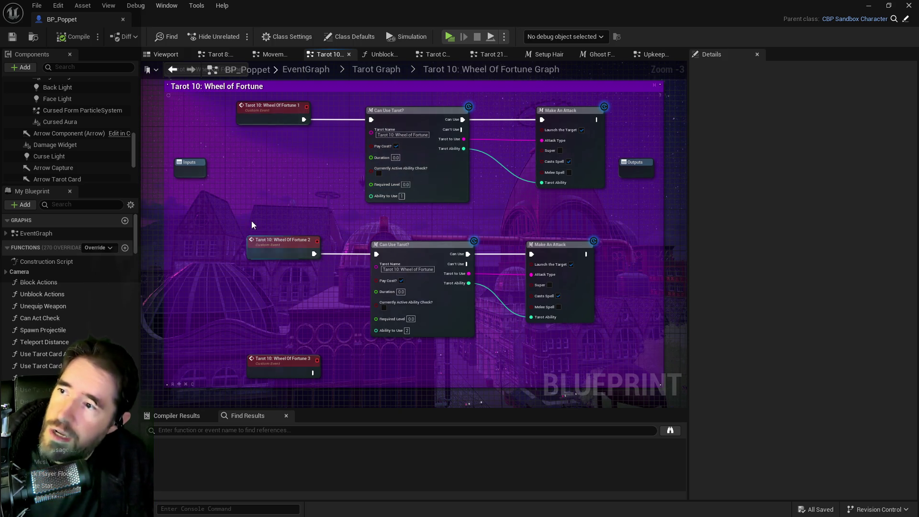
Step: Zoom and pan the Wheel of Fortune graph to reveal its comment header
{"action": "scroll", "coordinate": [254, 221], "scroll_direction": "down", "scroll_amount": 1}
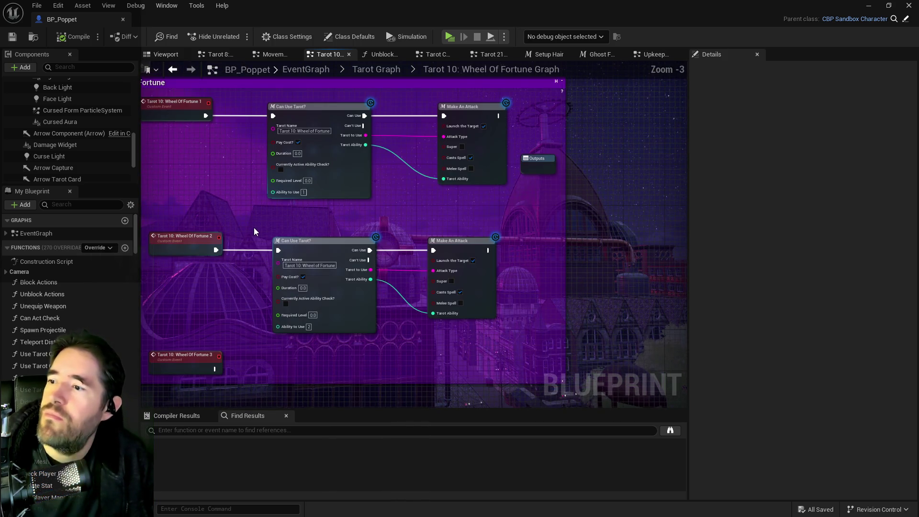
{"action": "scroll", "coordinate": [254, 225], "scroll_direction": "up", "scroll_amount": 1}
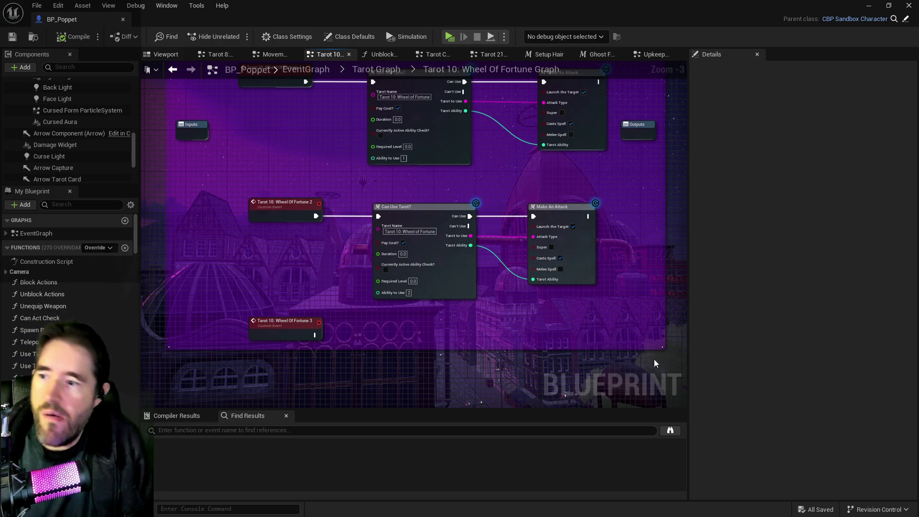
{"action": "mouse_move", "coordinate": [351, 176]}
{"action": "left_mouse_down"}
{"action": "mouse_move", "coordinate": [373, 215]}
{"action": "mouse_move", "coordinate": [374, 248]}
{"action": "left_mouse_up"}
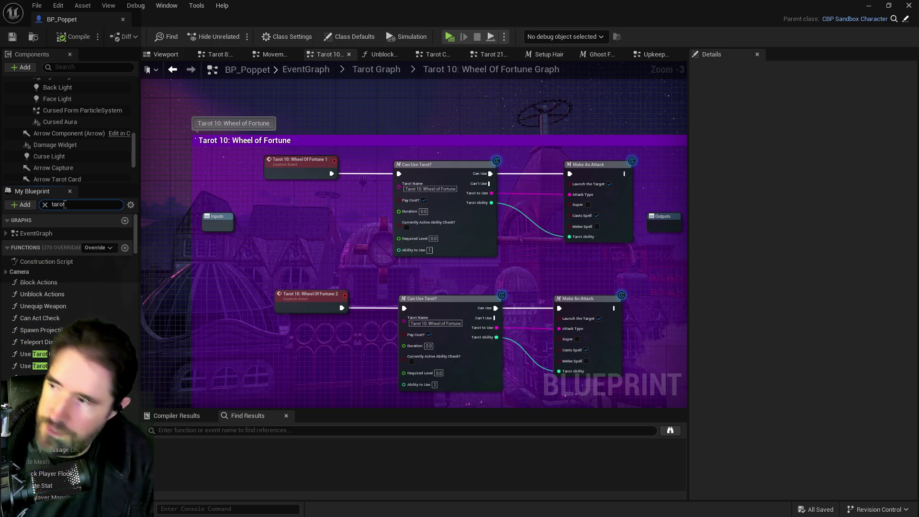
Step: Show the Tarot Cards defaults and expand Wheel of Fortune's first entry, including its Ground 1 animation
{"action": "scroll", "coordinate": [64, 249], "scroll_direction": "down", "scroll_amount": 5}
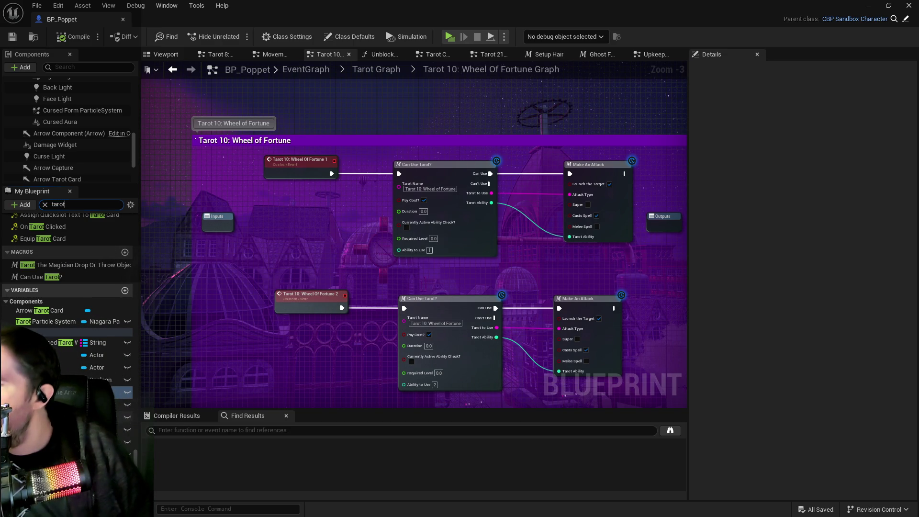
{"action": "left_click", "coordinate": [96, 416]}
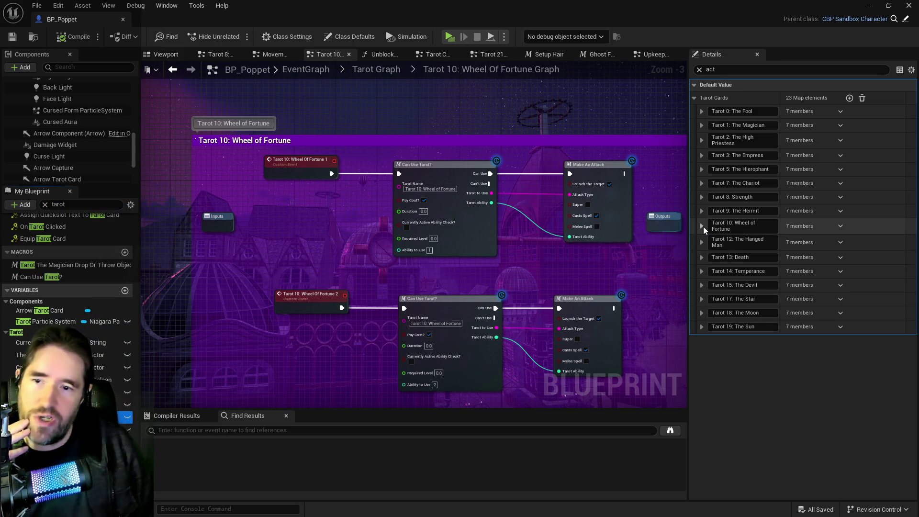
{"action": "left_click", "coordinate": [702, 226]}
{"action": "left_click", "coordinate": [709, 240]}
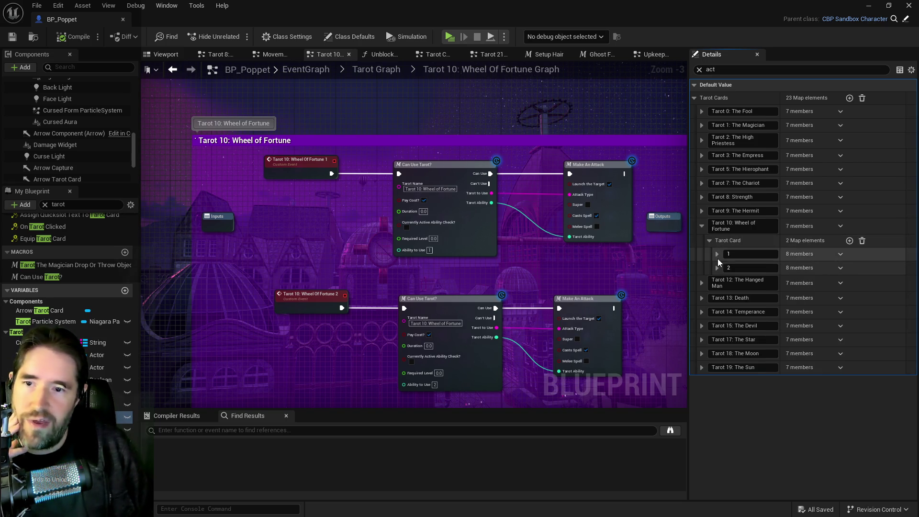
{"action": "left_click", "coordinate": [718, 258]}
{"action": "left_click", "coordinate": [723, 269]}
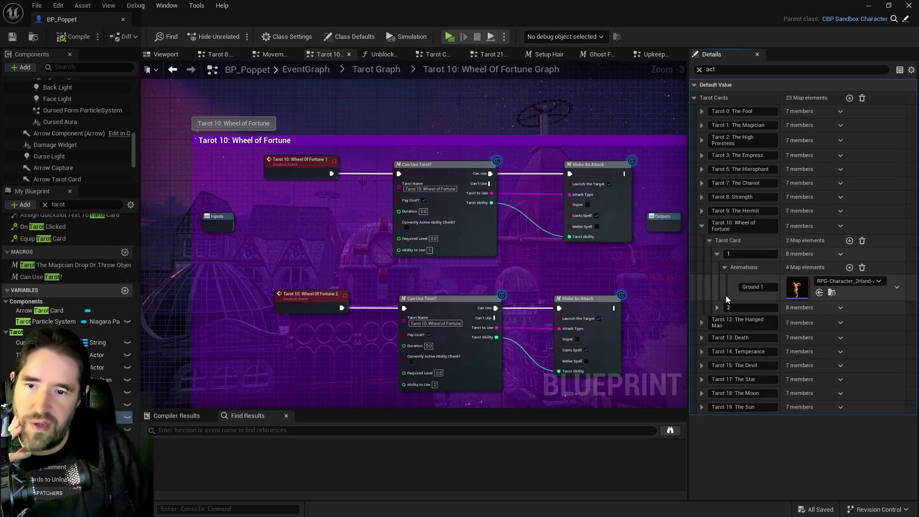
{"action": "left_click", "coordinate": [716, 254]}
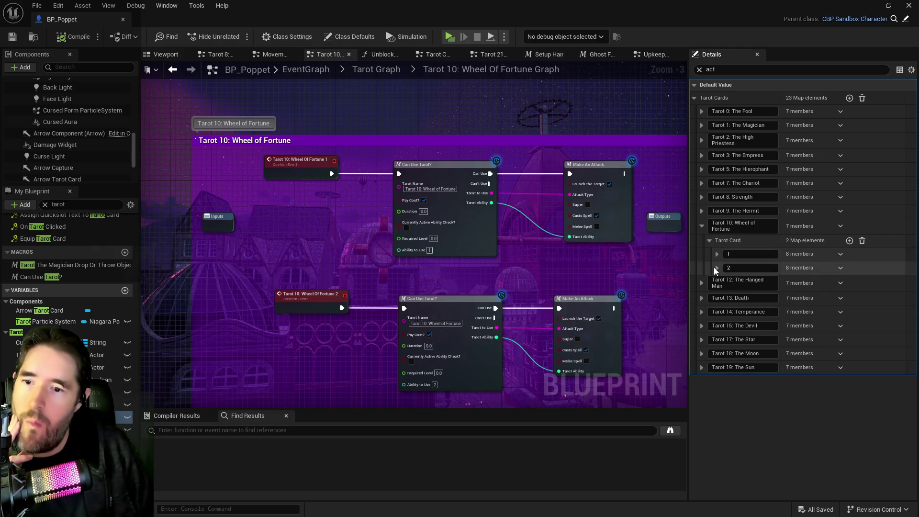
Step: Inspect the second Wheel of Fortune entry's animations, then expand all Details categories
{"action": "left_click", "coordinate": [710, 241]}
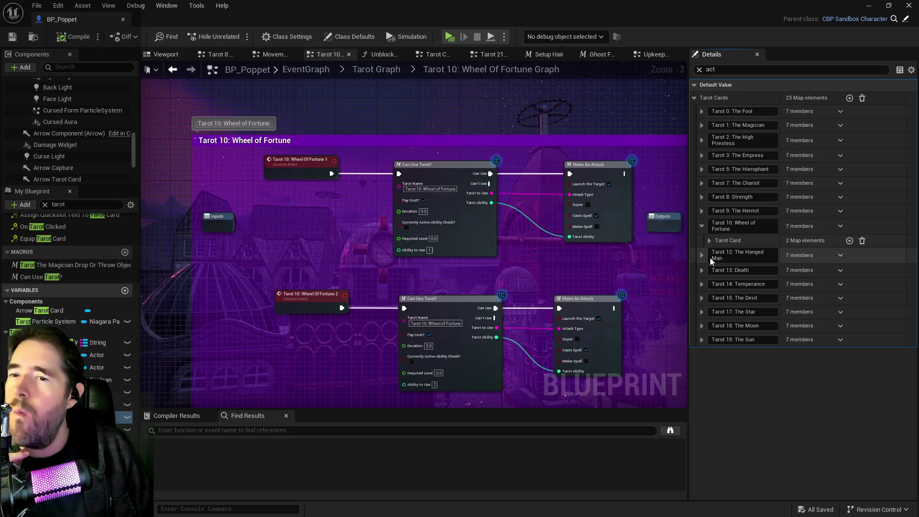
{"action": "left_click", "coordinate": [711, 241]}
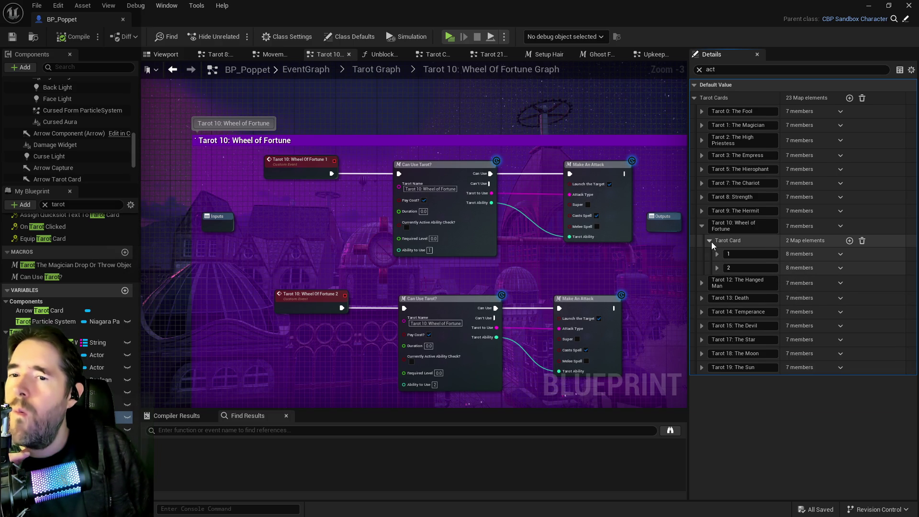
{"action": "left_click", "coordinate": [718, 268]}
{"action": "left_click", "coordinate": [724, 281]}
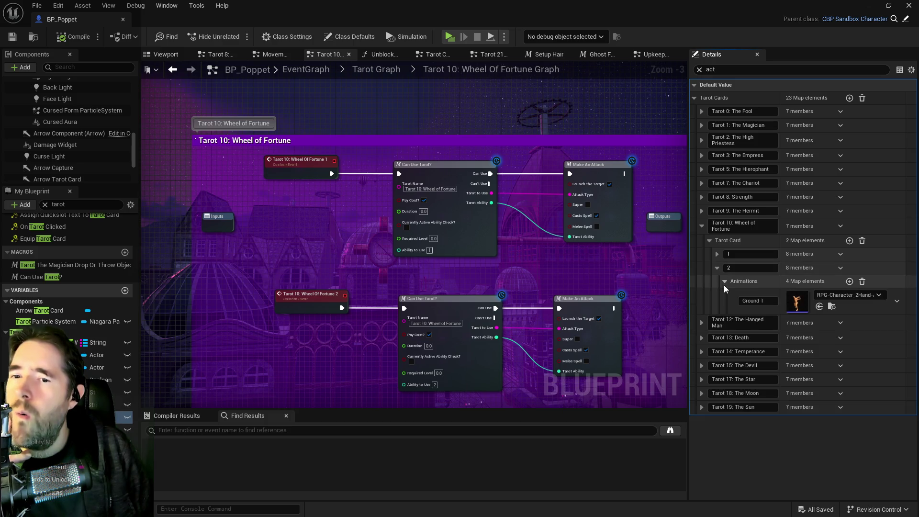
{"action": "left_click", "coordinate": [724, 281]}
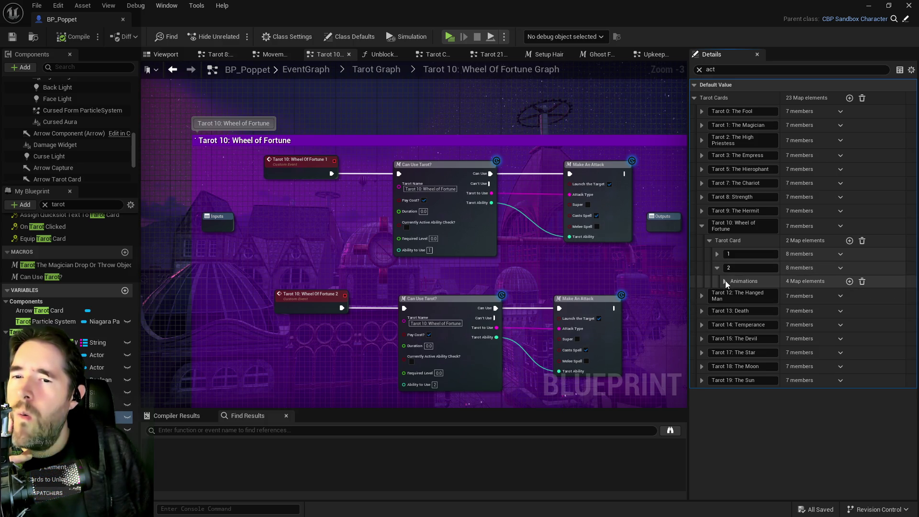
{"action": "left_click", "coordinate": [911, 70]}
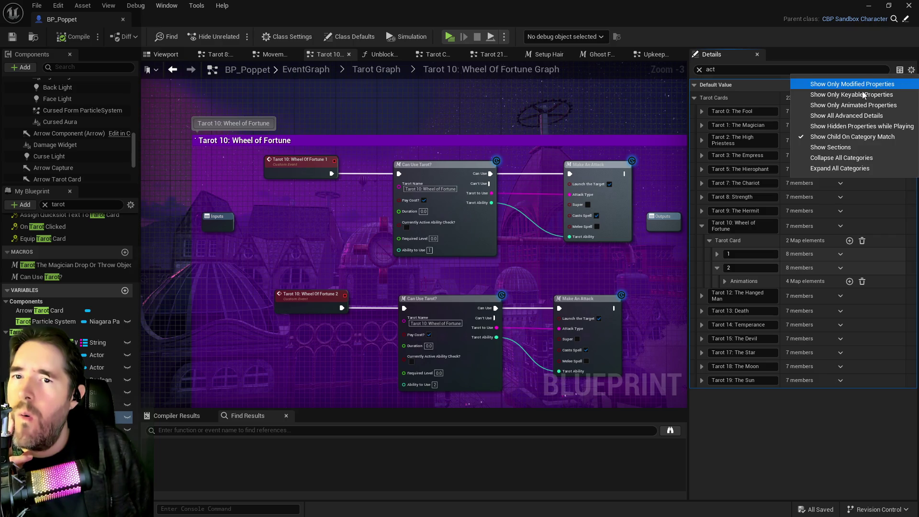
{"action": "left_click", "coordinate": [835, 168]}
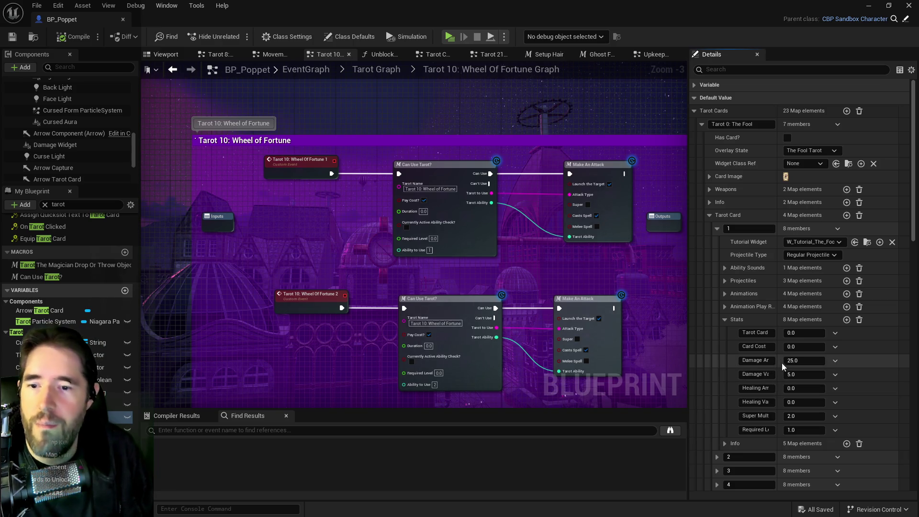
Step: Give Tarot 10's first Tarot Card stats Damage 10 and variance 2, then save BP_Poppet
{"action": "left_click", "coordinate": [716, 231]}
{"action": "scroll", "coordinate": [708, 268], "scroll_direction": "down", "scroll_amount": 3}
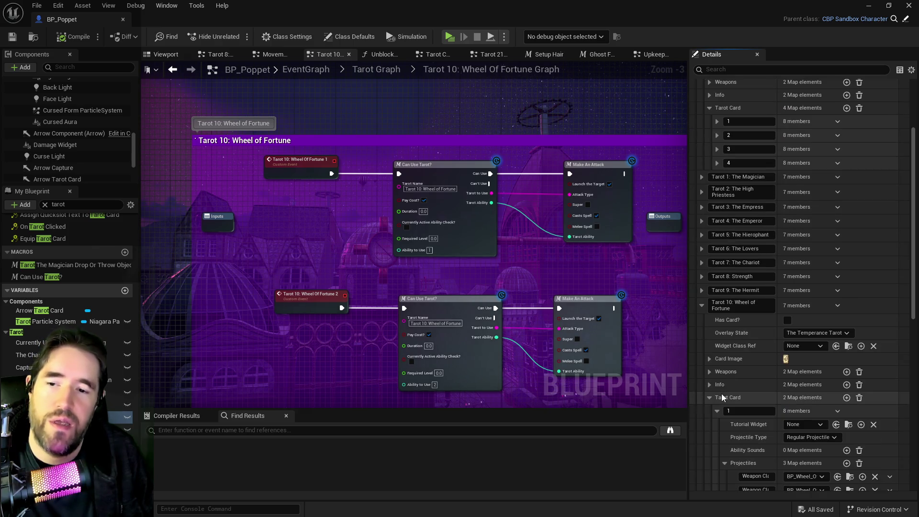
{"action": "scroll", "coordinate": [727, 395], "scroll_direction": "down", "scroll_amount": 2}
{"action": "scroll", "coordinate": [727, 397], "scroll_direction": "down", "scroll_amount": 1}
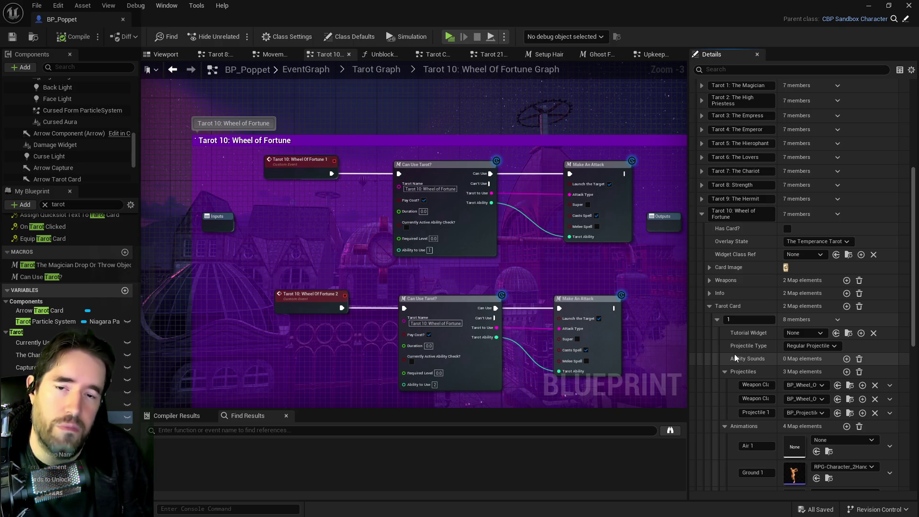
{"action": "scroll", "coordinate": [734, 354], "scroll_direction": "down", "scroll_amount": 3}
{"action": "scroll", "coordinate": [781, 380], "scroll_direction": "down", "scroll_amount": 4}
{"action": "type", "text": "10"}
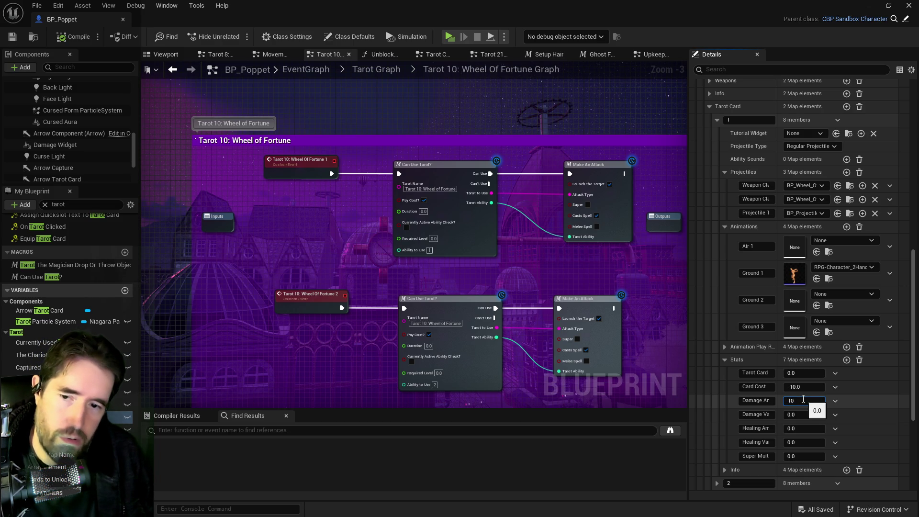
{"action": "left_click", "coordinate": [800, 414]}
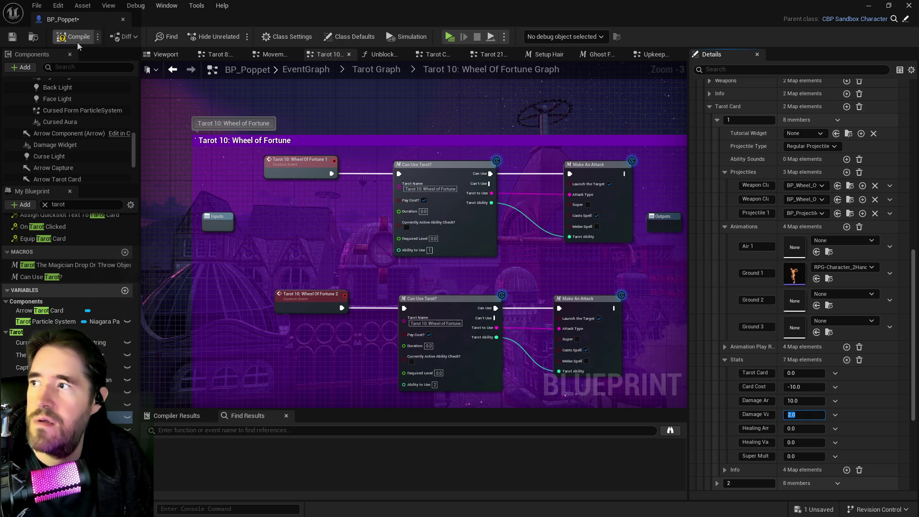
{"action": "left_click", "coordinate": [9, 42]}
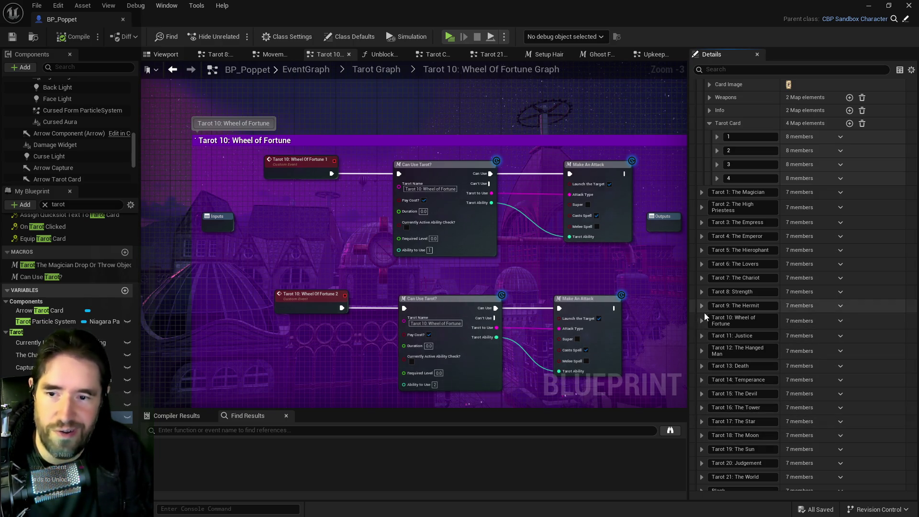
Step: Expand Temperance's first Tarot Card Stats to check damage 15.0, 5.0 and cost -10.0
{"action": "left_click", "coordinate": [700, 381]}
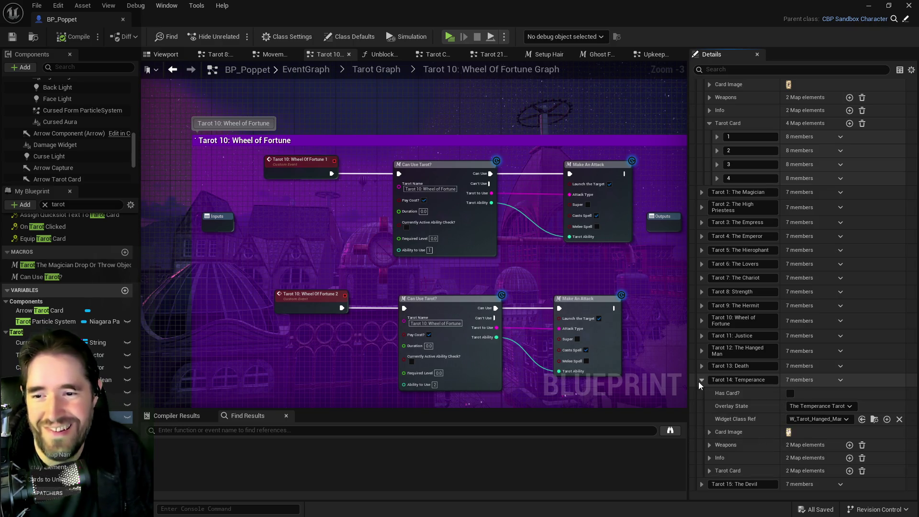
{"action": "scroll", "coordinate": [722, 438], "scroll_direction": "down", "scroll_amount": 2}
{"action": "scroll", "coordinate": [722, 440], "scroll_direction": "down", "scroll_amount": 2}
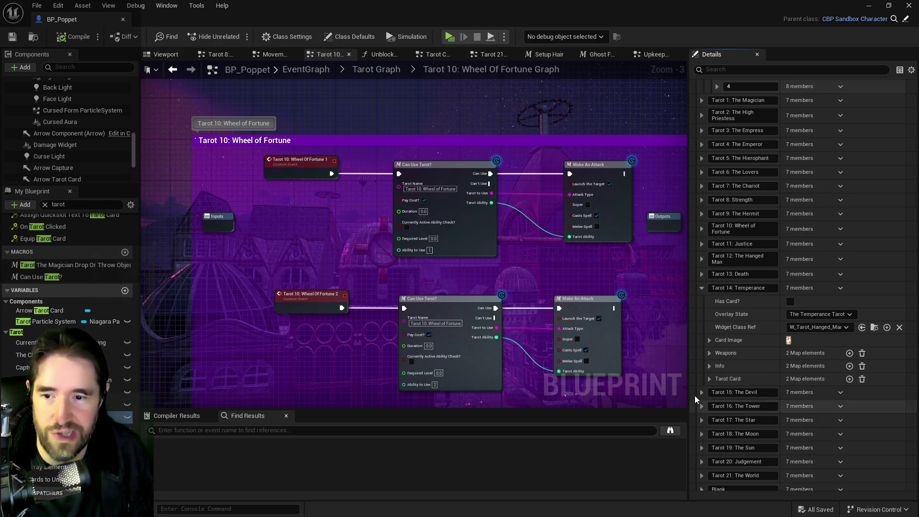
{"action": "left_click", "coordinate": [709, 379]}
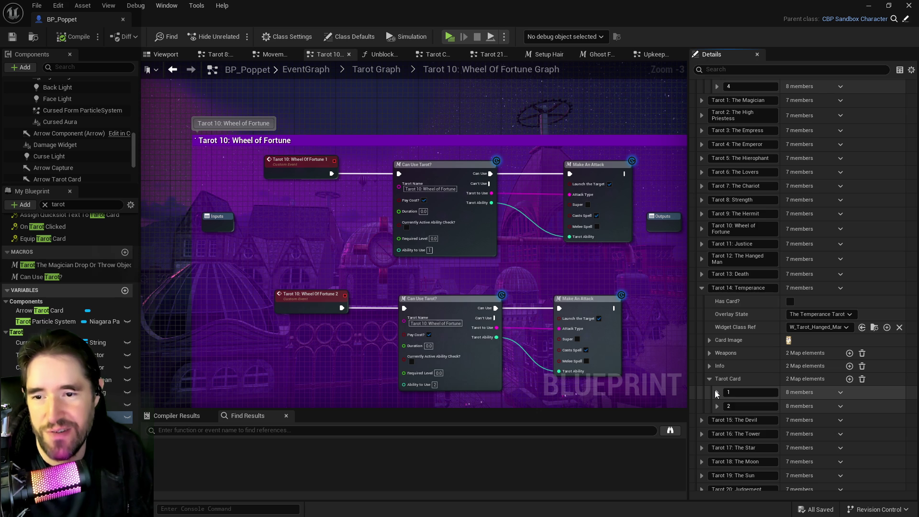
{"action": "left_click", "coordinate": [716, 391]}
{"action": "scroll", "coordinate": [747, 418], "scroll_direction": "down", "scroll_amount": 3}
{"action": "left_click", "coordinate": [726, 421]}
{"action": "scroll", "coordinate": [746, 445], "scroll_direction": "down", "scroll_amount": 3}
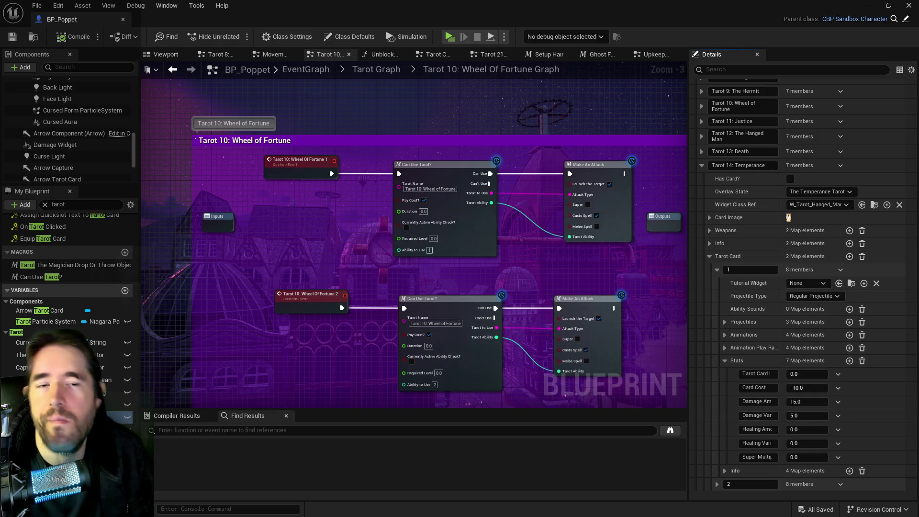
{"action": "key", "text": "ctrl+space"}
Step: Browse the Content Browser's 2DSideScrollerBP folder, close the drawer, and return to the level editor
{"action": "left_click_drag", "start_coordinate": [639, 99], "coordinate": [519, 100]}
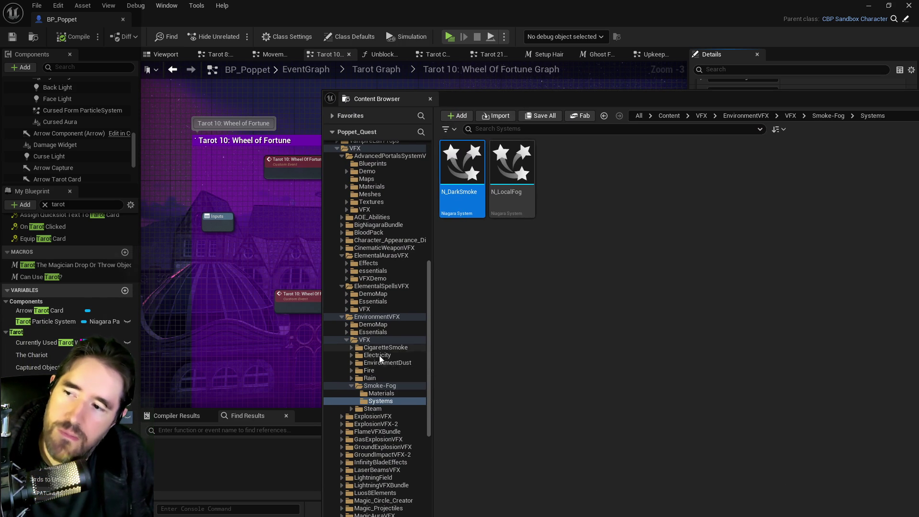
{"action": "scroll", "coordinate": [377, 405], "scroll_direction": "down", "scroll_amount": 2}
{"action": "scroll", "coordinate": [378, 407], "scroll_direction": "up", "scroll_amount": 15}
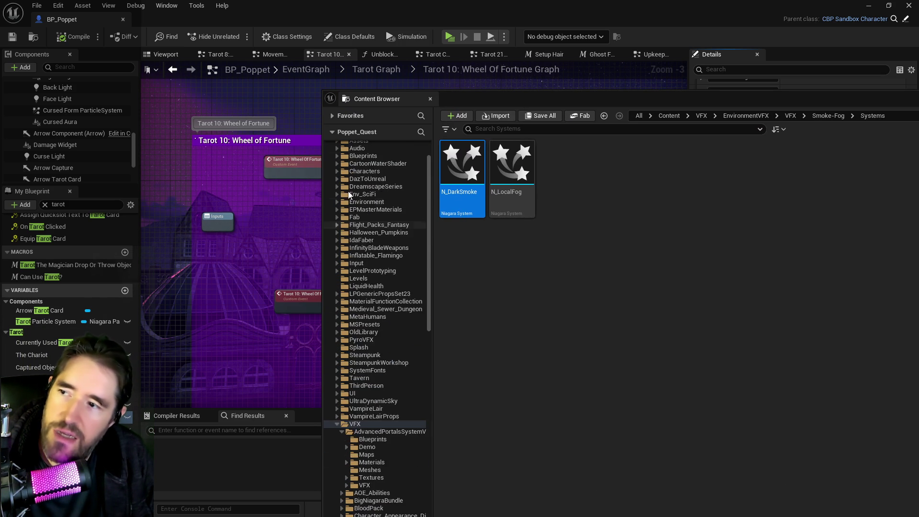
{"action": "left_click", "coordinate": [337, 161]}
{"action": "scroll", "coordinate": [367, 299], "scroll_direction": "down", "scroll_amount": 3}
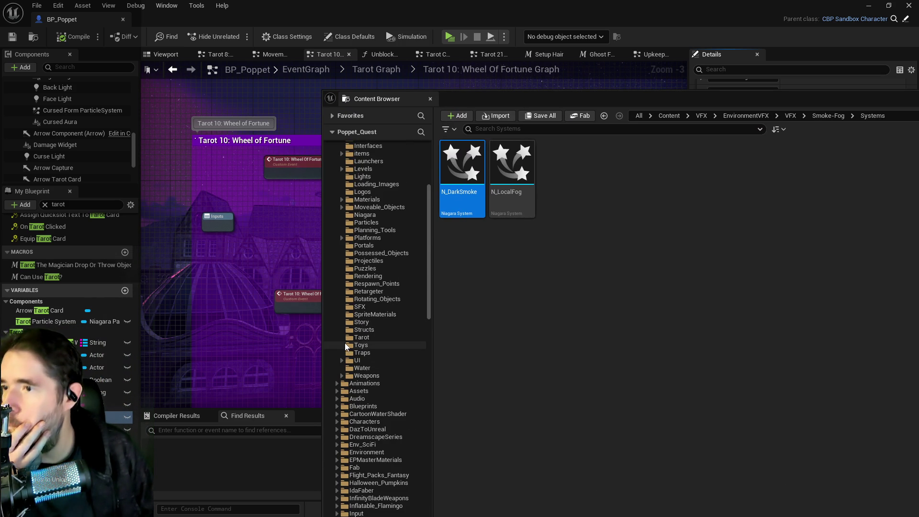
{"action": "scroll", "coordinate": [345, 341], "scroll_direction": "up", "scroll_amount": 3}
{"action": "scroll", "coordinate": [346, 337], "scroll_direction": "up", "scroll_amount": 2}
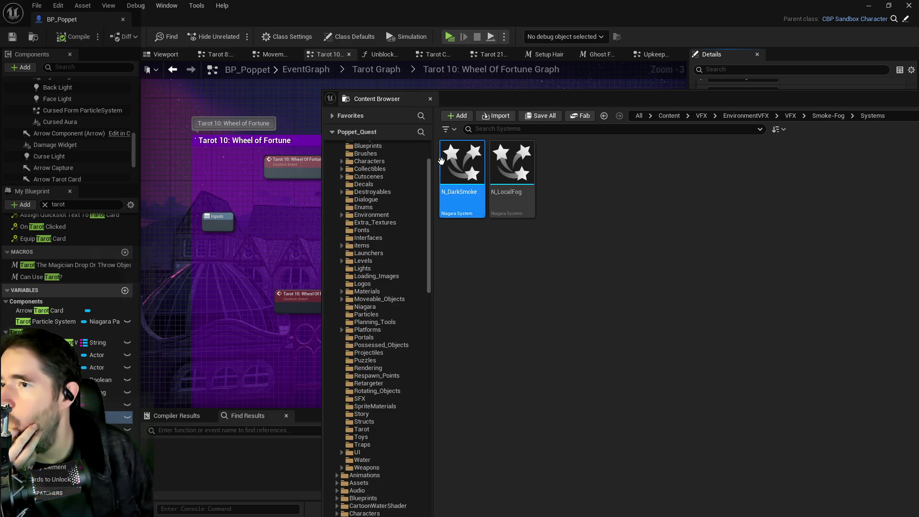
{"action": "left_click", "coordinate": [716, 42]}
{"action": "key", "text": "alt+Tab"}
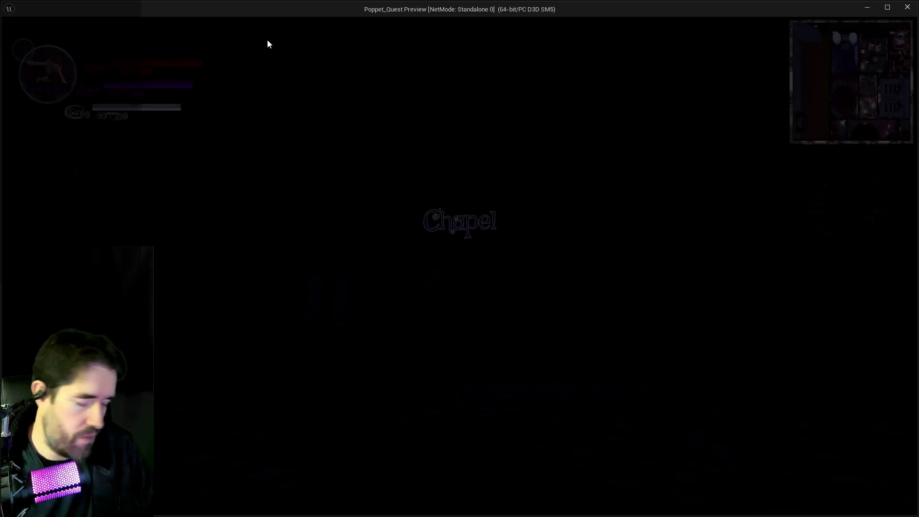
Step: Walk down the corridor and pick a card from the tarot selection menu
{"action": "key", "text": "w"}
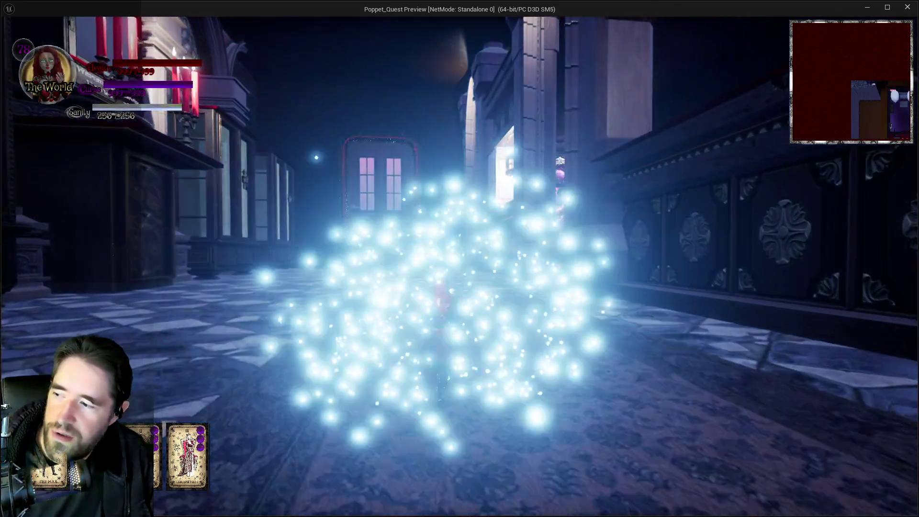
{"action": "key", "text": "Tab"}
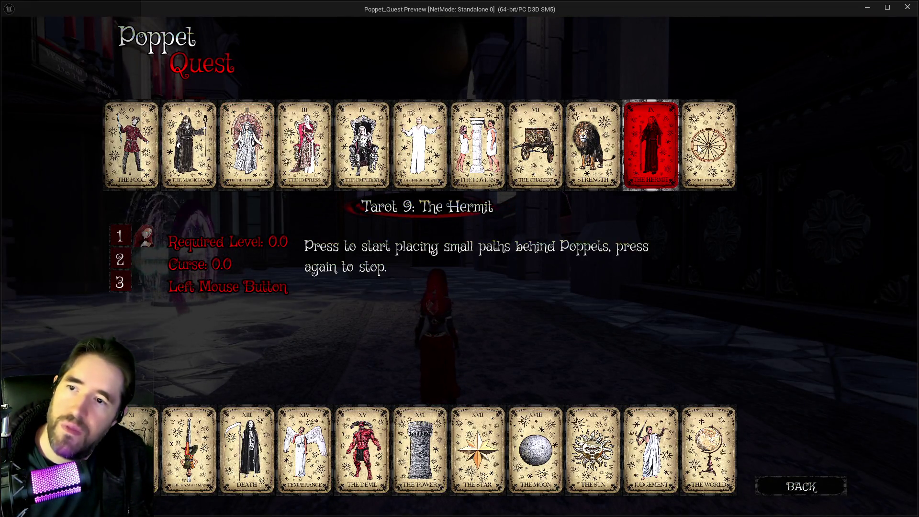
{"action": "key", "text": "Tab"}
Step: Run around the training dummies casting spells at them, then stop the play session
{"action": "key", "text": "w"}
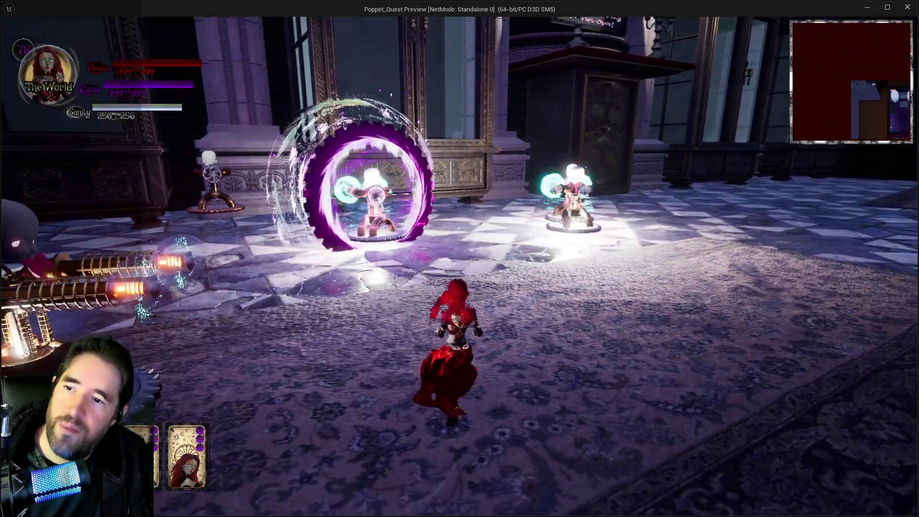
{"action": "key", "text": "w"}
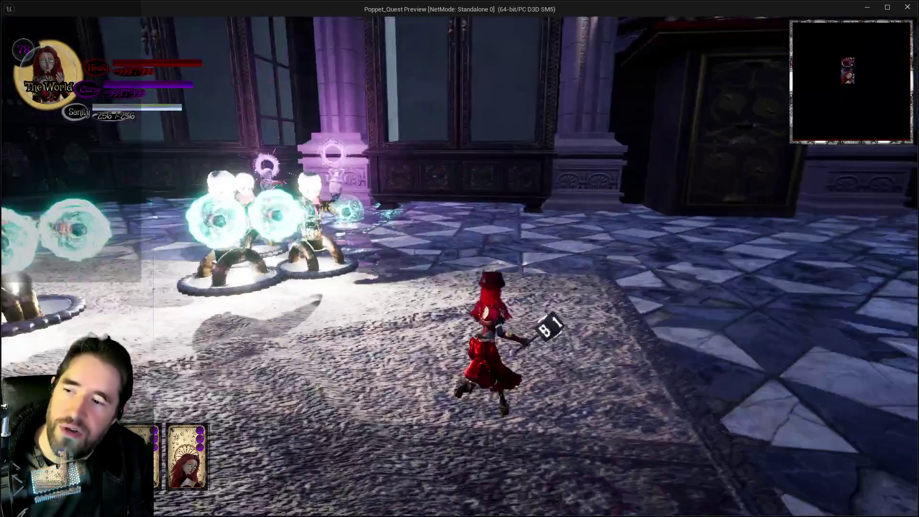
{"action": "key", "text": "a"}
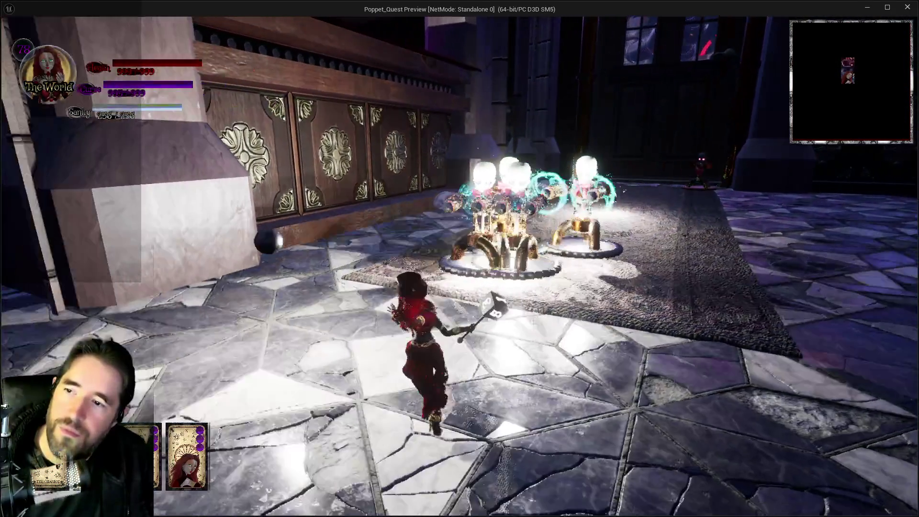
{"action": "key", "text": "d"}
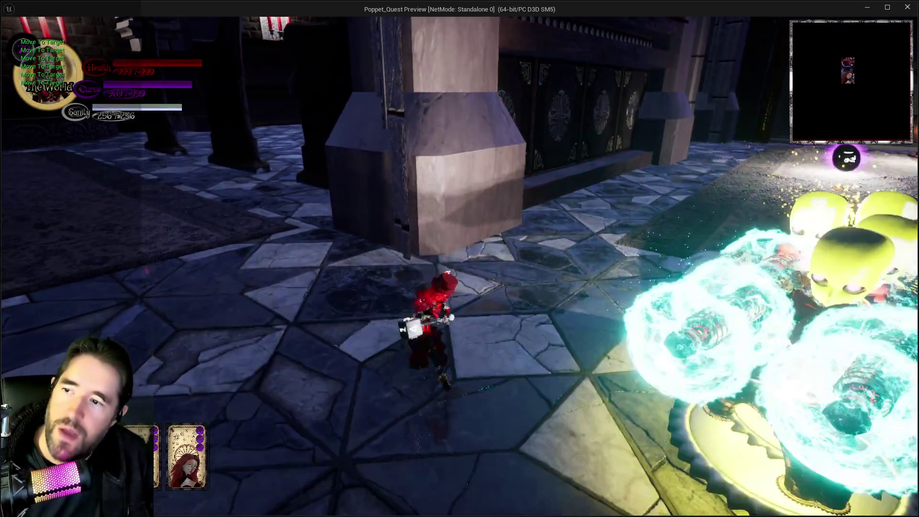
{"action": "key", "text": "w"}
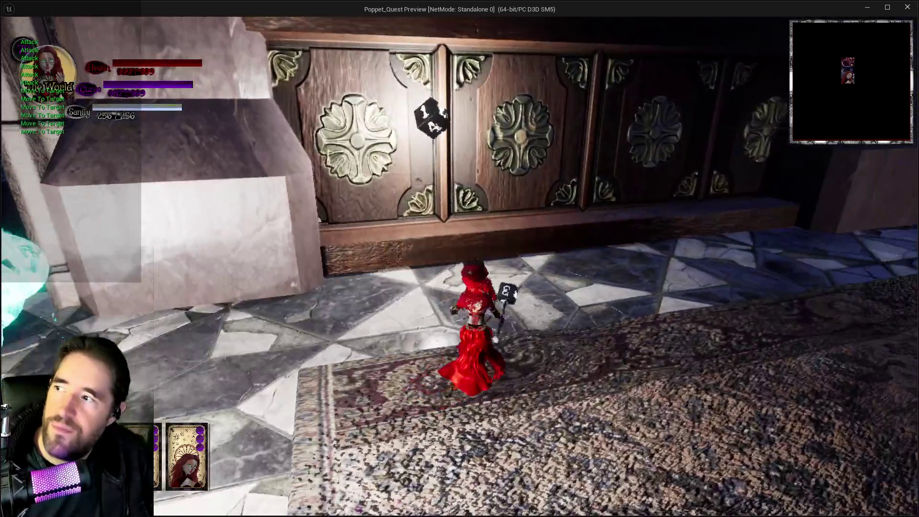
{"action": "key", "text": "a"}
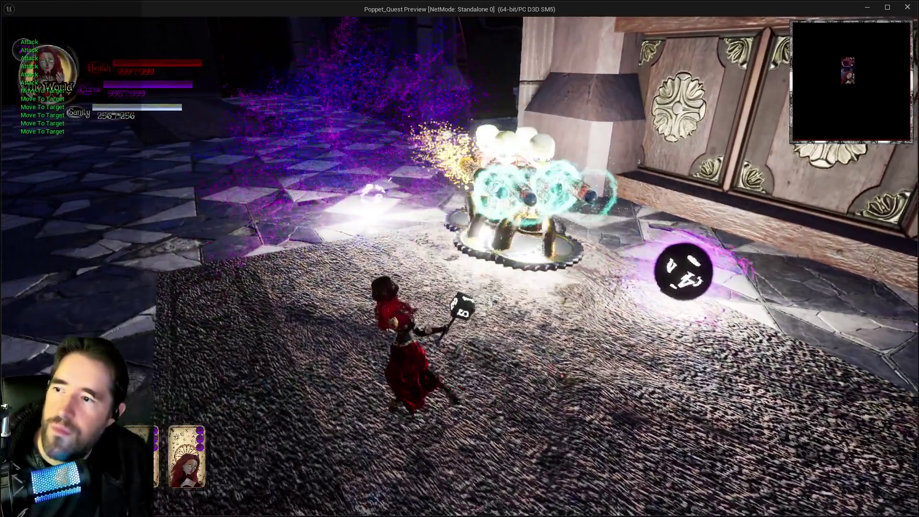
{"action": "key", "text": "a"}
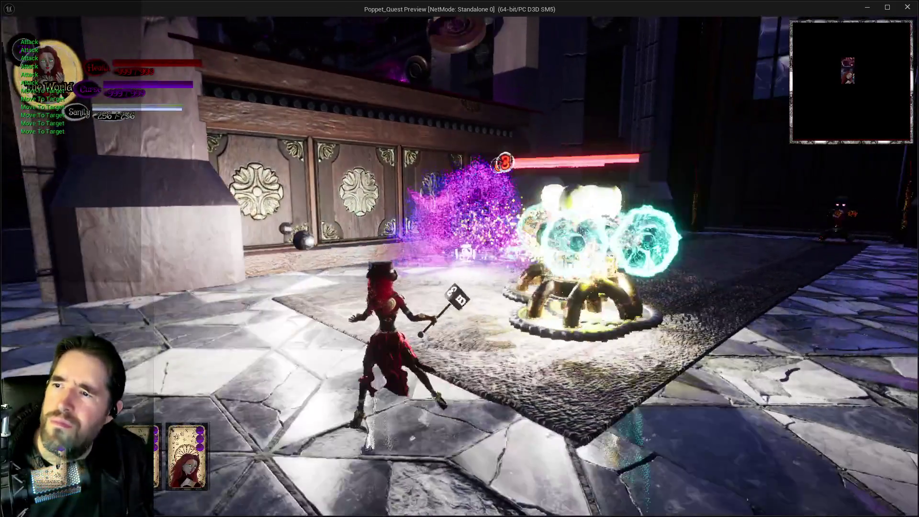
{"action": "key", "text": "w"}
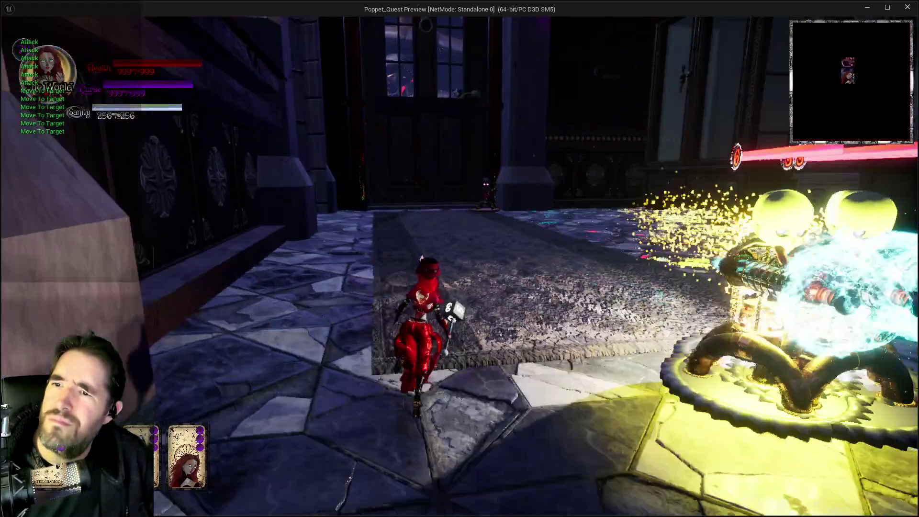
{"action": "key", "text": "a"}
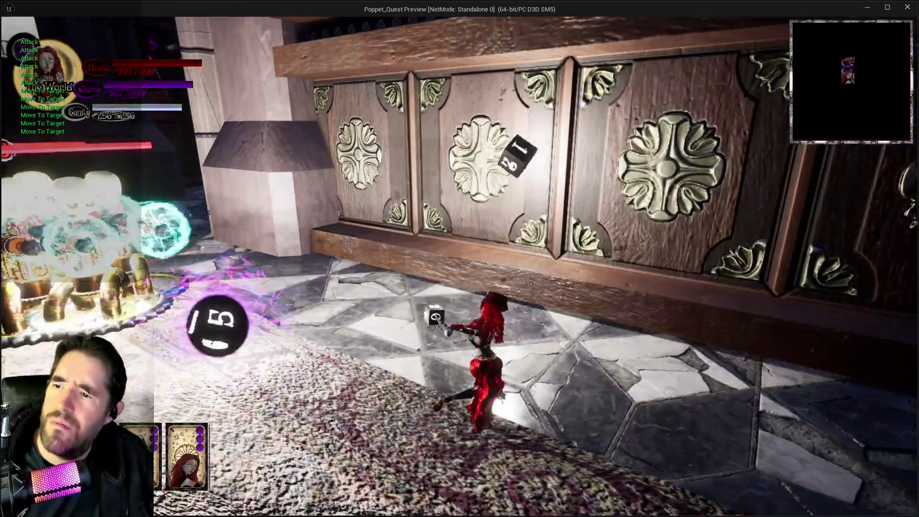
{"action": "key", "text": "w"}
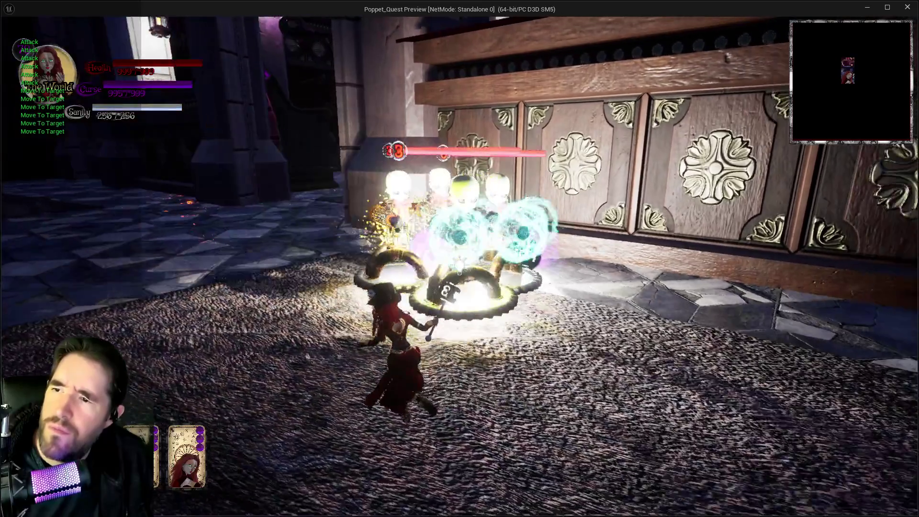
{"action": "key", "text": "a"}
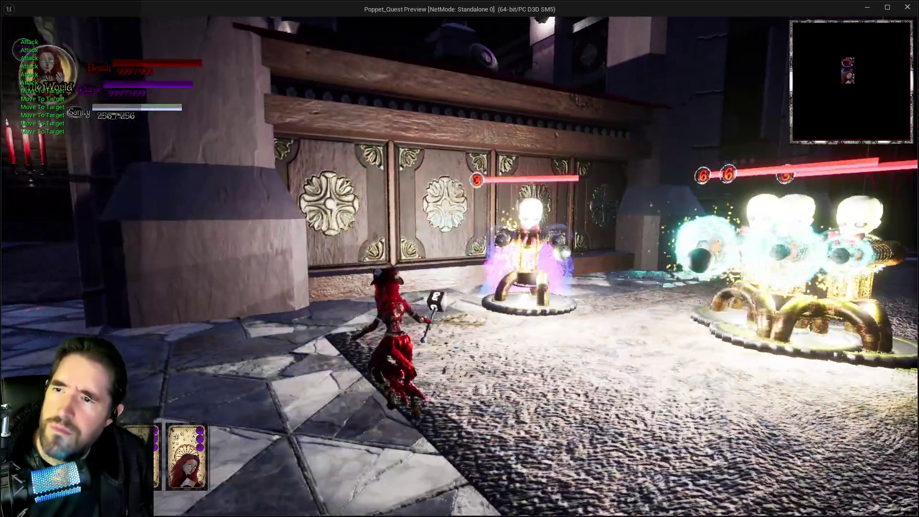
{"action": "key", "text": "Escape"}
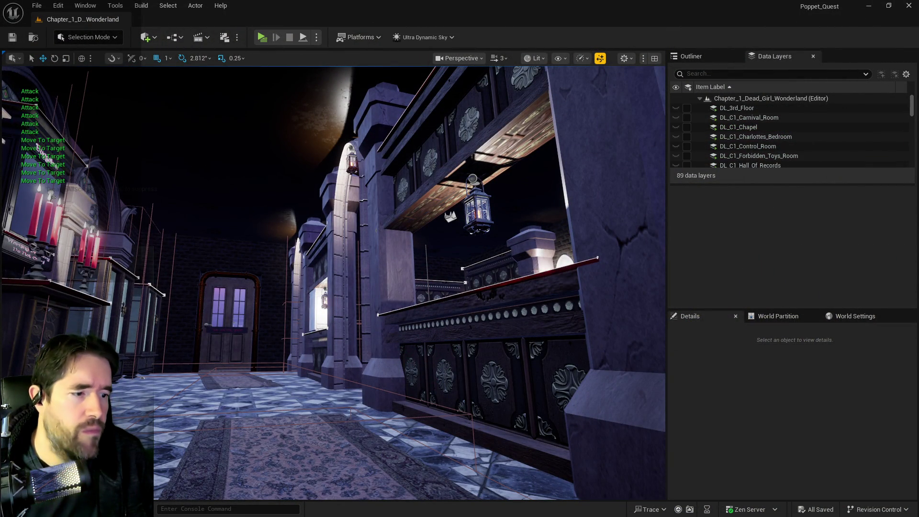
Step: Browse to Characters > Enemies > Dead_Girl_Wonderland and open the BP_Pipe_Cleaner blueprint
{"action": "key", "text": "ctrl+space"}
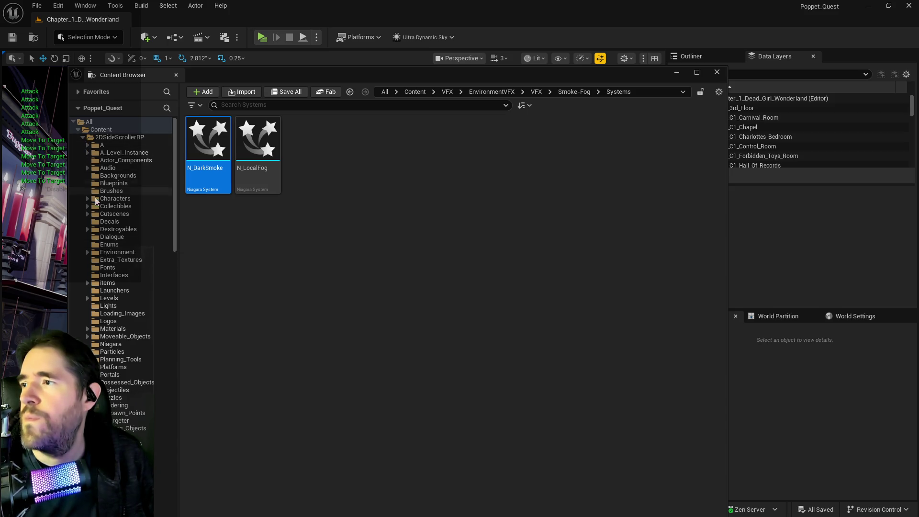
{"action": "left_click", "coordinate": [100, 198]}
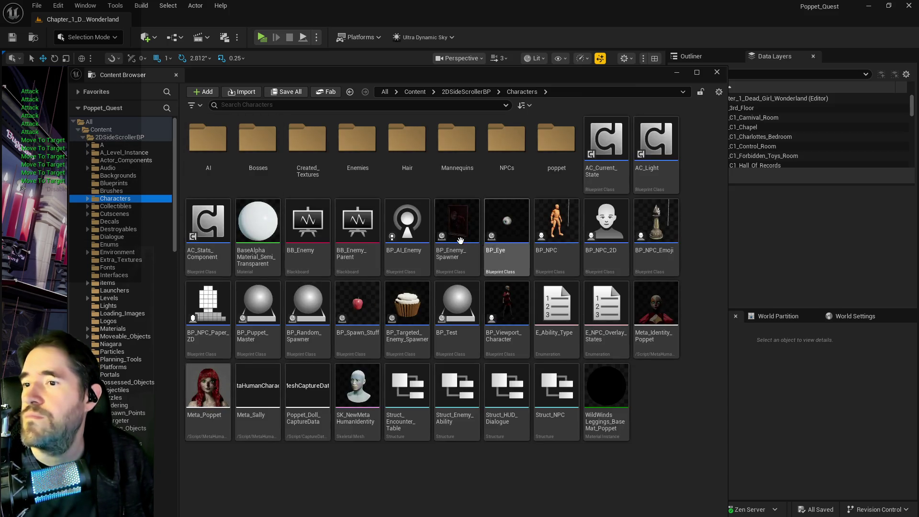
{"action": "double_click", "coordinate": [357, 140]}
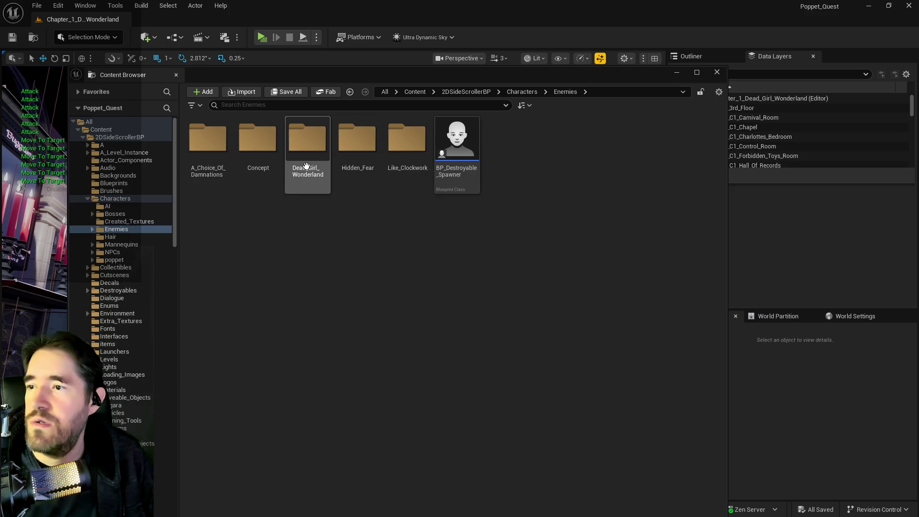
{"action": "double_click", "coordinate": [308, 143]}
{"action": "double_click", "coordinate": [308, 144]}
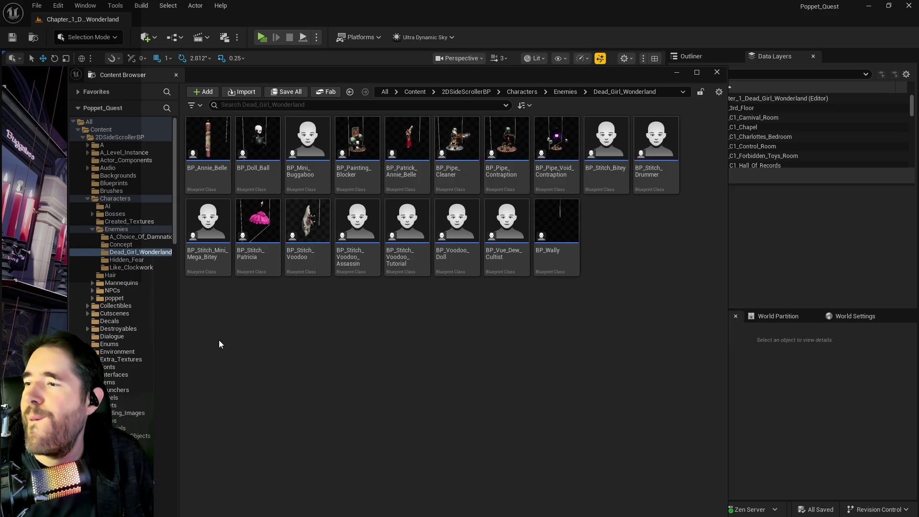
{"action": "left_click", "coordinate": [476, 168]}
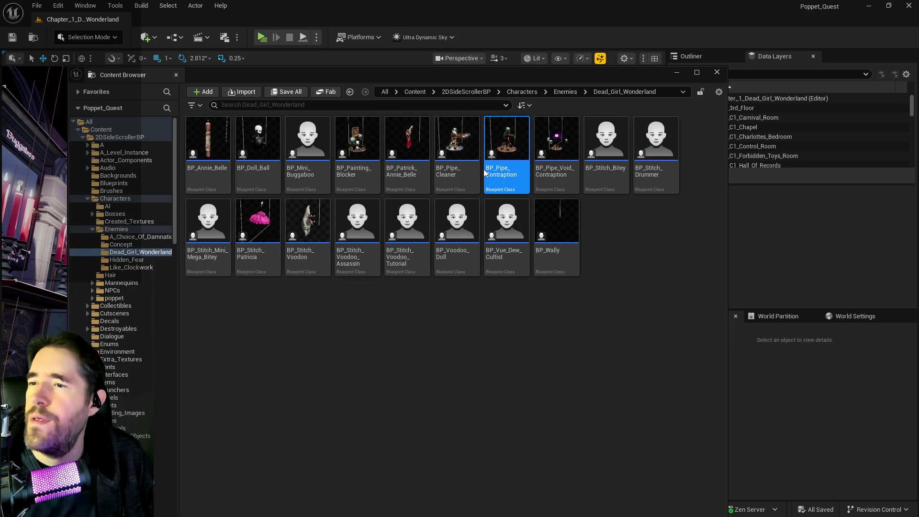
{"action": "double_click", "coordinate": [456, 167]}
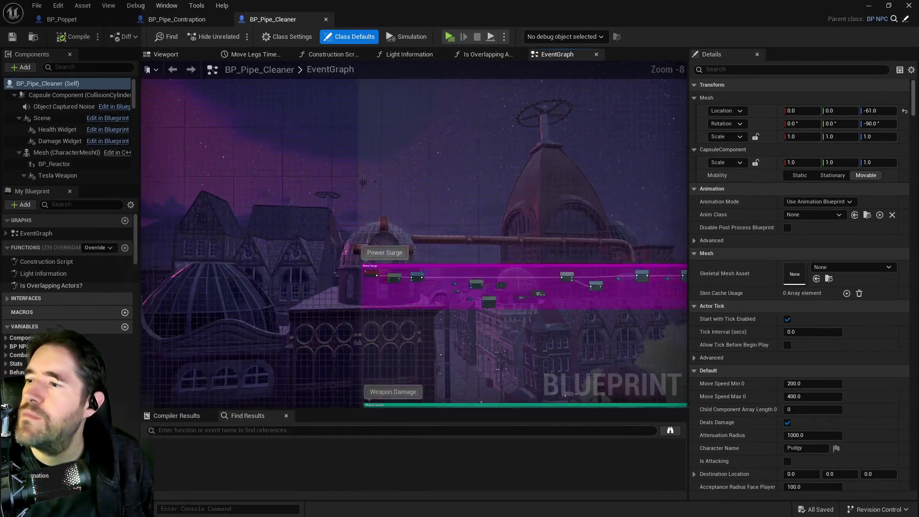
Step: Pan BP_Pipe_Cleaner's EventGraph to the Command Puppet, Move Direction and Reset Can Act nodes
{"action": "left_click_drag", "start_coordinate": [563, 334], "coordinate": [477, 174]}
{"action": "left_click_drag", "start_coordinate": [381, 177], "coordinate": [380, 178]}
{"action": "scroll", "coordinate": [388, 175], "scroll_direction": "up", "scroll_amount": 9}
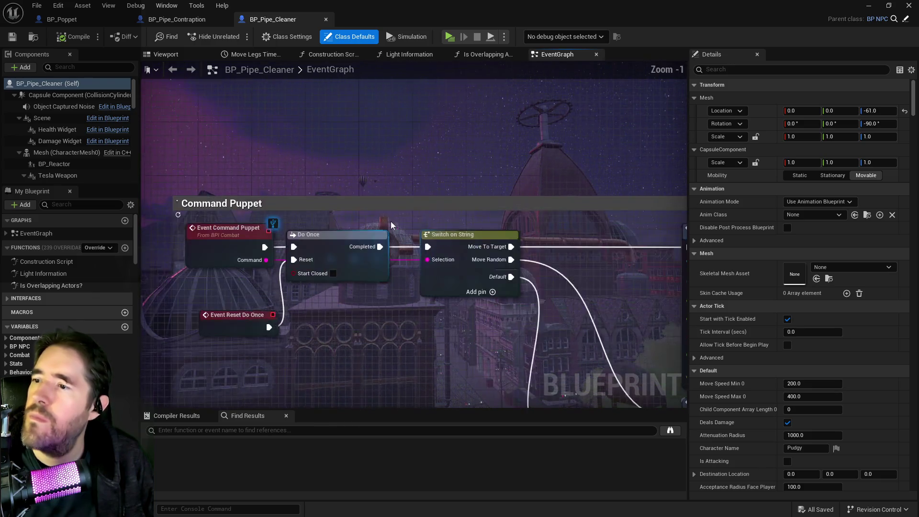
{"action": "scroll", "coordinate": [375, 309], "scroll_direction": "down", "scroll_amount": 5}
{"action": "left_click_drag", "start_coordinate": [407, 315], "coordinate": [193, 94]}
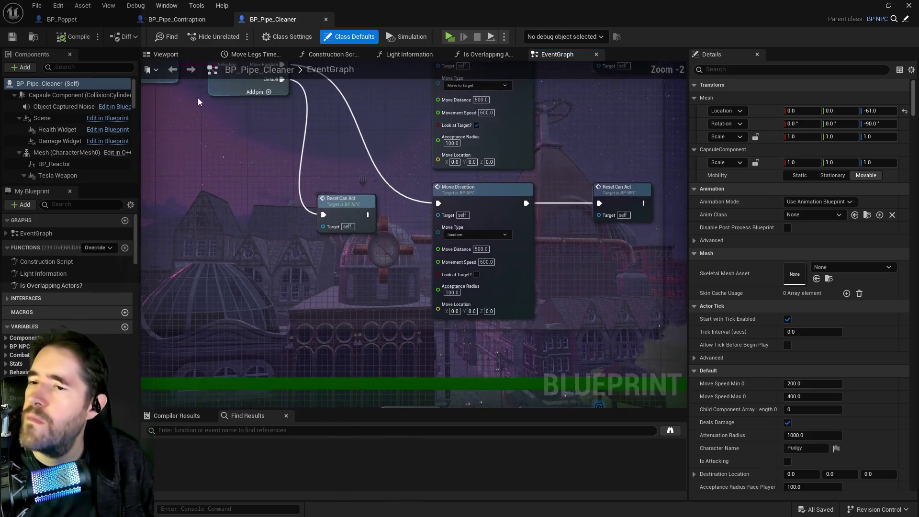
{"action": "mouse_move", "coordinate": [332, 161]}
{"action": "left_mouse_down"}
{"action": "mouse_move", "coordinate": [320, 263]}
{"action": "mouse_move", "coordinate": [316, 219]}
{"action": "left_mouse_up"}
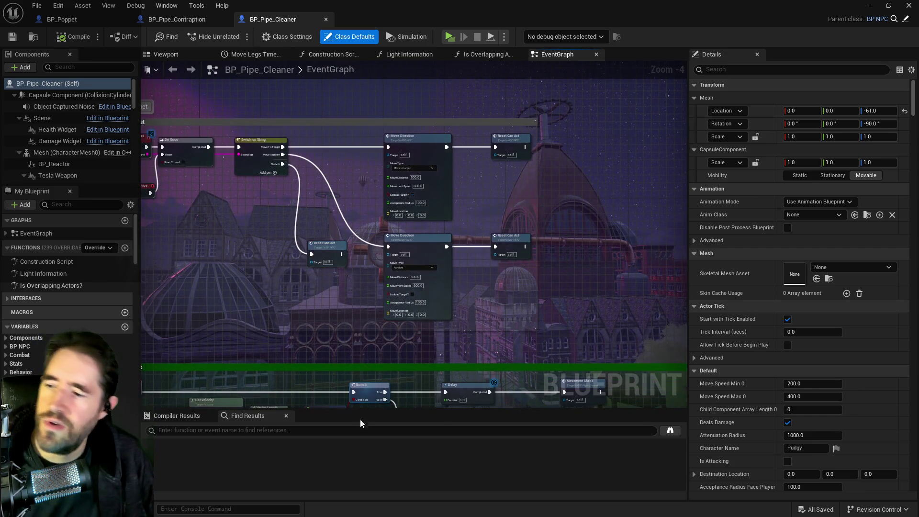
{"action": "type", "text": "prin"}
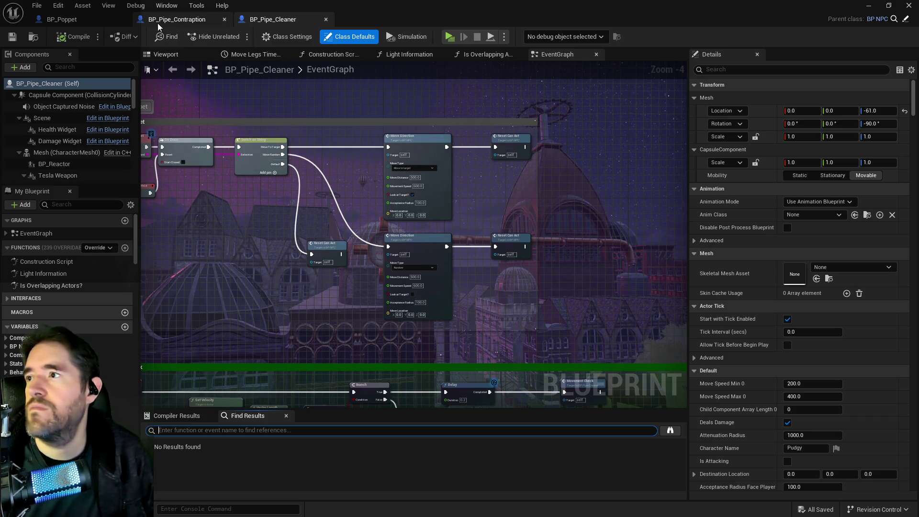
Step: Open BP_Stitch_Voodoo and bring its Event Command Puppet nodes into view
{"action": "key", "text": "ctrl+b"}
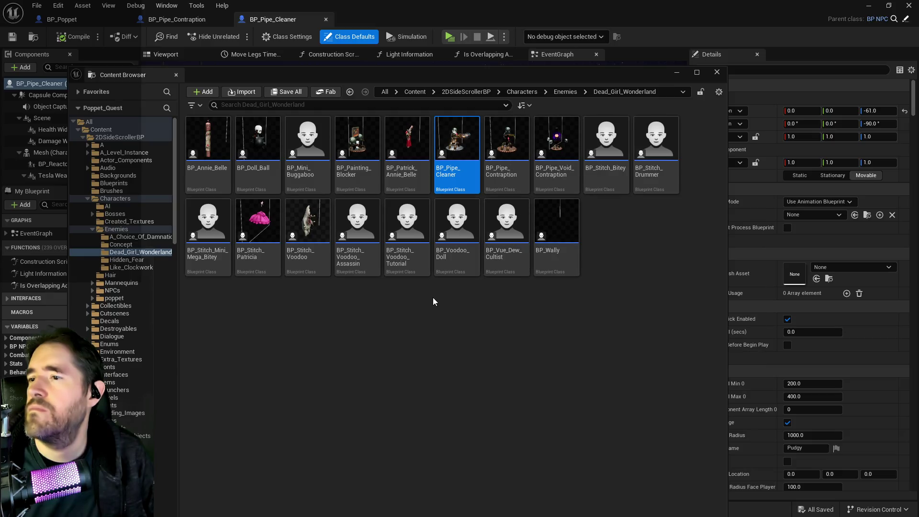
{"action": "double_click", "coordinate": [296, 223]}
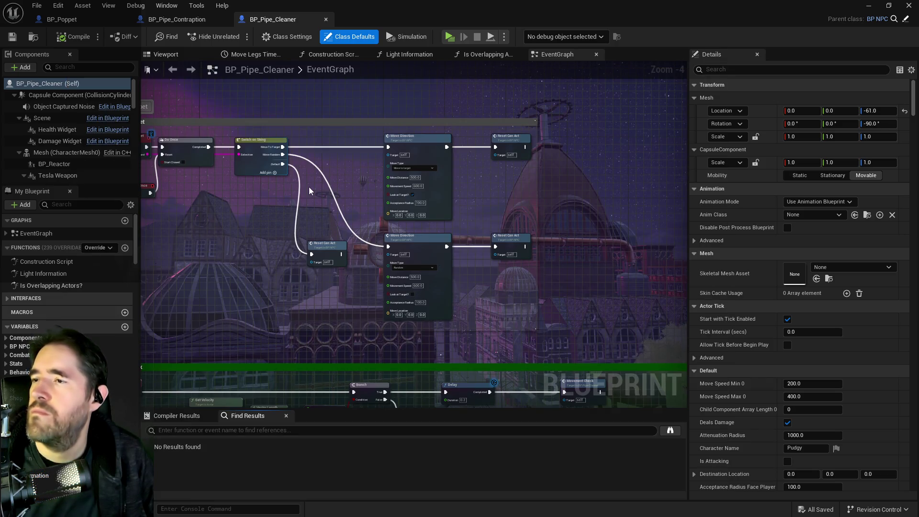
{"action": "left_click_drag", "start_coordinate": [283, 225], "coordinate": [507, 256]}
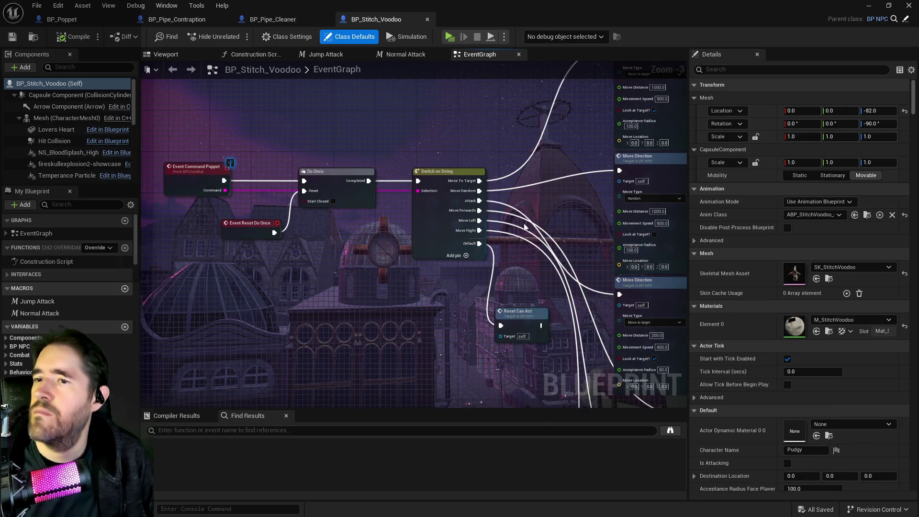
Step: Search BP_Stitch_Voodoo for 'print string', which finds no results
{"action": "left_click", "coordinate": [330, 430]}
{"action": "type", "text": "print string"}
{"action": "key", "text": "Return"}
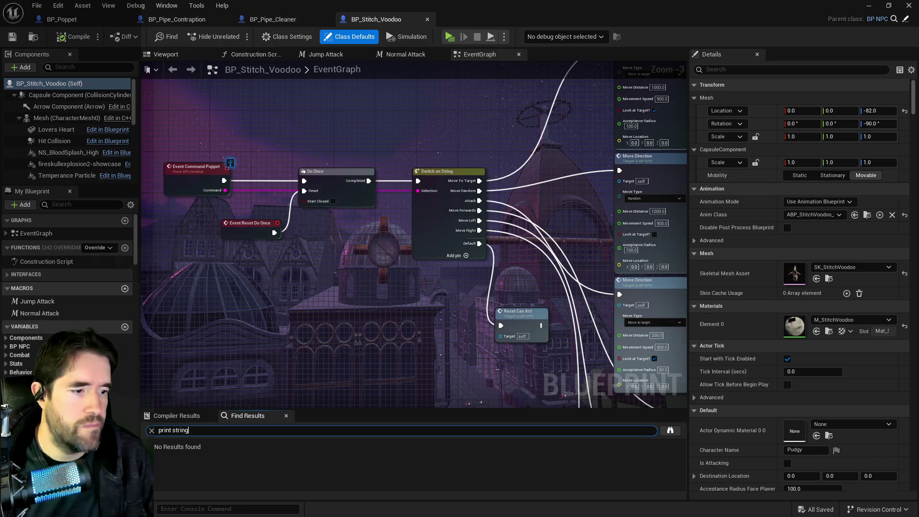
Step: Open BP_Puppet_Master from the Characters folder
{"action": "key", "text": "ctrl+b"}
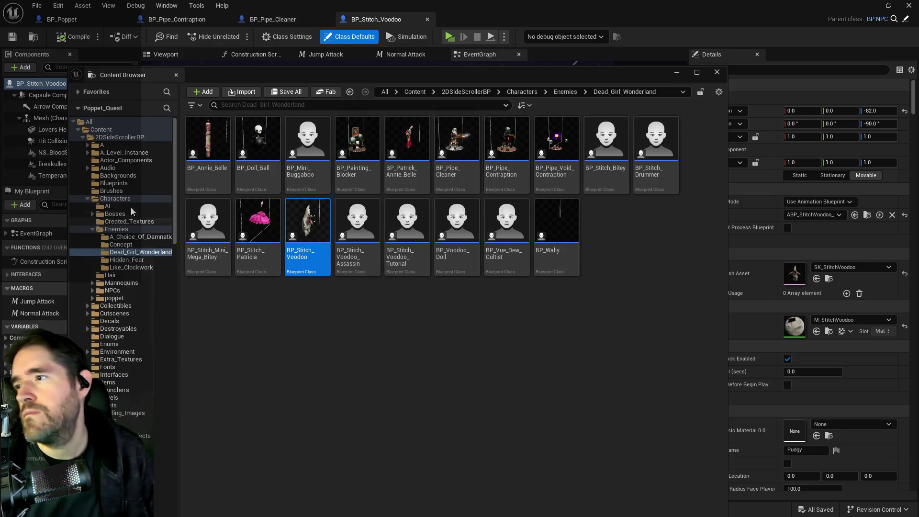
{"action": "left_click", "coordinate": [115, 198]}
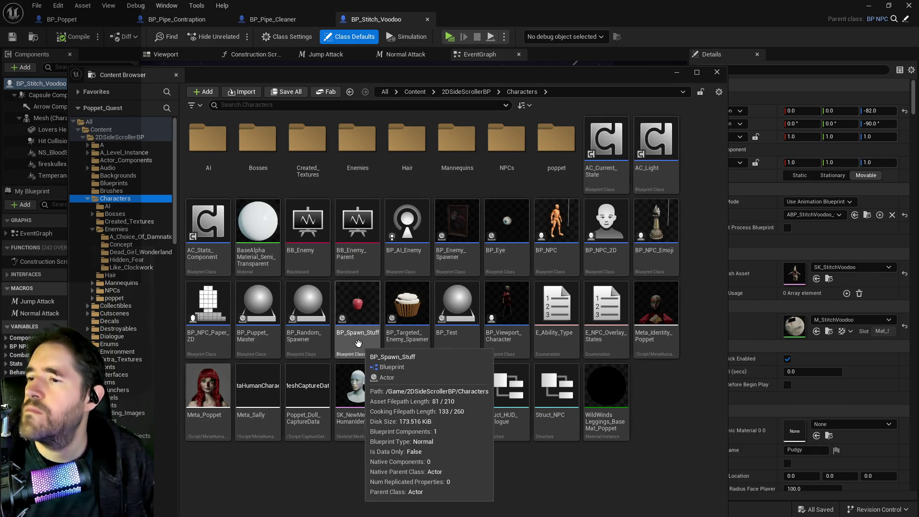
{"action": "double_click", "coordinate": [265, 341]}
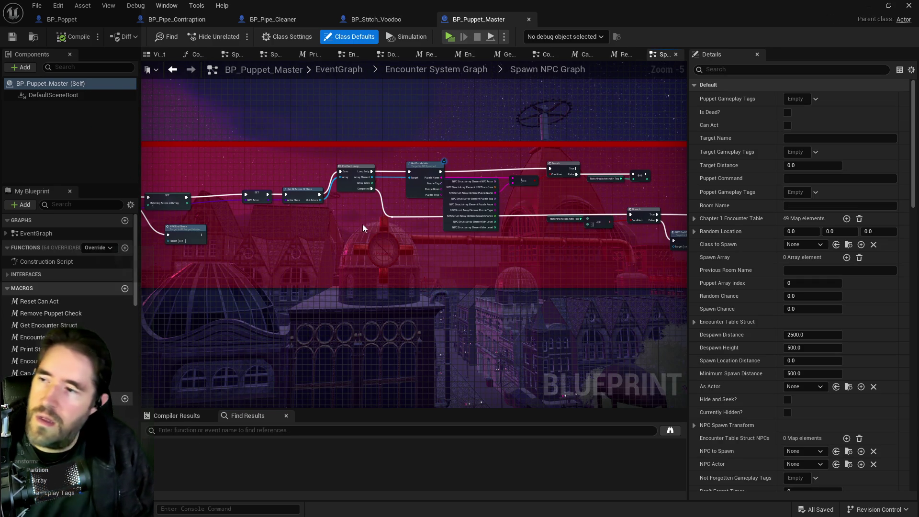
Step: List BP_Puppet_Master's Print String uses, inspect each result, then close its tab
{"action": "left_click", "coordinate": [264, 431]}
{"action": "type", "text": "print string"}
{"action": "key", "text": "Return"}
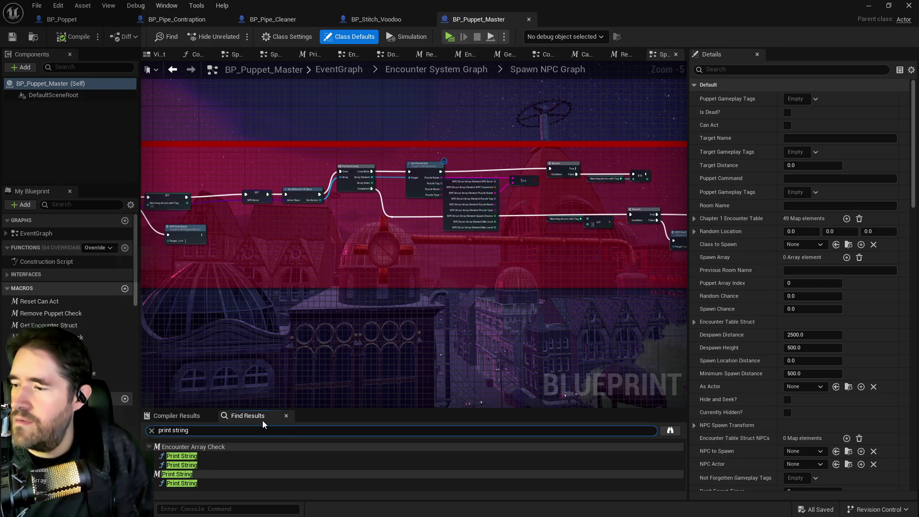
{"action": "left_click", "coordinate": [188, 458]}
{"action": "double_click", "coordinate": [188, 459]}
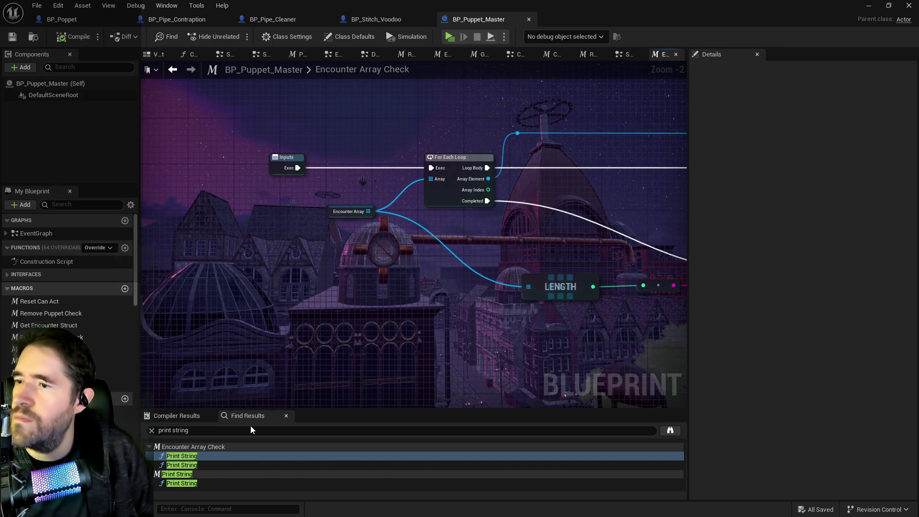
{"action": "double_click", "coordinate": [193, 466]}
{"action": "double_click", "coordinate": [178, 483]}
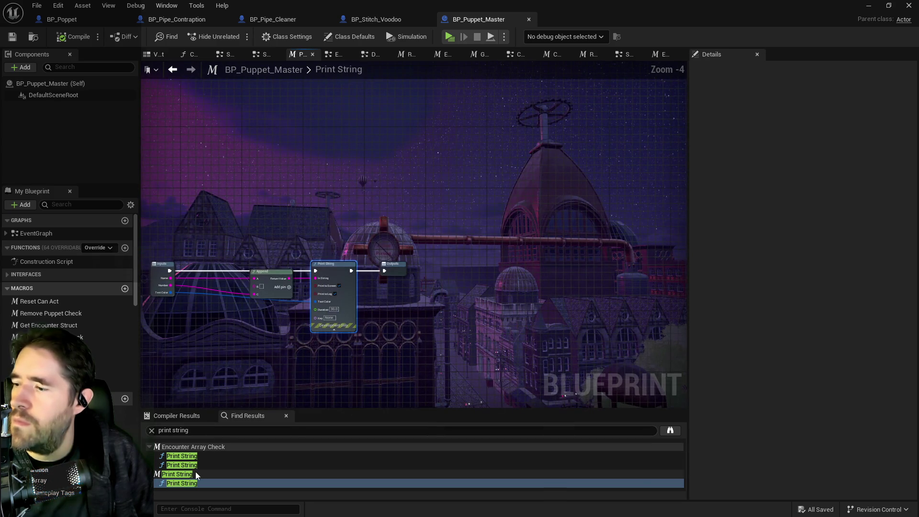
{"action": "left_click", "coordinate": [529, 19]}
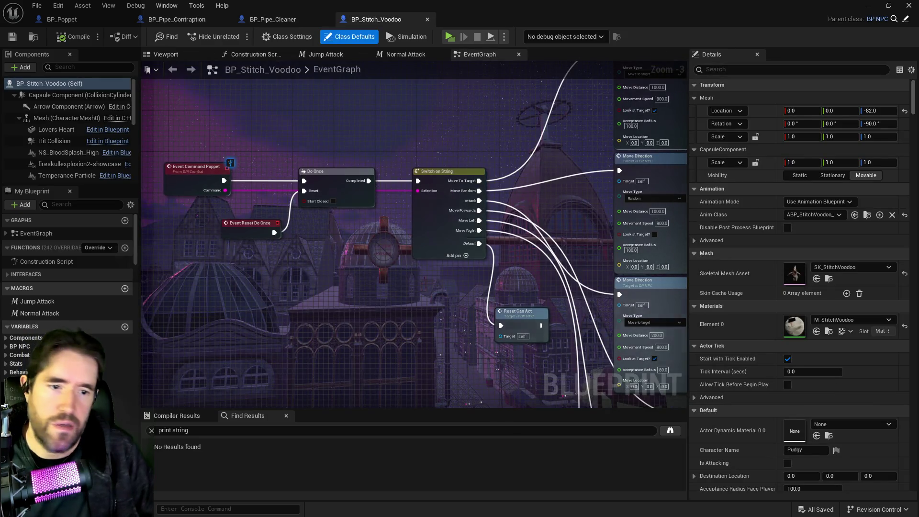
{"action": "key", "text": "ctrl+space"}
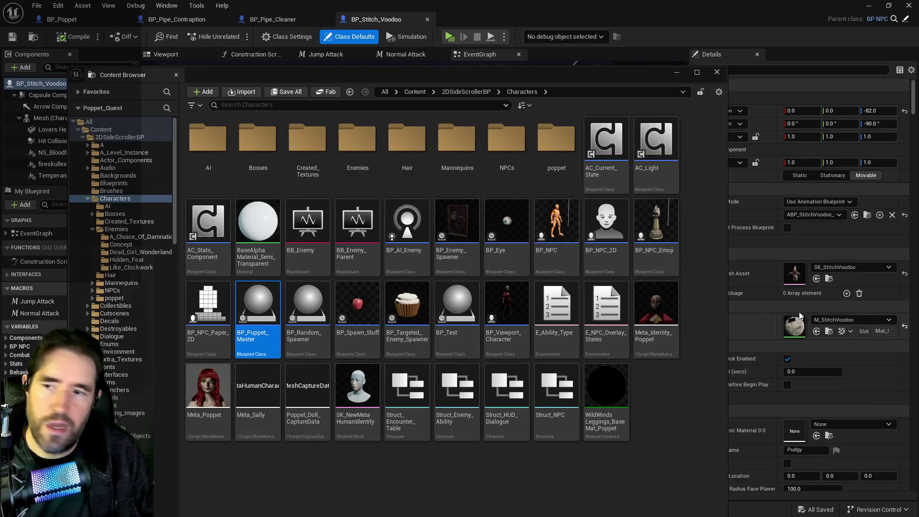
Step: Filter members for 'encounter' and expand the Chapter 1 Encounter Table's Chapel spawn table
{"action": "key", "text": "ctrl+space"}
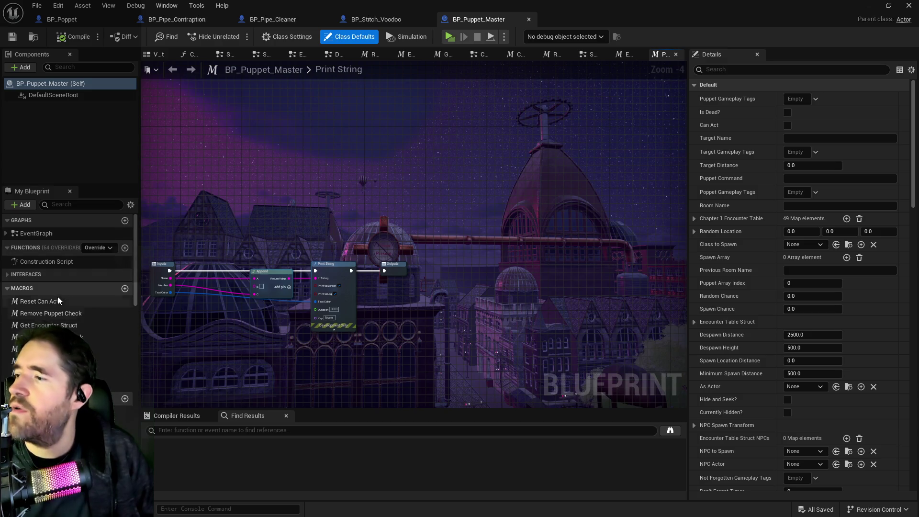
{"action": "left_click", "coordinate": [67, 204]}
{"action": "type", "text": "encounter"}
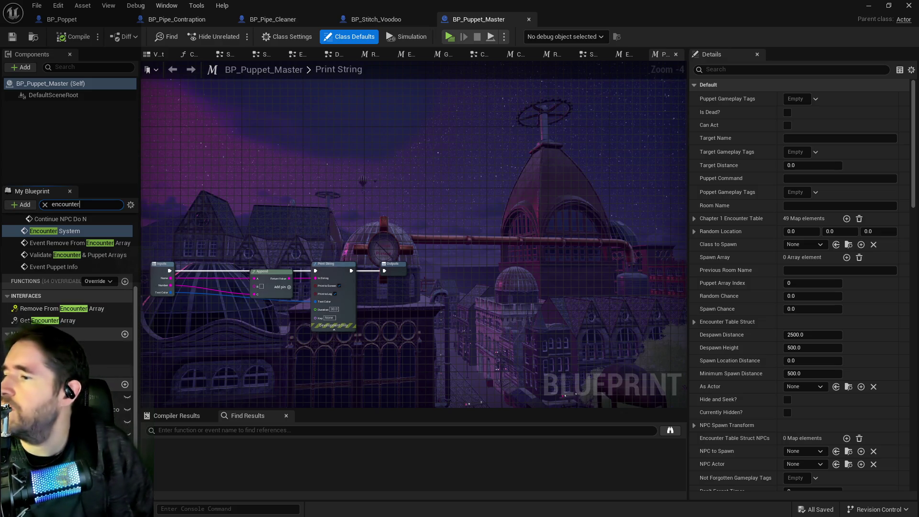
{"action": "left_click", "coordinate": [62, 397]}
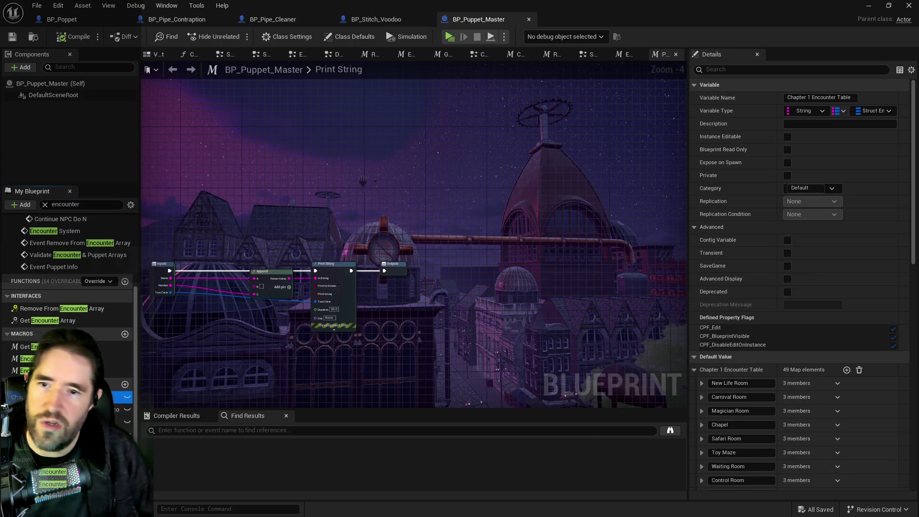
{"action": "scroll", "coordinate": [726, 423], "scroll_direction": "down", "scroll_amount": 4}
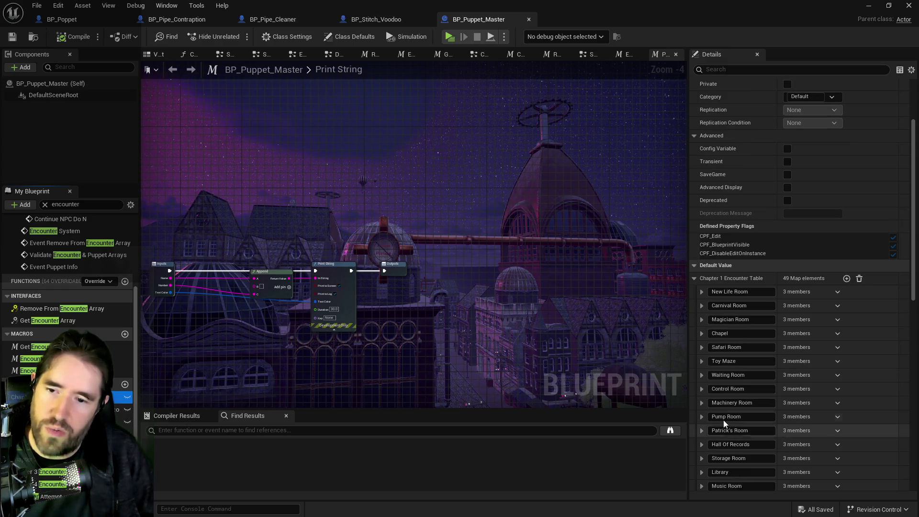
{"action": "left_click", "coordinate": [701, 333]}
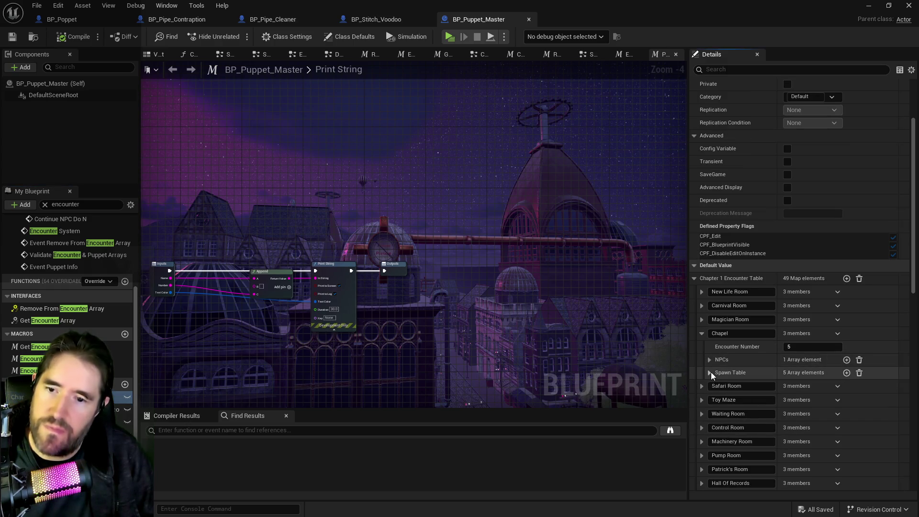
{"action": "left_click", "coordinate": [710, 372]}
{"action": "scroll", "coordinate": [734, 383], "scroll_direction": "down", "scroll_amount": 2}
Step: Locate the first spawn entry's NPC actor, BP_Voodoo_Doll, then return to BP_Puppet_Master
{"action": "left_click", "coordinate": [718, 340]}
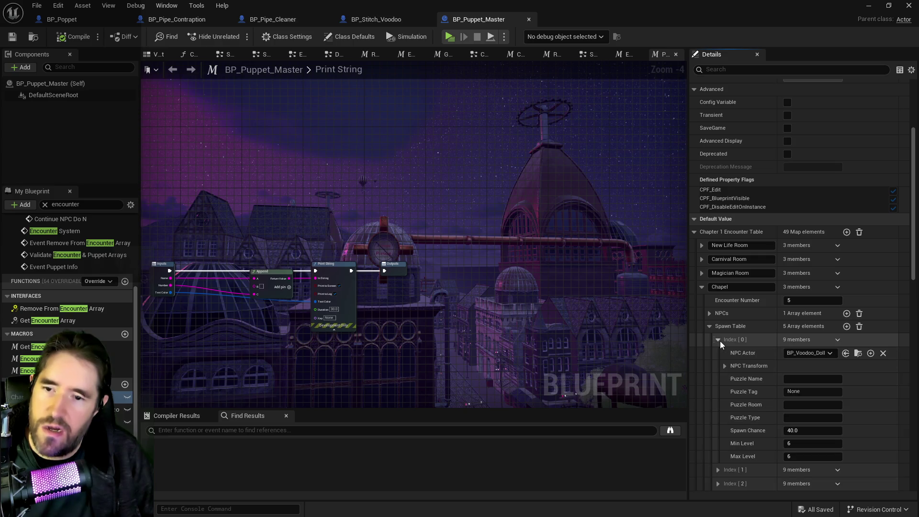
{"action": "left_click", "coordinate": [858, 353]}
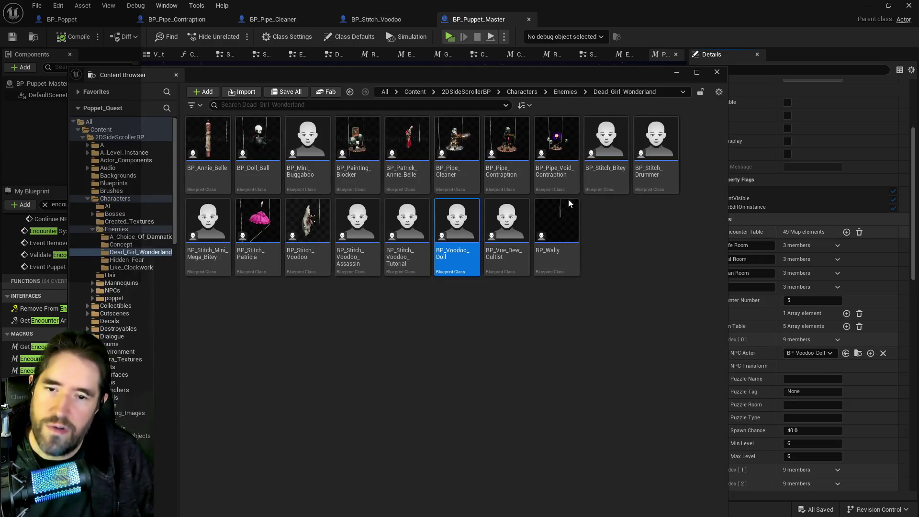
{"action": "left_click", "coordinate": [458, 298]}
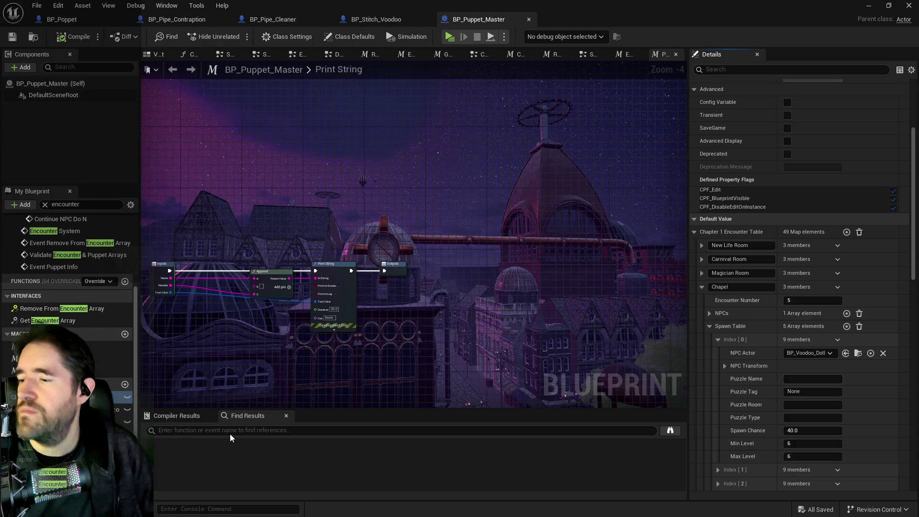
{"action": "left_click", "coordinate": [229, 433]}
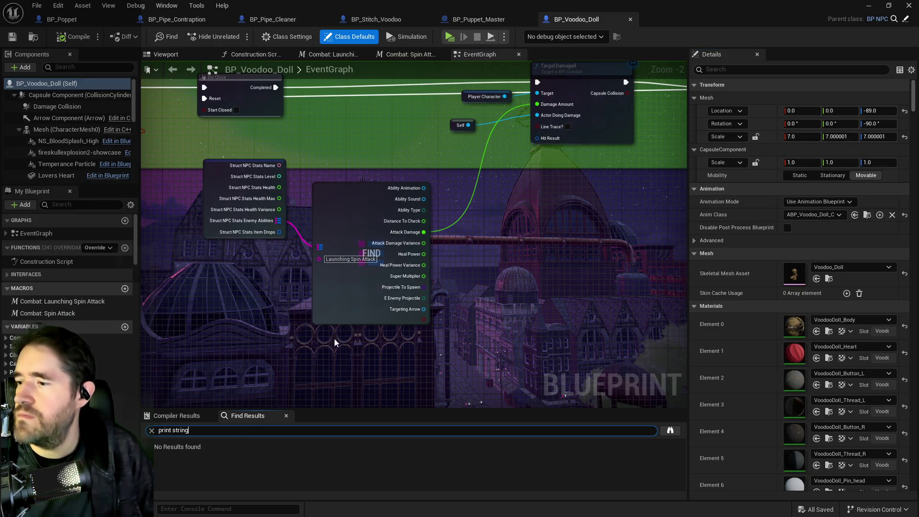
{"action": "left_click", "coordinate": [478, 19]}
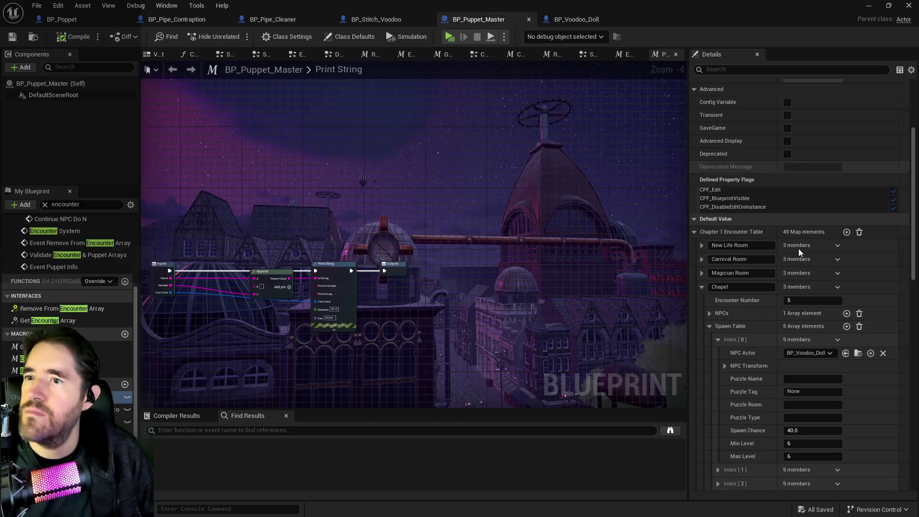
Step: Open the third spawn entry's NPC blueprint, BP_Pipe_Contraption, then return to BP_Puppet_Master
{"action": "left_click", "coordinate": [718, 340]}
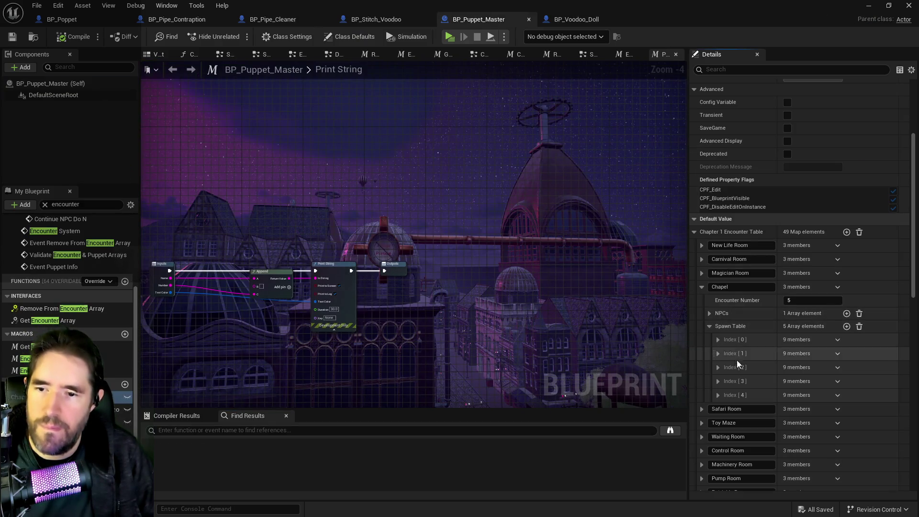
{"action": "left_click", "coordinate": [718, 353]}
{"action": "left_click", "coordinate": [718, 354]}
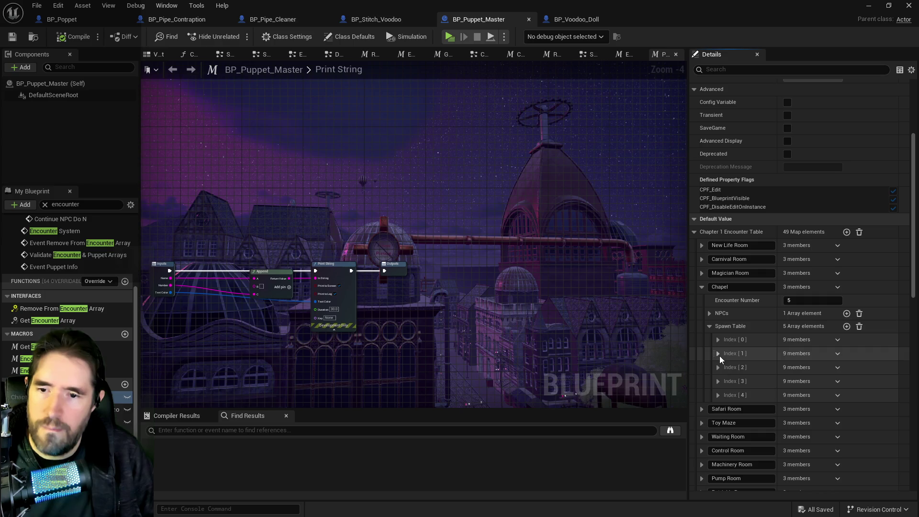
{"action": "left_click", "coordinate": [717, 367]}
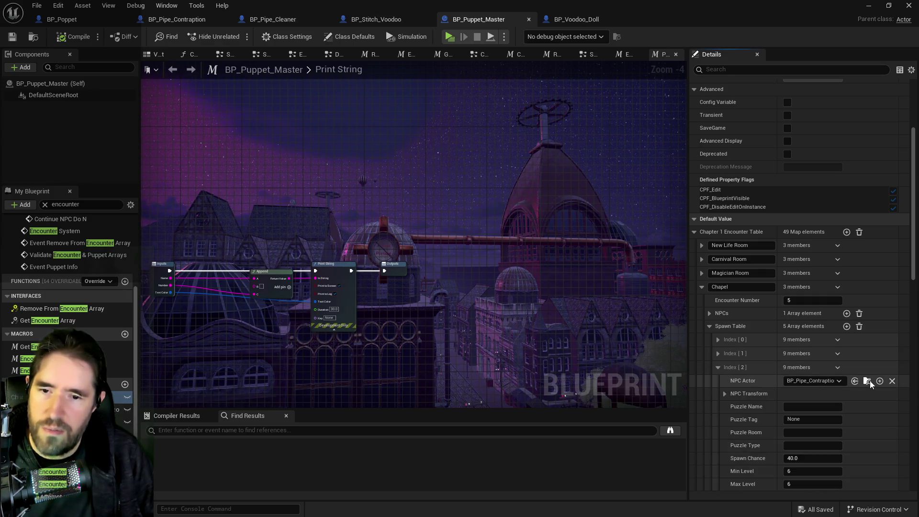
{"action": "left_click", "coordinate": [869, 380]}
{"action": "double_click", "coordinate": [510, 153]}
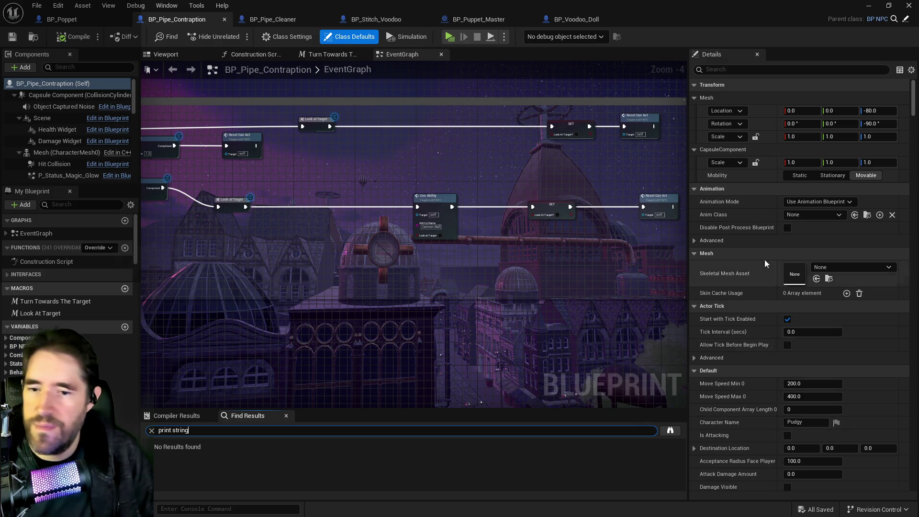
{"action": "left_click", "coordinate": [454, 21]}
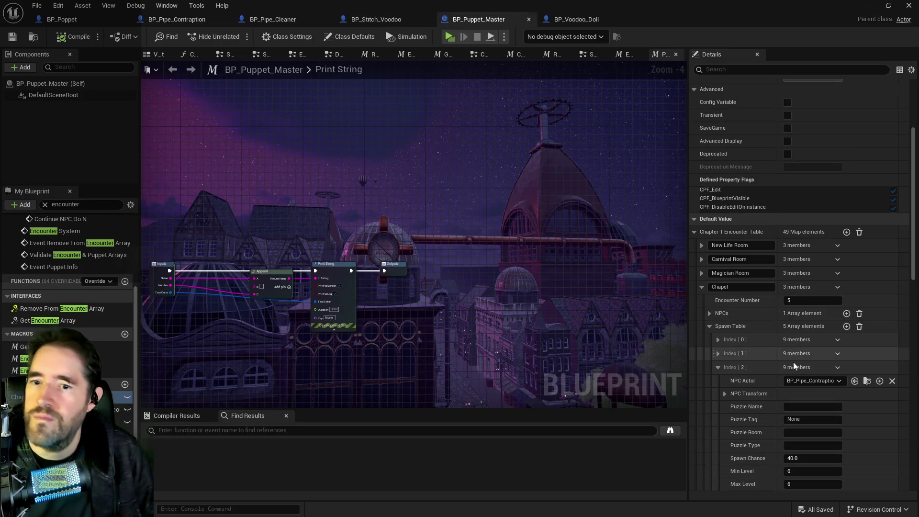
Step: Open the fourth spawn entry's NPC blueprint, BP_Stitch_Mini_Mega_Bitey, and look it over
{"action": "left_click", "coordinate": [717, 368]}
{"action": "left_click", "coordinate": [718, 381]}
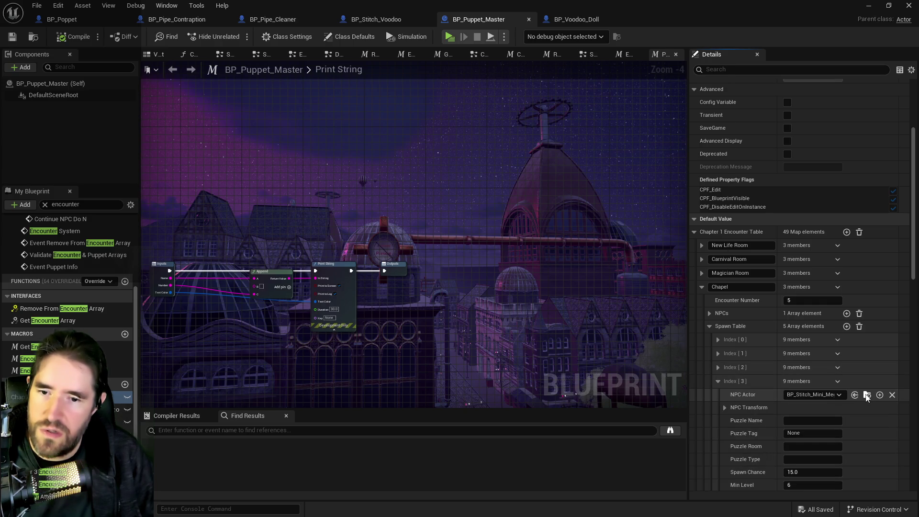
{"action": "left_click", "coordinate": [868, 395]}
{"action": "double_click", "coordinate": [210, 244]}
{"action": "type", "text": "print string"}
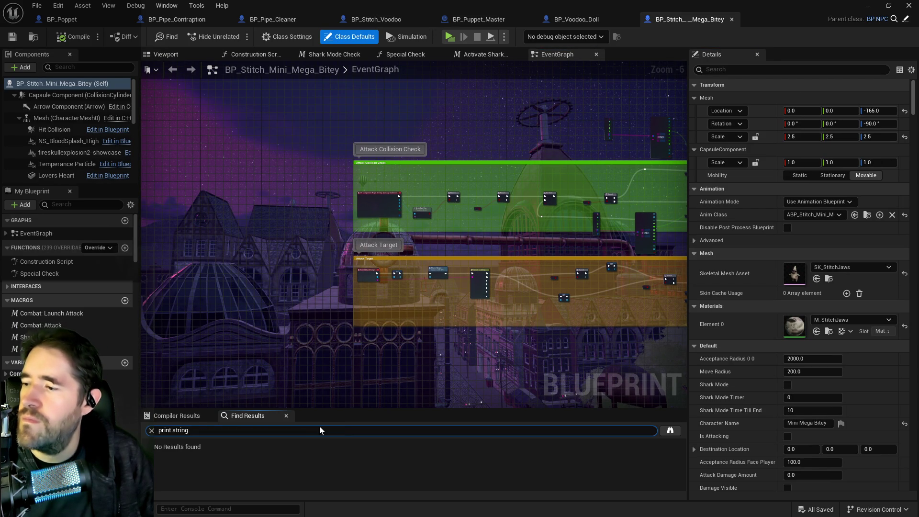
{"action": "scroll", "coordinate": [259, 373], "scroll_direction": "down", "scroll_amount": 3}
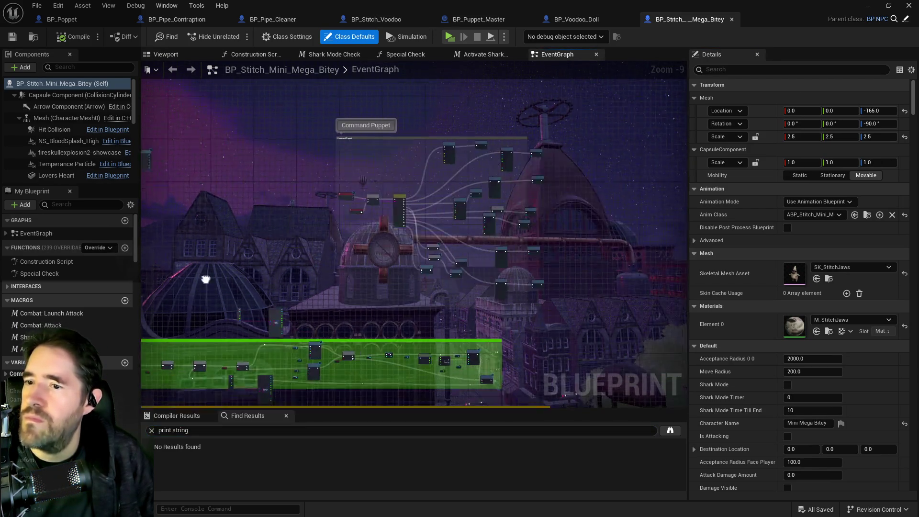
{"action": "scroll", "coordinate": [508, 311], "scroll_direction": "up", "scroll_amount": 5}
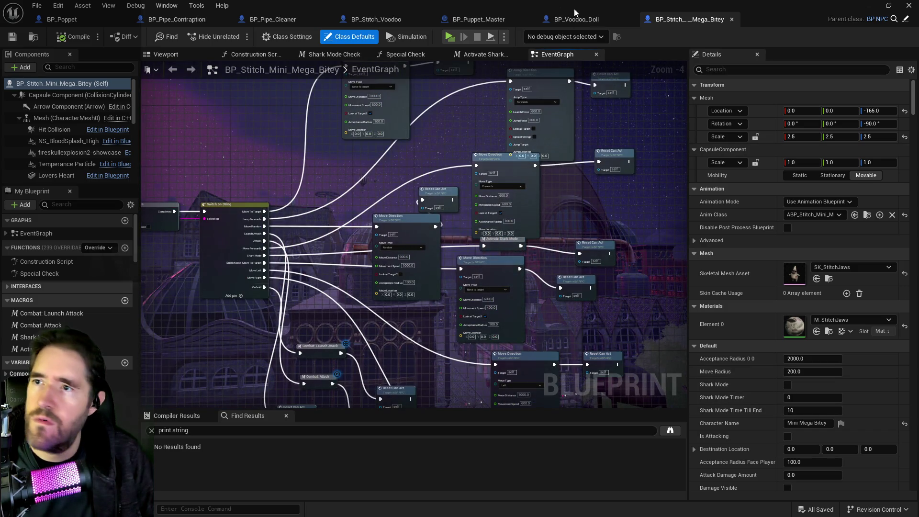
{"action": "left_click", "coordinate": [473, 20]}
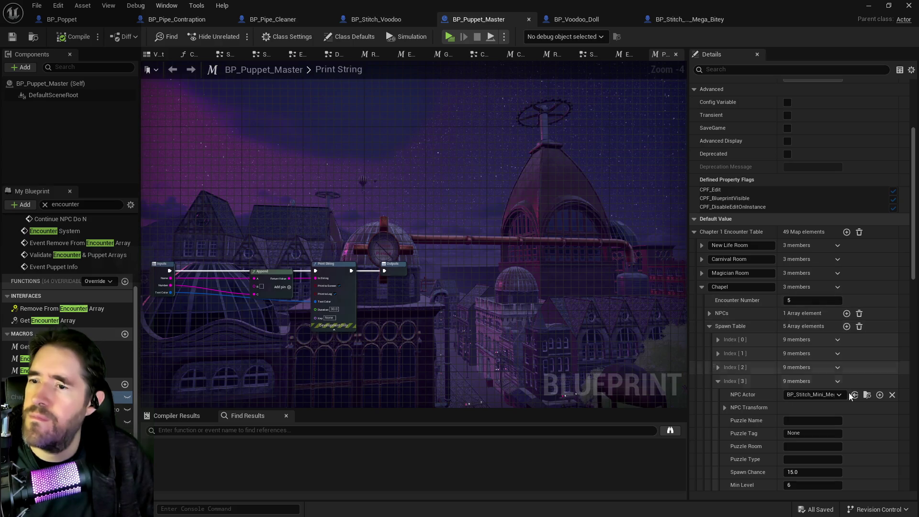
Step: Open the fifth spawn entry's NPC blueprint, BP_Destroyable_Pot_2
{"action": "left_click", "coordinate": [718, 396]}
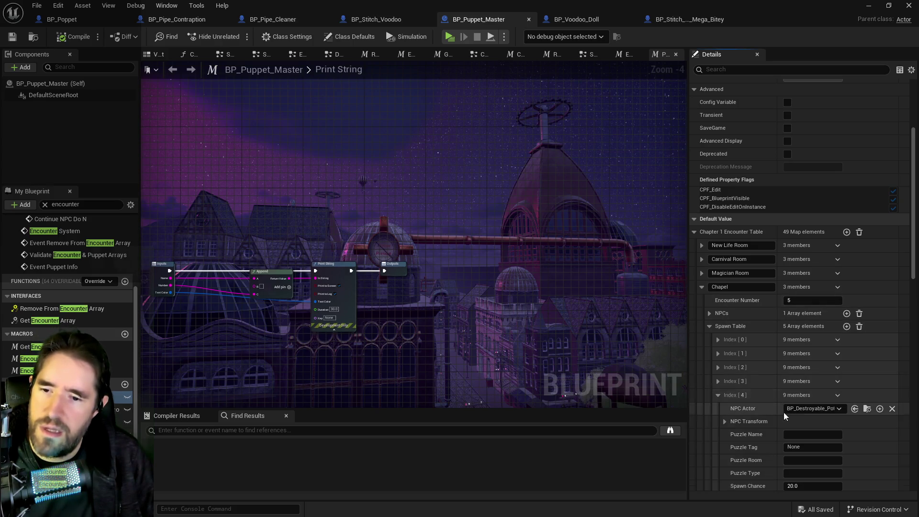
{"action": "scroll", "coordinate": [789, 420], "scroll_direction": "down", "scroll_amount": 2}
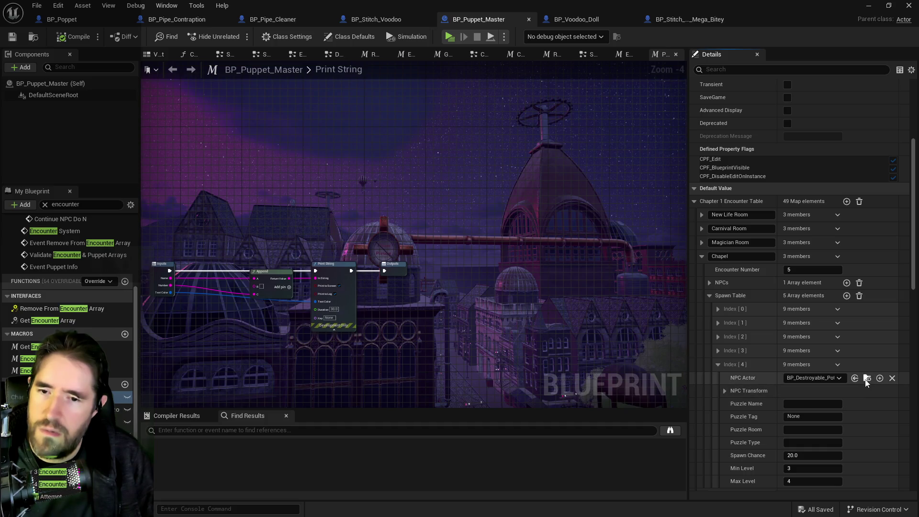
{"action": "left_click", "coordinate": [867, 378]}
{"action": "double_click", "coordinate": [443, 249]}
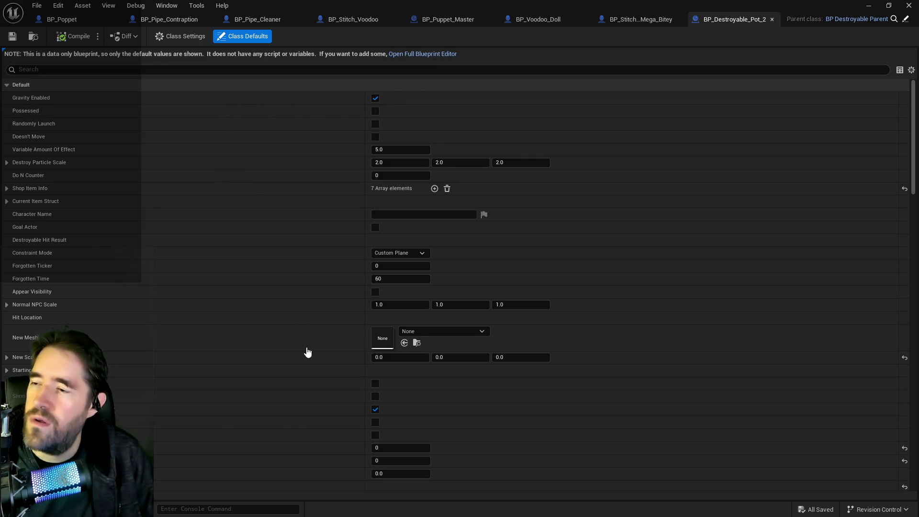
Step: Search BP_Destroyable_Pot_2 for 'print string', then check BP_Pipe_Cleaner and BP_Puppet_Master
{"action": "type", "text": "print string"}
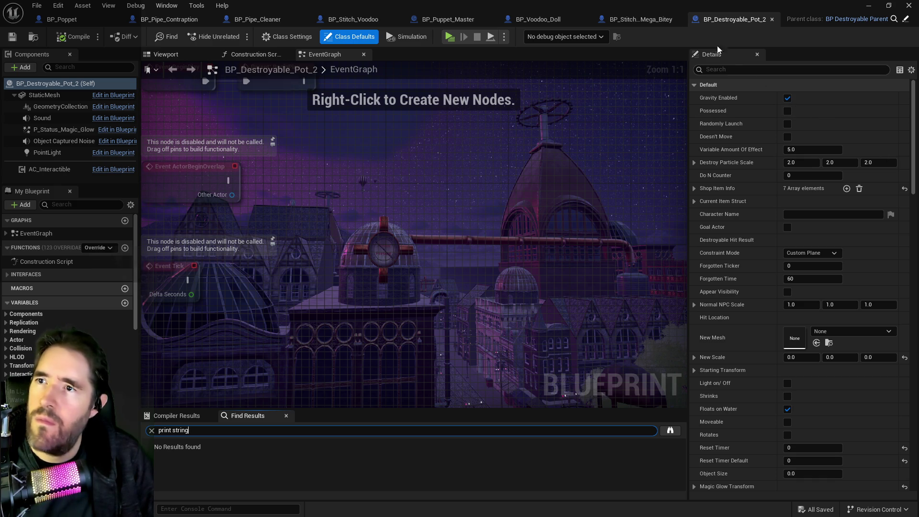
{"action": "left_click", "coordinate": [268, 20]}
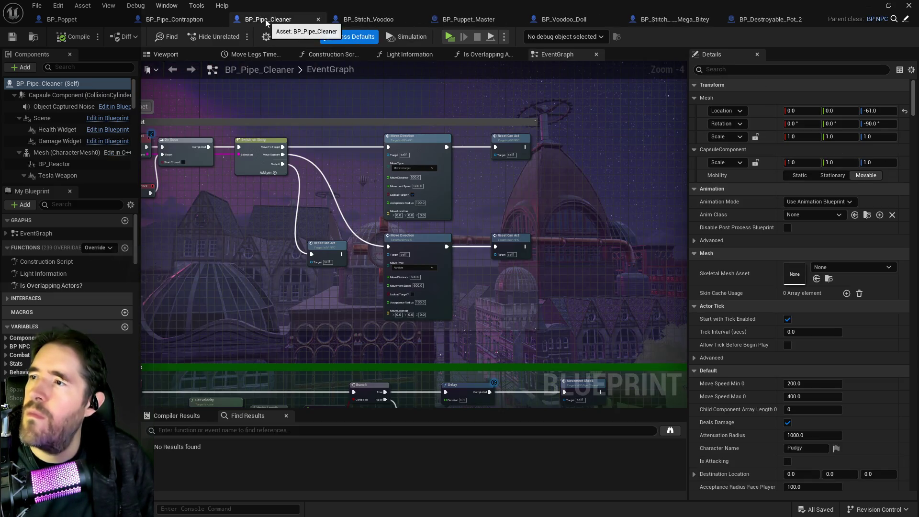
{"action": "left_click", "coordinate": [425, 20]}
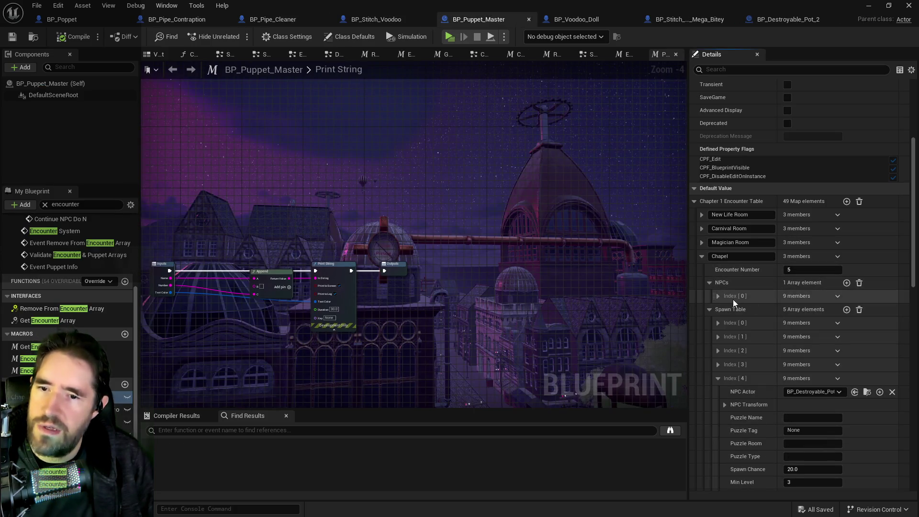
Step: Expand Chapel NPCs Index 0 and open its NPC blueprint, BP_Buggaboo
{"action": "left_click", "coordinate": [718, 296]}
{"action": "left_click", "coordinate": [851, 310]}
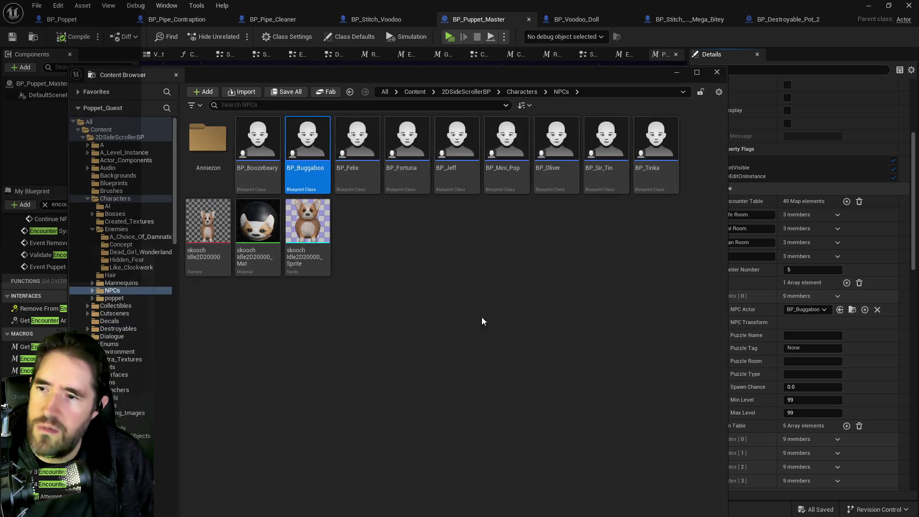
{"action": "double_click", "coordinate": [309, 149]}
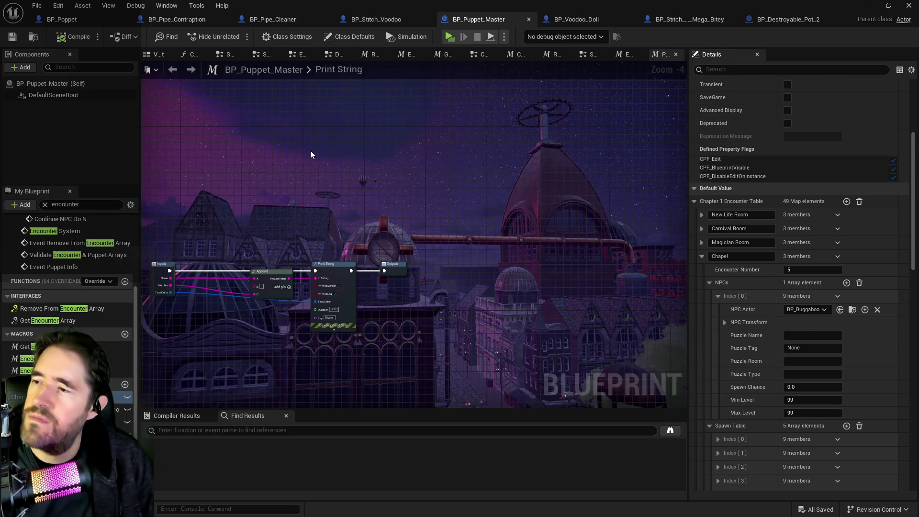
{"action": "scroll", "coordinate": [475, 268], "scroll_direction": "down", "scroll_amount": 8}
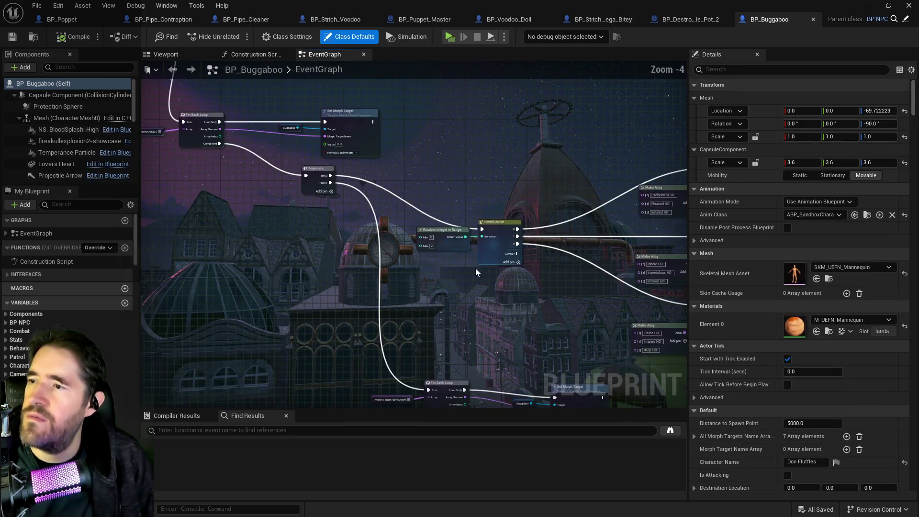
Step: Find BP_Buggaboo's first Print String and delete it with its Get Display Name node
{"action": "type", "text": "print string"}
{"action": "key", "text": "Return"}
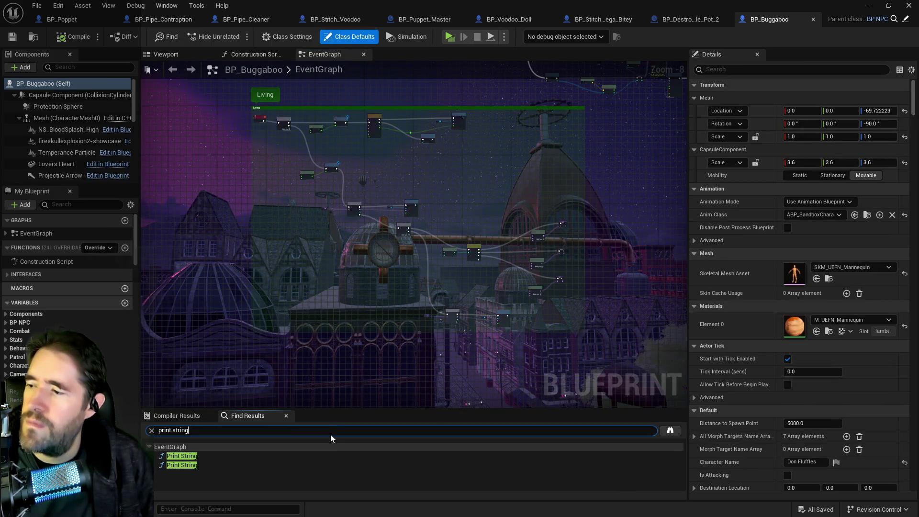
{"action": "left_click", "coordinate": [182, 456]}
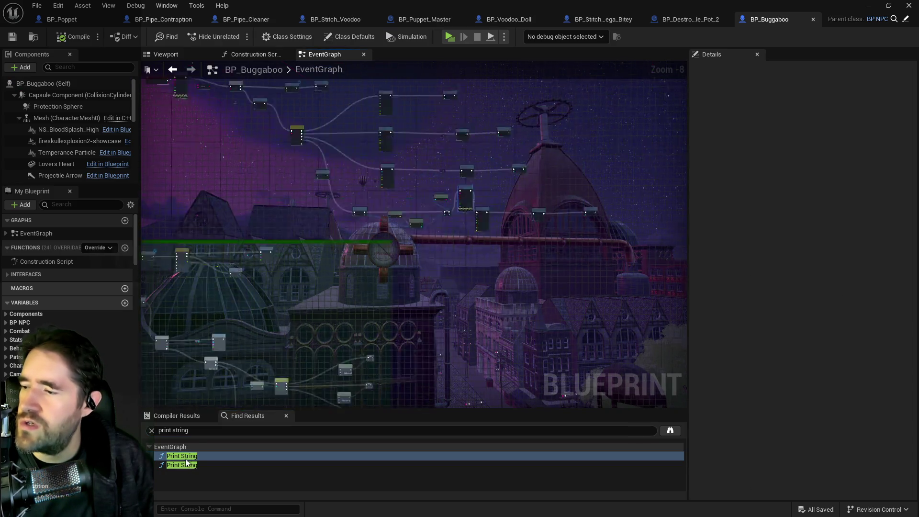
{"action": "scroll", "coordinate": [443, 297], "scroll_direction": "down", "scroll_amount": 2}
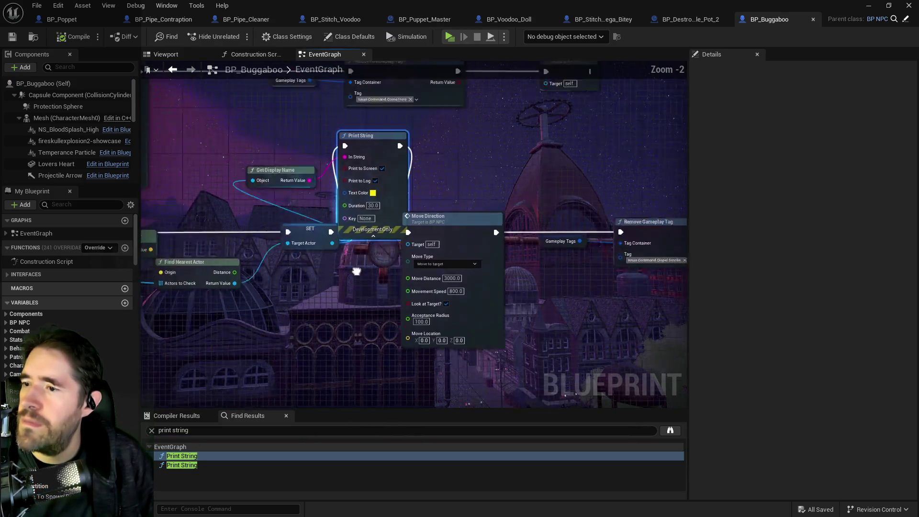
{"action": "left_click", "coordinate": [393, 202]}
{"action": "mouse_move", "coordinate": [226, 122]}
{"action": "left_mouse_down"}
{"action": "mouse_move", "coordinate": [347, 148]}
{"action": "mouse_move", "coordinate": [349, 159]}
{"action": "left_mouse_up"}
{"action": "key", "text": "Delete"}
Step: Wire Event Command Puppet straight into the Branch and delete the second Print String node
{"action": "scroll", "coordinate": [365, 188], "scroll_direction": "down", "scroll_amount": 2}
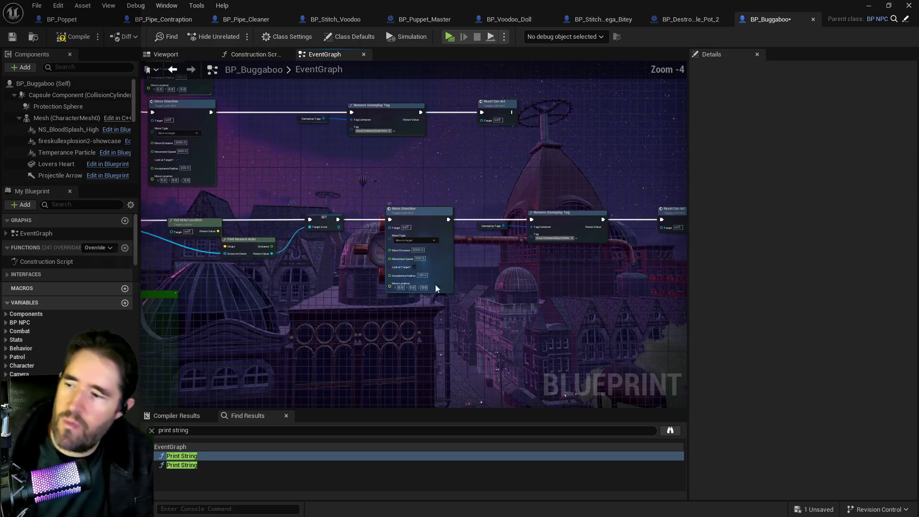
{"action": "double_click", "coordinate": [177, 465]}
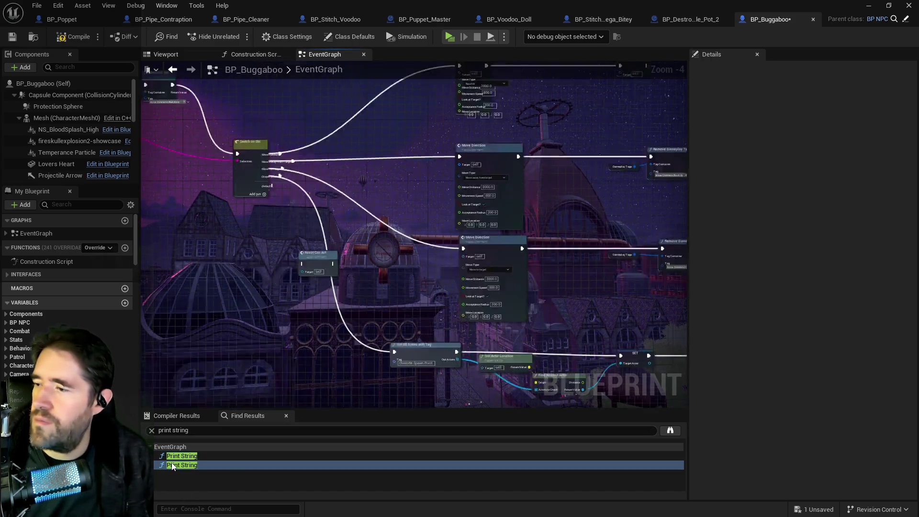
{"action": "left_click_drag", "start_coordinate": [325, 209], "coordinate": [662, 232]}
{"action": "left_click", "coordinate": [399, 174]}
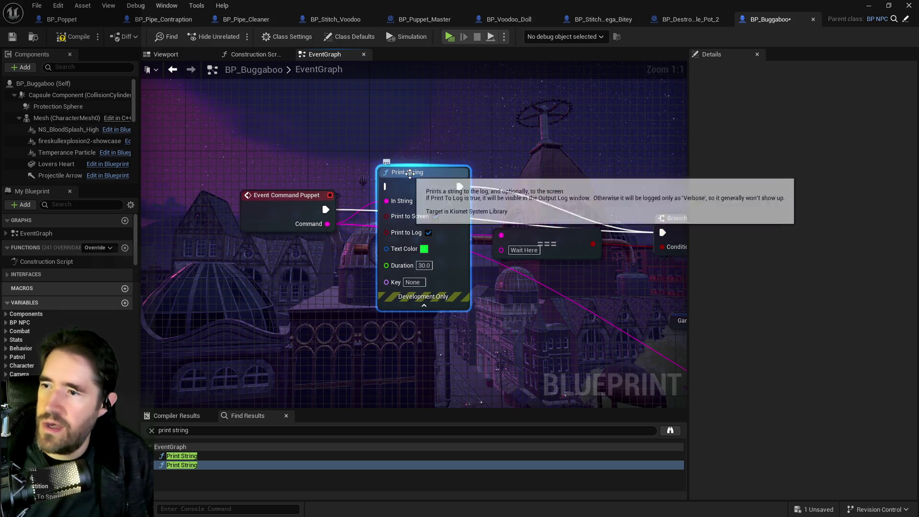
{"action": "key", "text": "Delete"}
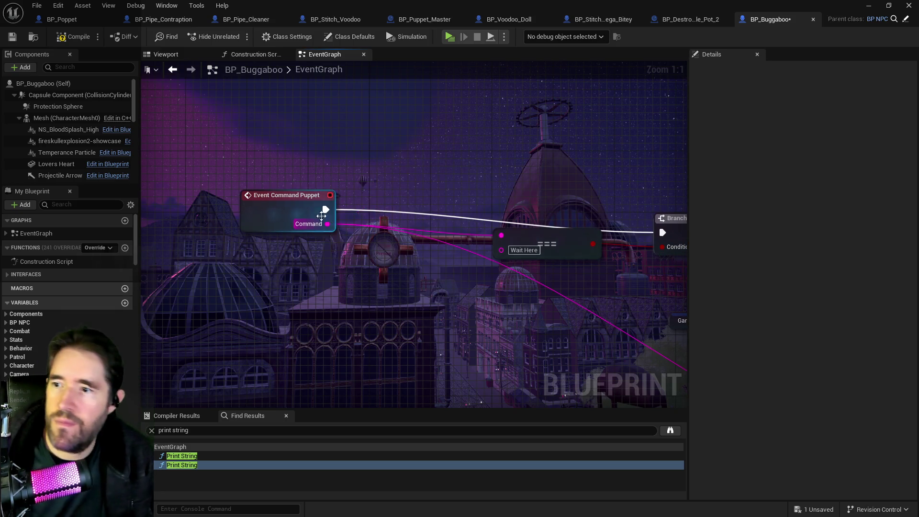
{"action": "mouse_move", "coordinate": [280, 213]}
{"action": "left_mouse_down"}
{"action": "mouse_move", "coordinate": [303, 222]}
{"action": "mouse_move", "coordinate": [271, 243]}
{"action": "mouse_move", "coordinate": [289, 218]}
{"action": "left_mouse_up"}
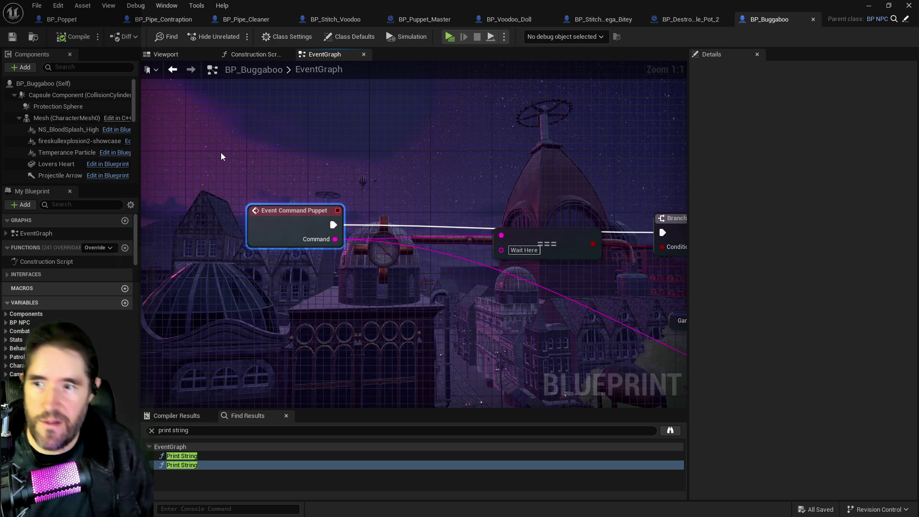
{"action": "key", "text": "ctrl+b"}
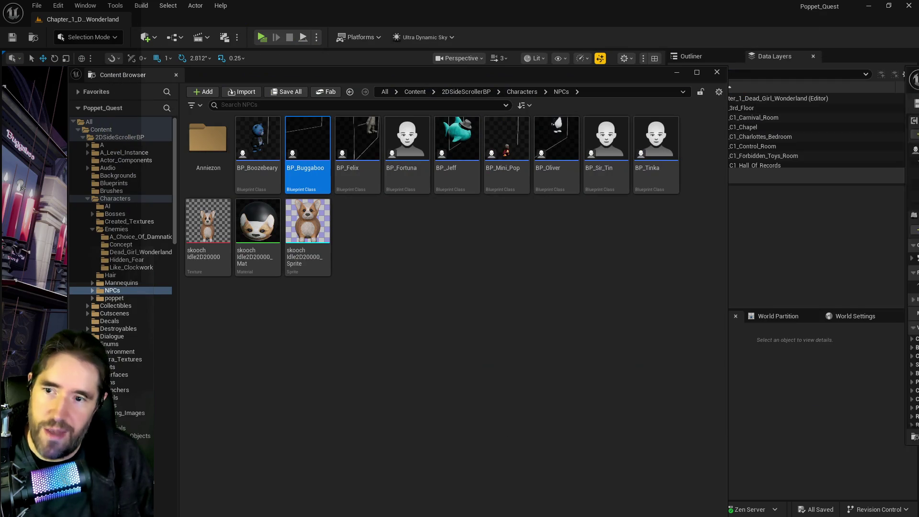
Step: Move the asset browser aside, maximize the blueprint window, and close tabs down to BP_Poppet's Wheel of Fortune graph
{"action": "left_click_drag", "start_coordinate": [527, 77], "coordinate": [918, 77]}
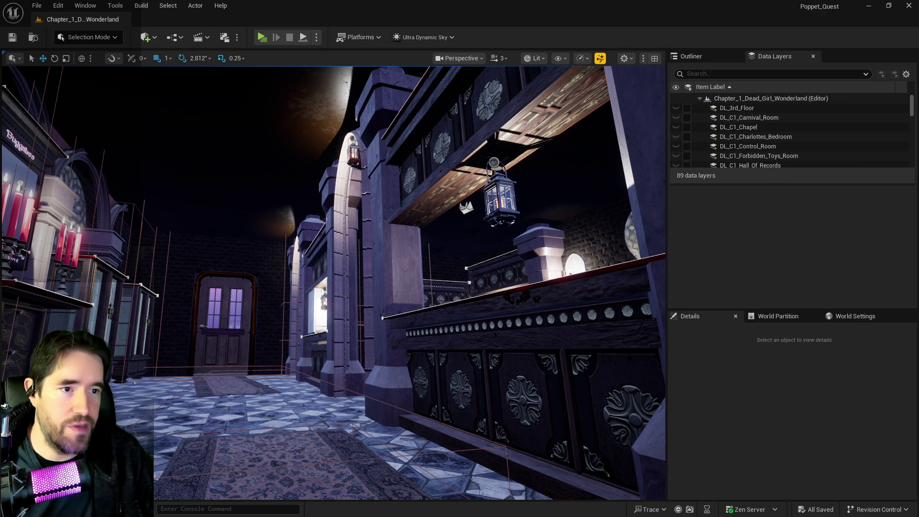
{"action": "mouse_move", "coordinate": [0, 91]}
{"action": "left_mouse_down"}
{"action": "mouse_move", "coordinate": [386, 95]}
{"action": "mouse_move", "coordinate": [409, 108]}
{"action": "left_mouse_up"}
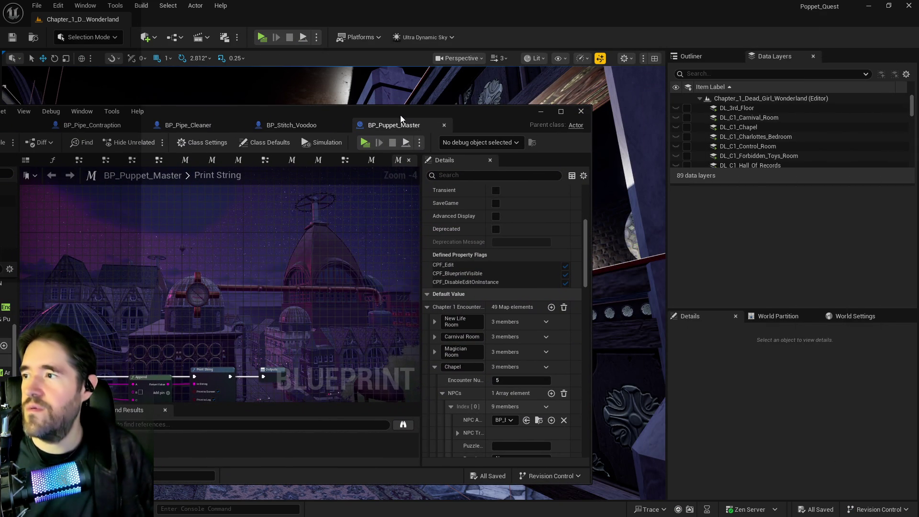
{"action": "double_click", "coordinate": [398, 108]}
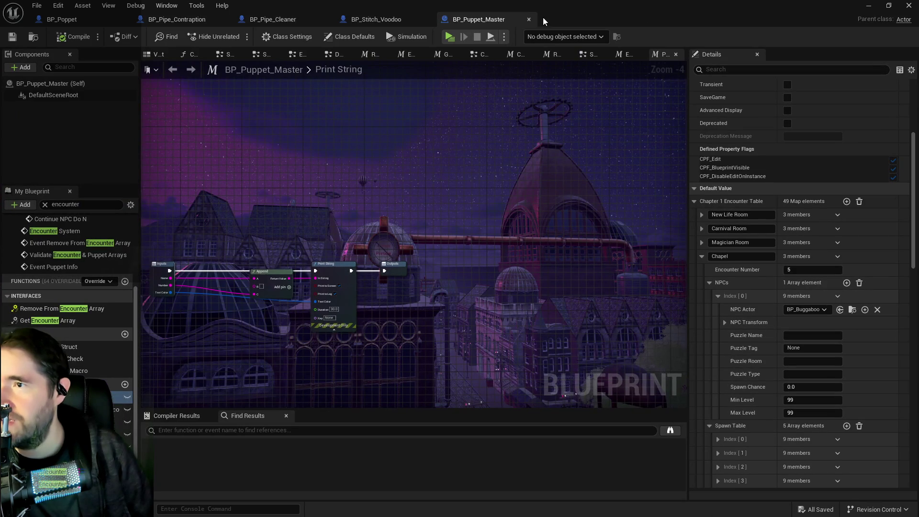
{"action": "left_click", "coordinate": [363, 21]}
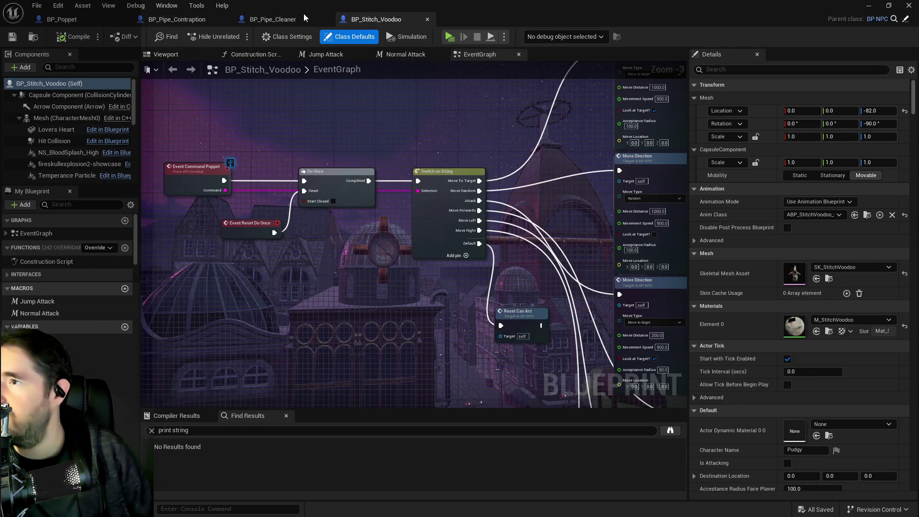
{"action": "left_click", "coordinate": [288, 20]}
{"action": "left_click", "coordinate": [177, 21]}
{"action": "left_click", "coordinate": [81, 22]}
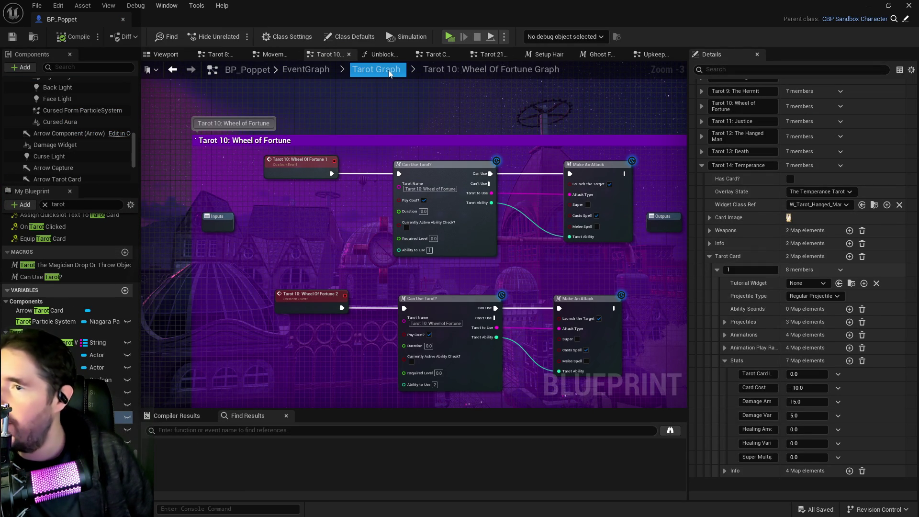
Step: Open the Make An Attack macro and view its SET and Branch nodes
{"action": "left_click_drag", "start_coordinate": [538, 276], "coordinate": [415, 253]}
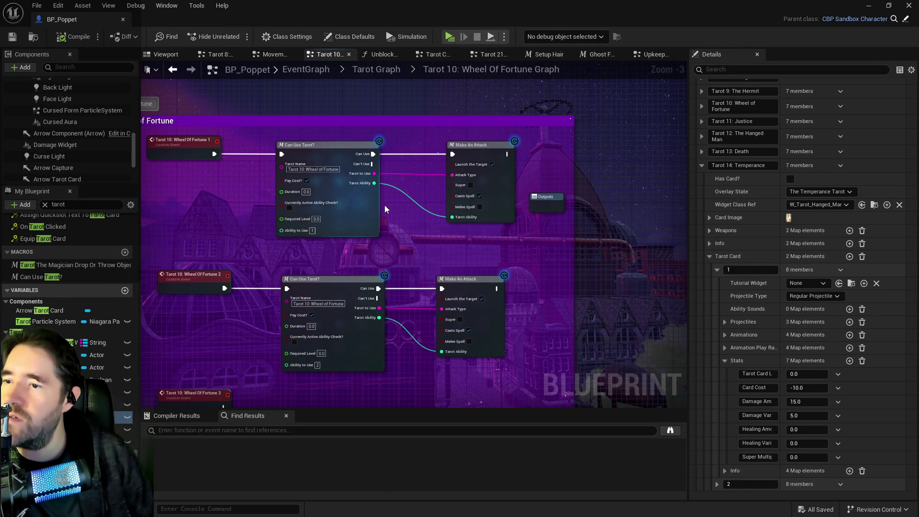
{"action": "double_click", "coordinate": [487, 178]}
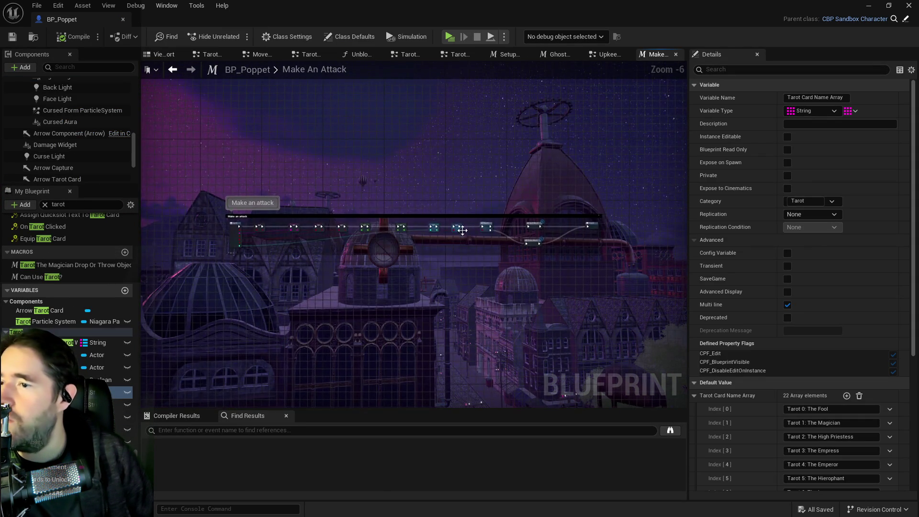
{"action": "scroll", "coordinate": [448, 236], "scroll_direction": "up", "scroll_amount": 6}
{"action": "mouse_move", "coordinate": [561, 254]}
{"action": "left_mouse_down"}
{"action": "mouse_move", "coordinate": [335, 263]}
{"action": "mouse_move", "coordinate": [594, 217]}
{"action": "left_mouse_up"}
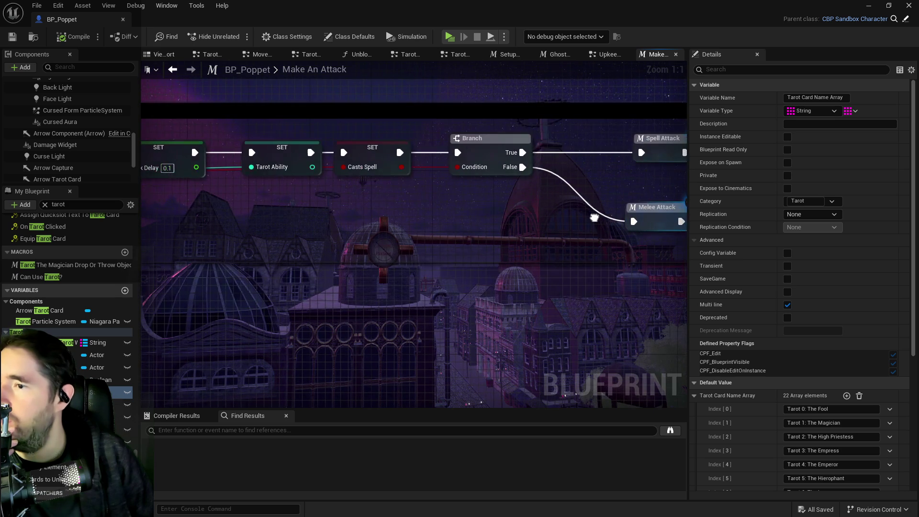
Step: Close the Upkeep, Tarot Card Collected and Tarot 21 graph tabs, returning to Make An Attack
{"action": "left_click", "coordinate": [598, 53]}
{"action": "middle_click", "coordinate": [597, 53]}
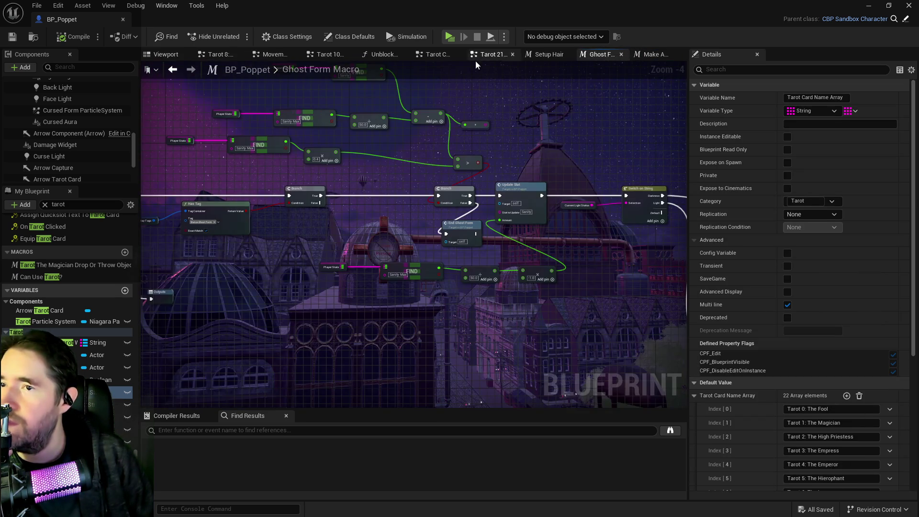
{"action": "left_click", "coordinate": [439, 55]}
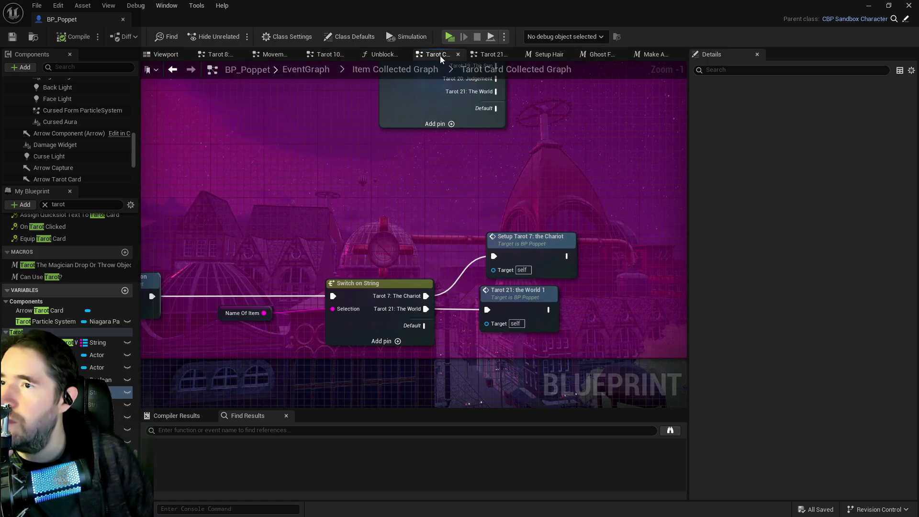
{"action": "middle_click", "coordinate": [441, 53]}
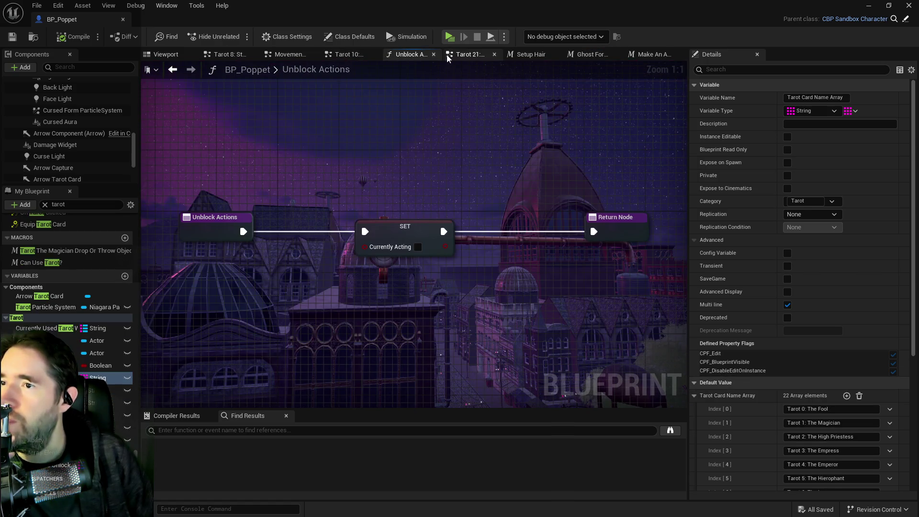
{"action": "middle_click", "coordinate": [458, 55]}
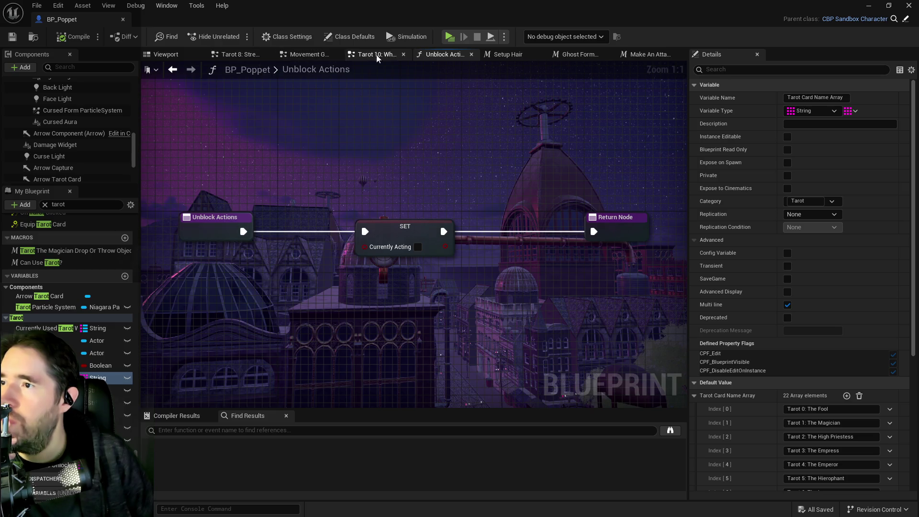
{"action": "left_click", "coordinate": [389, 54]}
{"action": "scroll", "coordinate": [493, 199], "scroll_direction": "up", "scroll_amount": 1}
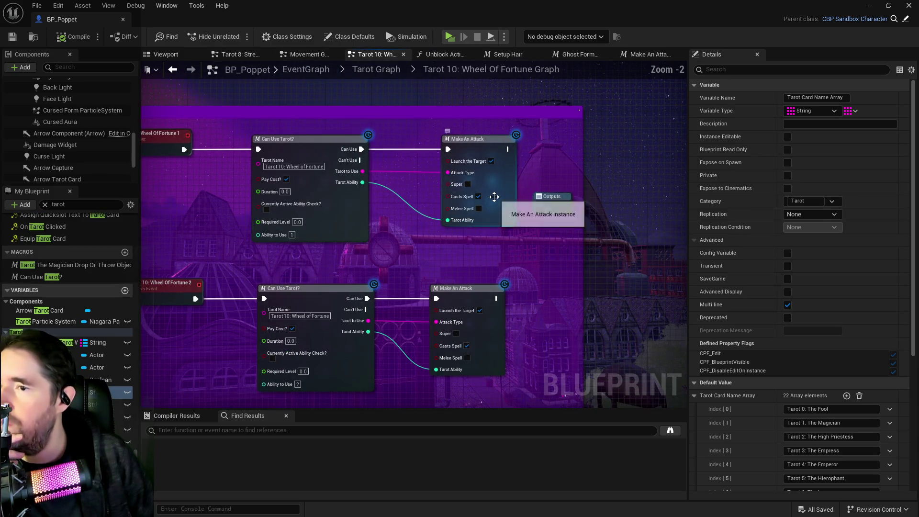
{"action": "left_click", "coordinate": [634, 57]}
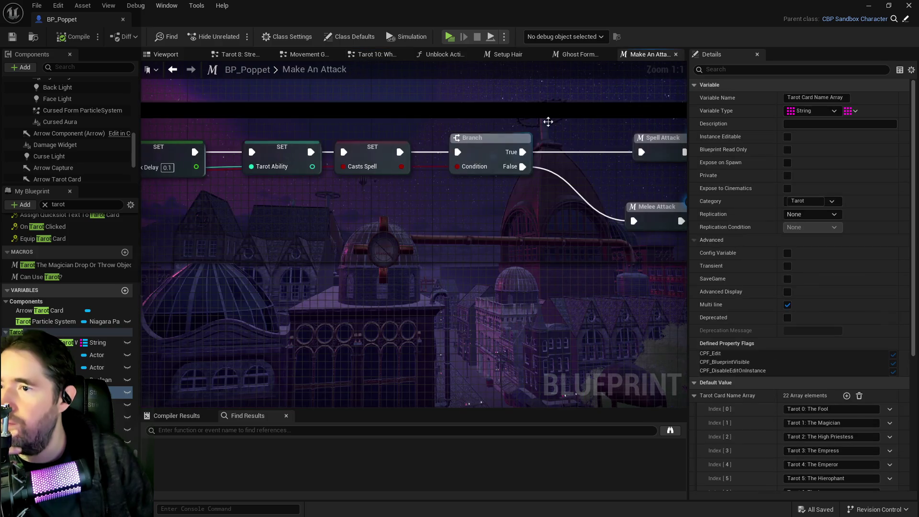
Step: Open the Spell Attack macro, trace the nodes feeding the SET, and inspect Player Stats
{"action": "scroll", "coordinate": [270, 185], "scroll_direction": "up", "scroll_amount": 2}
{"action": "double_click", "coordinate": [455, 143]}
{"action": "scroll", "coordinate": [371, 269], "scroll_direction": "up", "scroll_amount": 7}
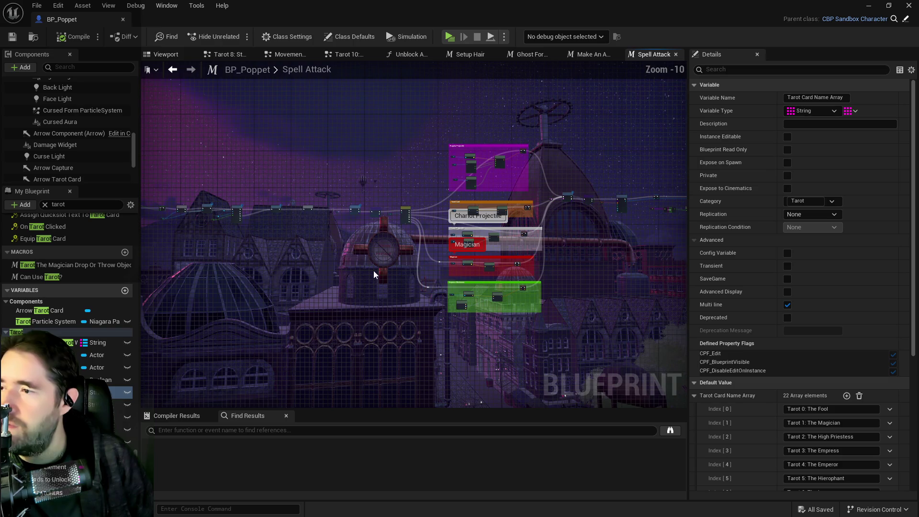
{"action": "left_click_drag", "start_coordinate": [466, 235], "coordinate": [505, 172]}
{"action": "scroll", "coordinate": [505, 172], "scroll_direction": "up", "scroll_amount": 4}
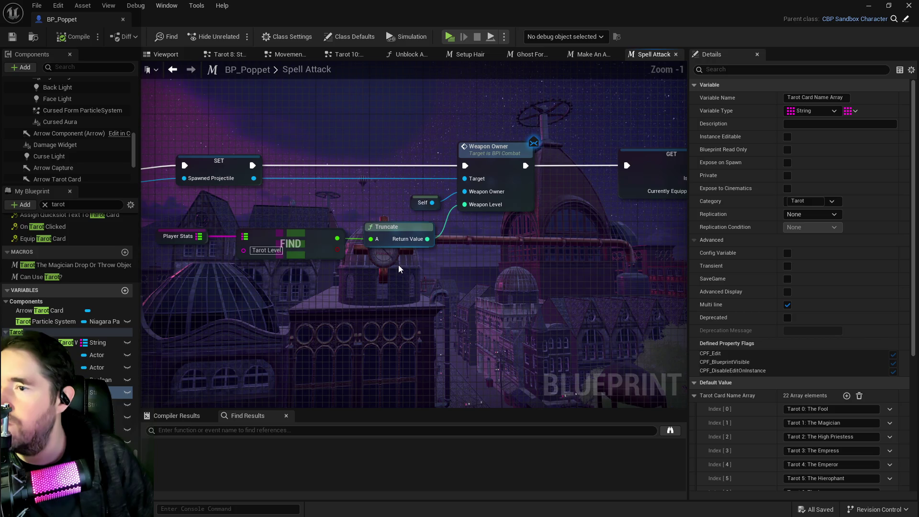
{"action": "left_click_drag", "start_coordinate": [390, 272], "coordinate": [485, 267]}
{"action": "left_click", "coordinate": [253, 234]}
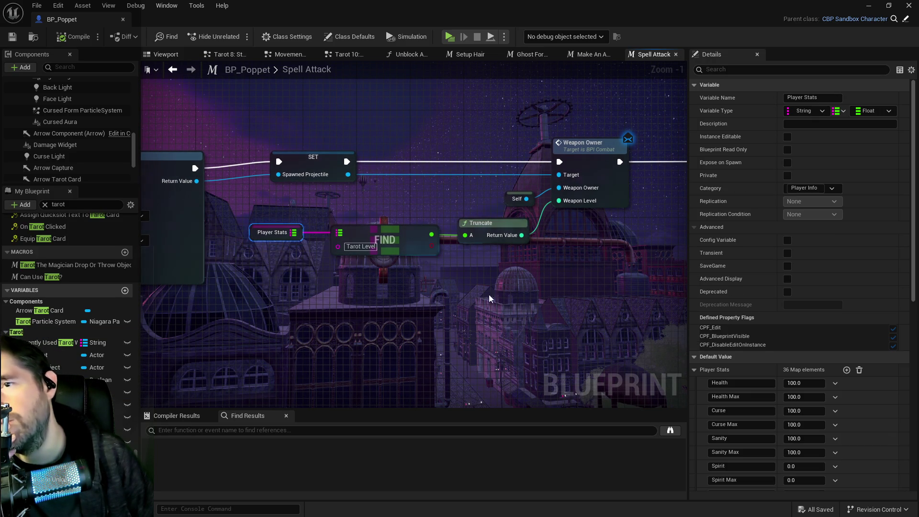
{"action": "left_click_drag", "start_coordinate": [616, 193], "coordinate": [468, 203]}
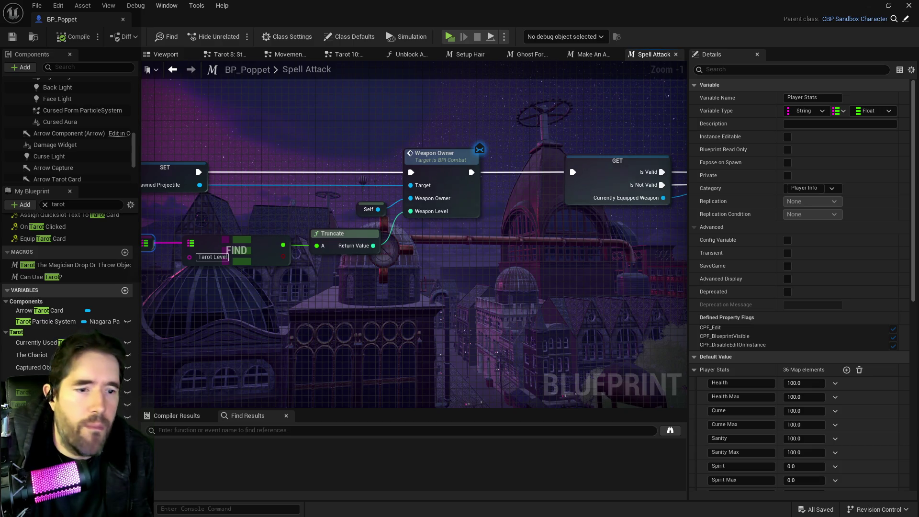
{"action": "key", "text": "ctrl+space"}
{"action": "mouse_move", "coordinate": [684, 156]}
{"action": "left_mouse_down"}
{"action": "mouse_move", "coordinate": [591, 133]}
{"action": "mouse_move", "coordinate": [560, 108]}
{"action": "mouse_move", "coordinate": [908, 144]}
{"action": "mouse_move", "coordinate": [917, 173]}
{"action": "mouse_move", "coordinate": [685, 180]}
{"action": "left_mouse_up"}
Step: Close the asset browser, pan across the Spell Attack graph, and view the Tarot Cards defaults
{"action": "key", "text": "ctrl+space"}
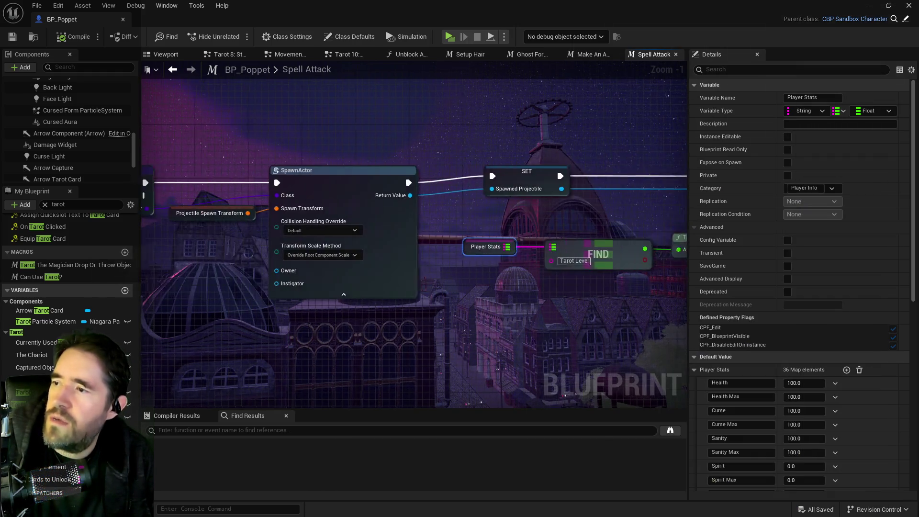
{"action": "left_click_drag", "start_coordinate": [463, 320], "coordinate": [469, 321]}
{"action": "left_click_drag", "start_coordinate": [439, 280], "coordinate": [460, 342]}
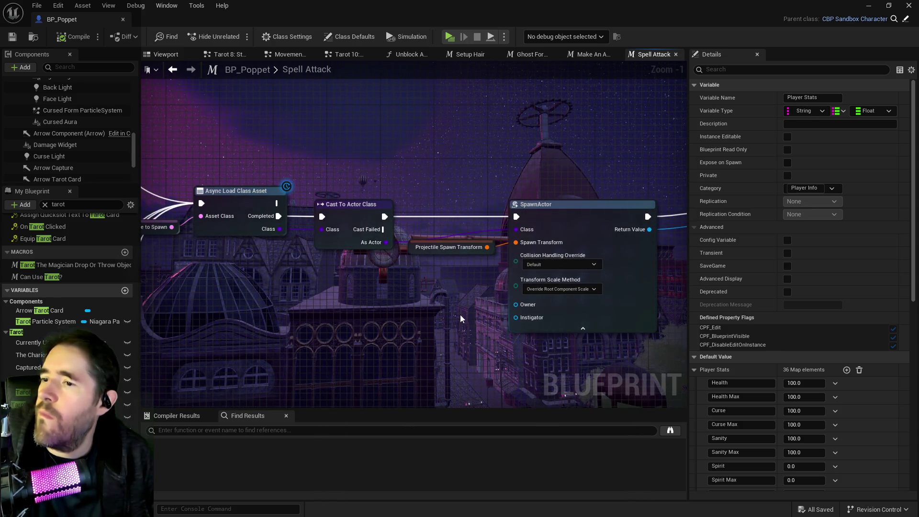
{"action": "left_click_drag", "start_coordinate": [465, 278], "coordinate": [236, 277]}
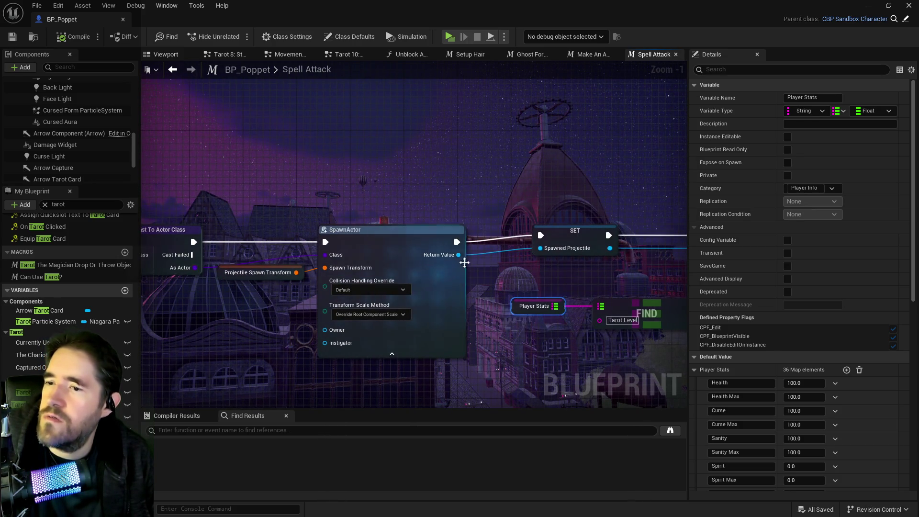
{"action": "mouse_move", "coordinate": [485, 275]}
{"action": "left_mouse_down"}
{"action": "mouse_move", "coordinate": [256, 289]}
{"action": "mouse_move", "coordinate": [428, 266]}
{"action": "mouse_move", "coordinate": [471, 243]}
{"action": "mouse_move", "coordinate": [506, 253]}
{"action": "mouse_move", "coordinate": [680, 230]}
{"action": "mouse_move", "coordinate": [438, 231]}
{"action": "mouse_move", "coordinate": [668, 230]}
{"action": "left_mouse_up"}
{"action": "mouse_move", "coordinate": [143, 313]}
{"action": "left_mouse_down"}
{"action": "mouse_move", "coordinate": [556, 322]}
{"action": "mouse_move", "coordinate": [72, 323]}
{"action": "left_mouse_up"}
{"action": "scroll", "coordinate": [543, 330], "scroll_direction": "down", "scroll_amount": 1}
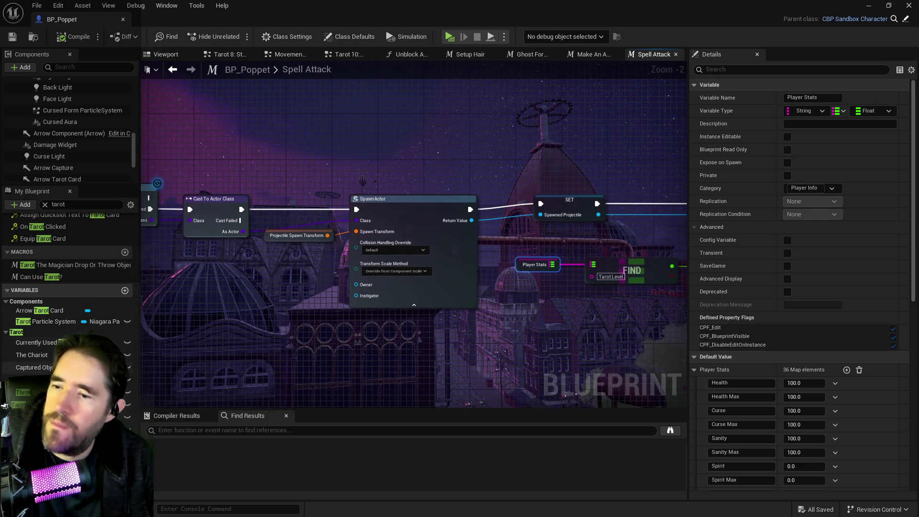
{"action": "left_click", "coordinate": [518, 447]}
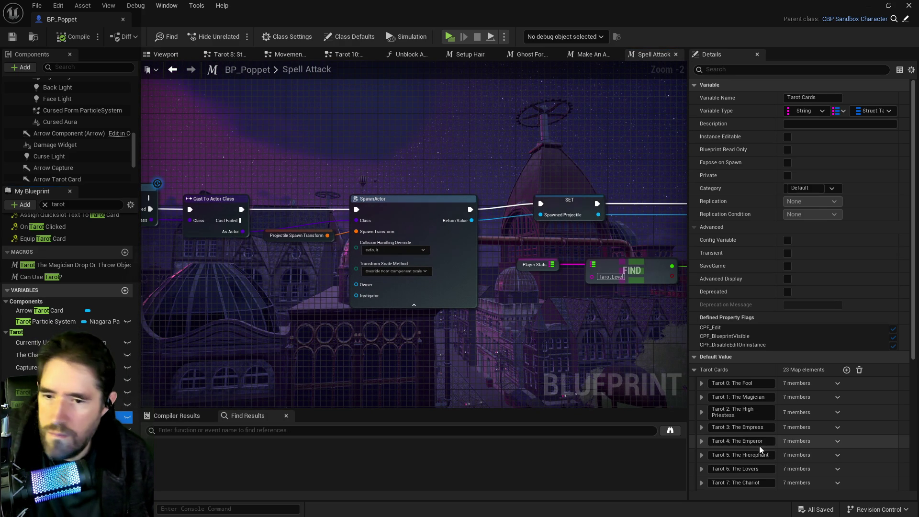
Step: Expand Tarot 10: Wheel of Fortune's first Tarot Card Projectiles list to reveal its three projectile classes
{"action": "scroll", "coordinate": [766, 383], "scroll_direction": "down", "scroll_amount": 3}
{"action": "left_click", "coordinate": [703, 420]}
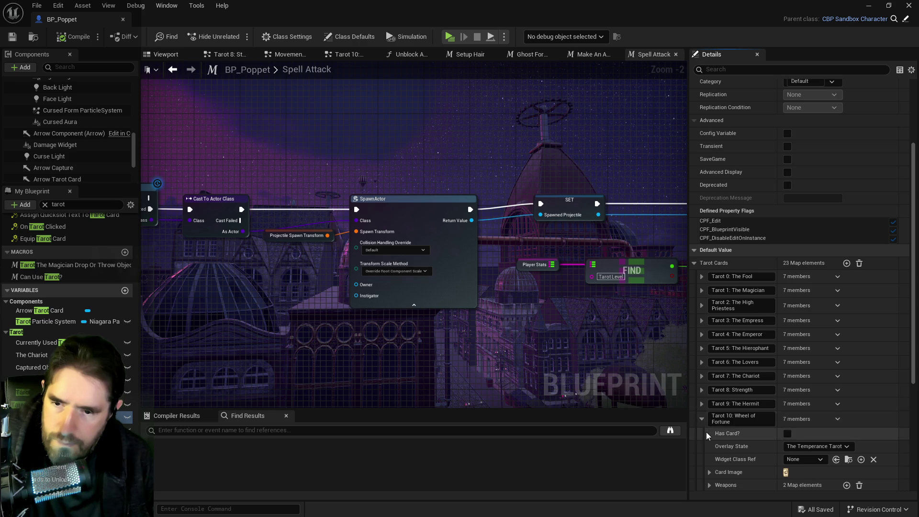
{"action": "scroll", "coordinate": [707, 435], "scroll_direction": "down", "scroll_amount": 3}
{"action": "left_click", "coordinate": [710, 389]}
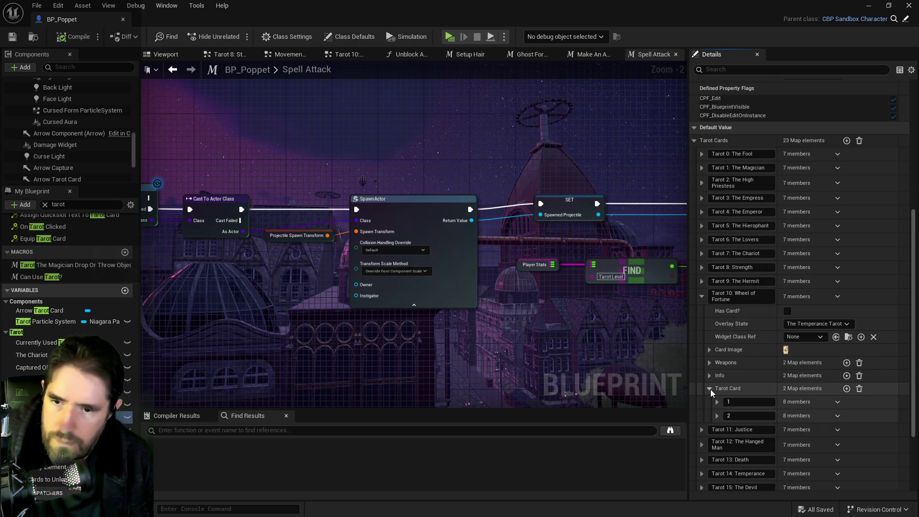
{"action": "left_click", "coordinate": [717, 400]}
{"action": "scroll", "coordinate": [756, 416], "scroll_direction": "down", "scroll_amount": 1}
{"action": "scroll", "coordinate": [814, 433], "scroll_direction": "down", "scroll_amount": 1}
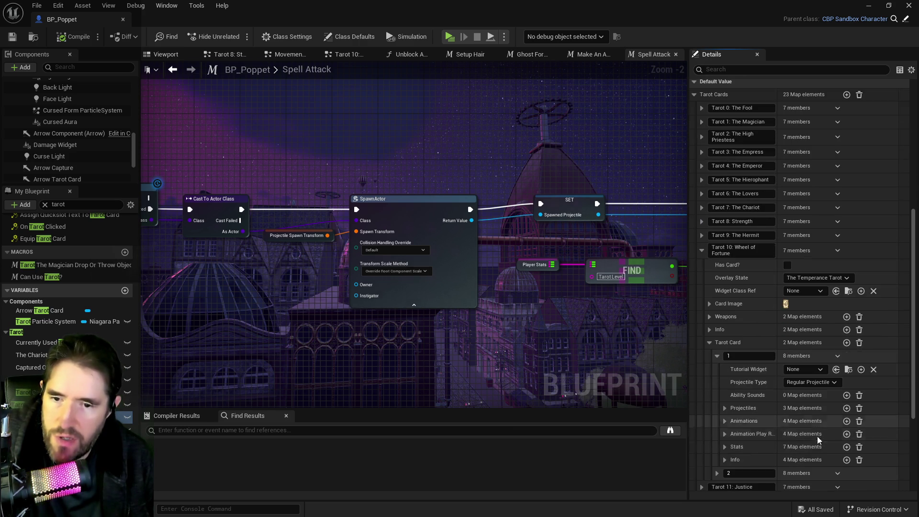
{"action": "left_click", "coordinate": [723, 407]}
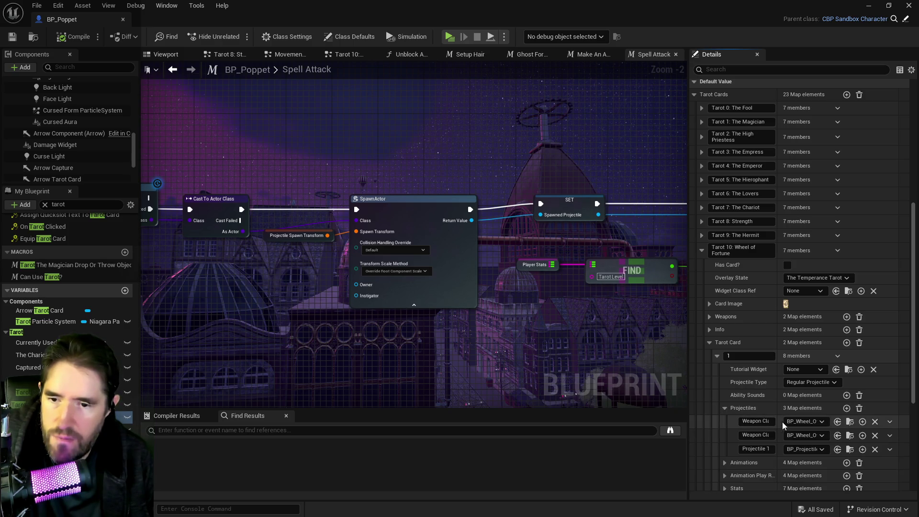
Step: Open BP_Projectile_Wheel_Of_Fortune and survey its EventGraph's Begin Play, Roll Dice and When Destroyed groups
{"action": "left_click", "coordinate": [803, 449]}
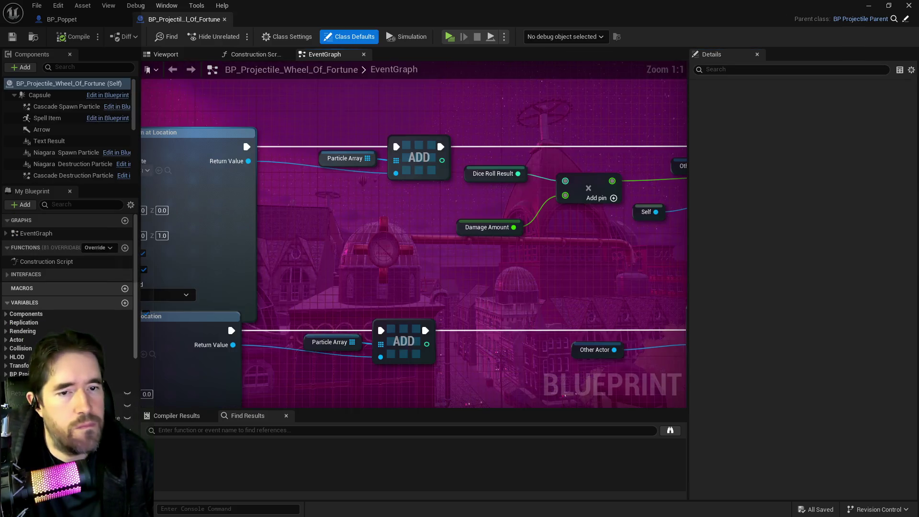
{"action": "scroll", "coordinate": [394, 306], "scroll_direction": "down", "scroll_amount": 3}
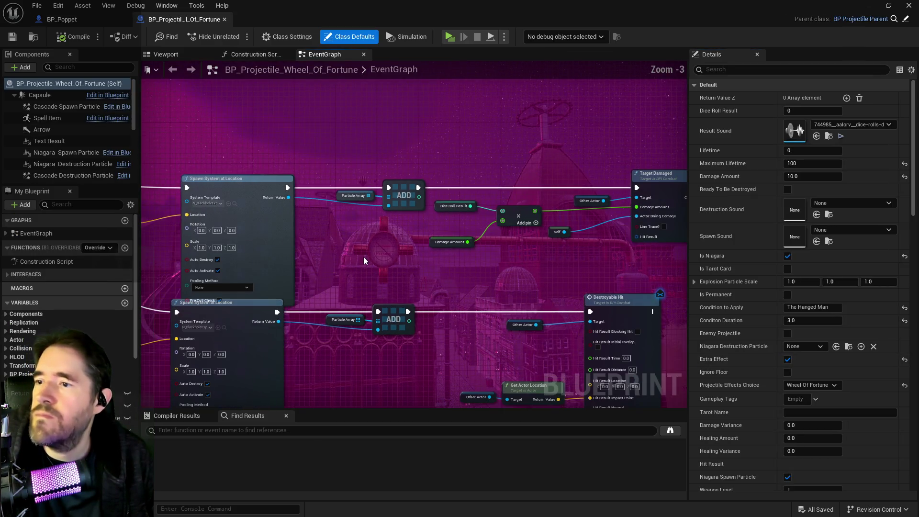
{"action": "scroll", "coordinate": [498, 197], "scroll_direction": "down", "scroll_amount": 1}
{"action": "scroll", "coordinate": [641, 237], "scroll_direction": "down", "scroll_amount": 1}
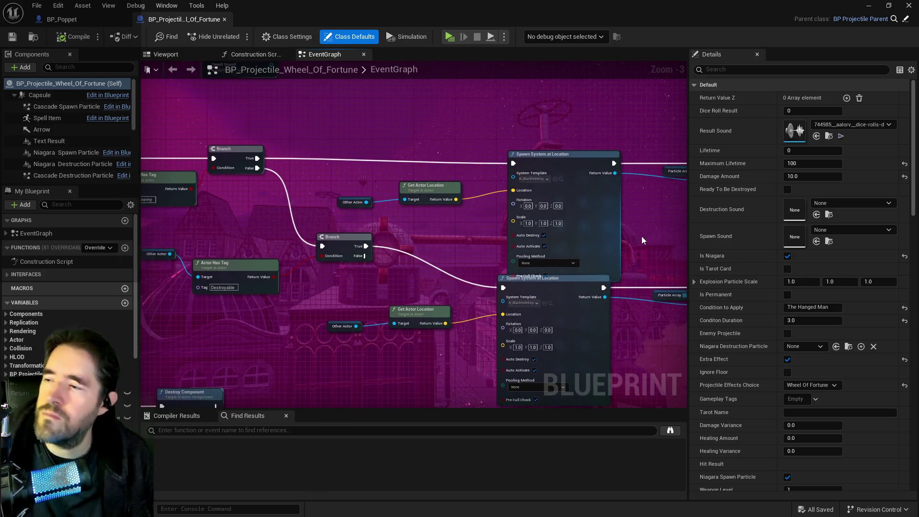
{"action": "scroll", "coordinate": [424, 277], "scroll_direction": "down", "scroll_amount": 1}
{"action": "mouse_move", "coordinate": [424, 277]}
{"action": "left_mouse_down"}
{"action": "mouse_move", "coordinate": [599, 180]}
{"action": "mouse_move", "coordinate": [496, 191]}
{"action": "mouse_move", "coordinate": [455, 259]}
{"action": "left_mouse_up"}
{"action": "left_click_drag", "start_coordinate": [410, 176], "coordinate": [498, 170]}
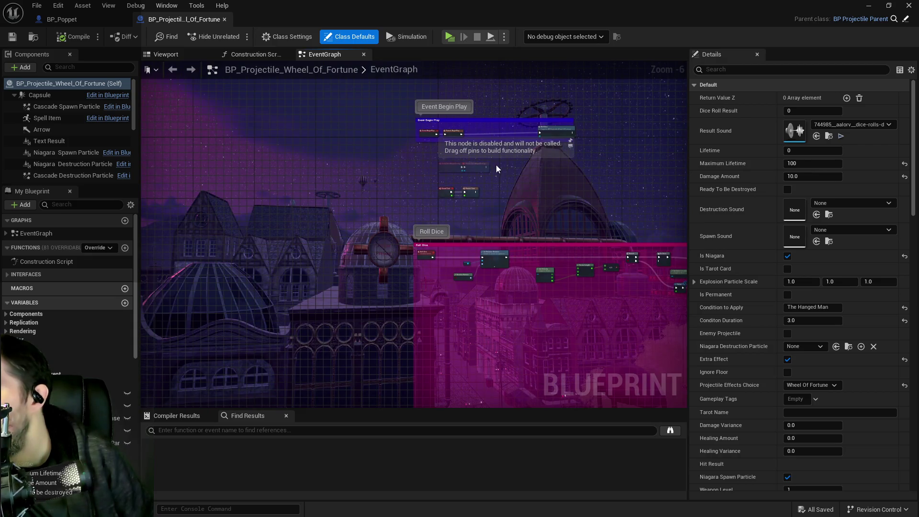
{"action": "left_click_drag", "start_coordinate": [498, 207], "coordinate": [402, 163]}
Step: Search this blueprint for 'weapon owner' references and find none
{"action": "left_click", "coordinate": [289, 431]}
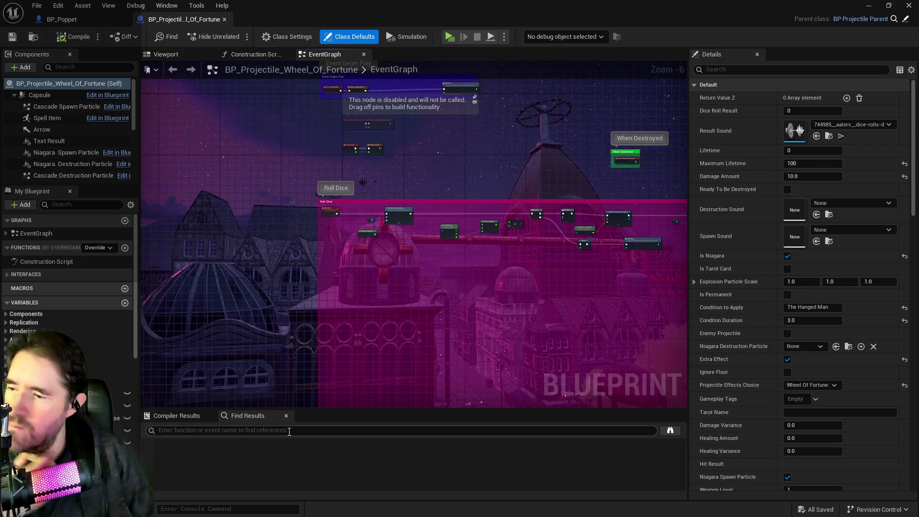
{"action": "type", "text": "weapon owner"}
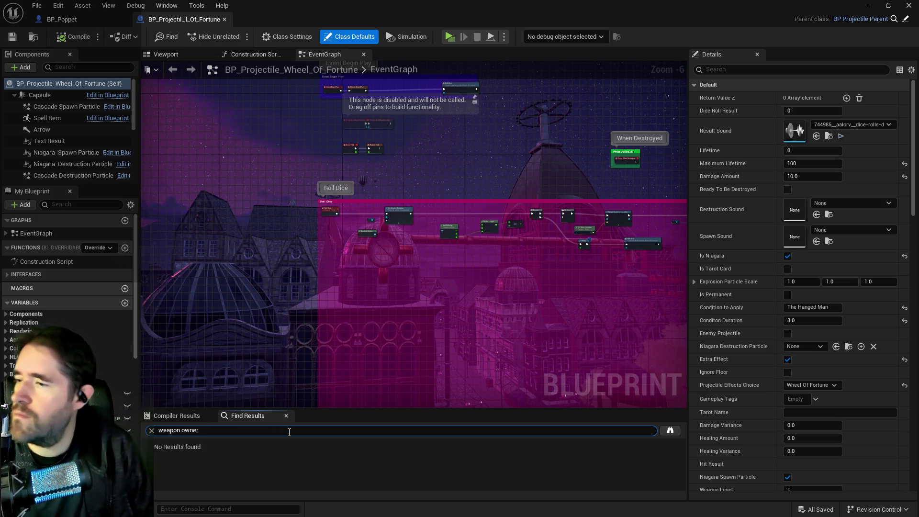
{"action": "left_click", "coordinate": [903, 21]}
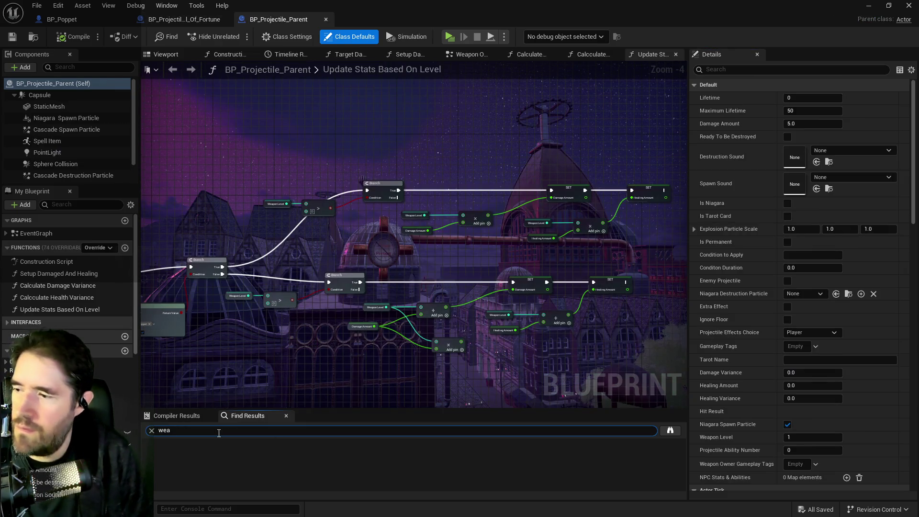
Step: Search BP_Projectile_Parent for 'weapon owner' and open the collapsed Weapon Owner Graph
{"action": "type", "text": "pon "}
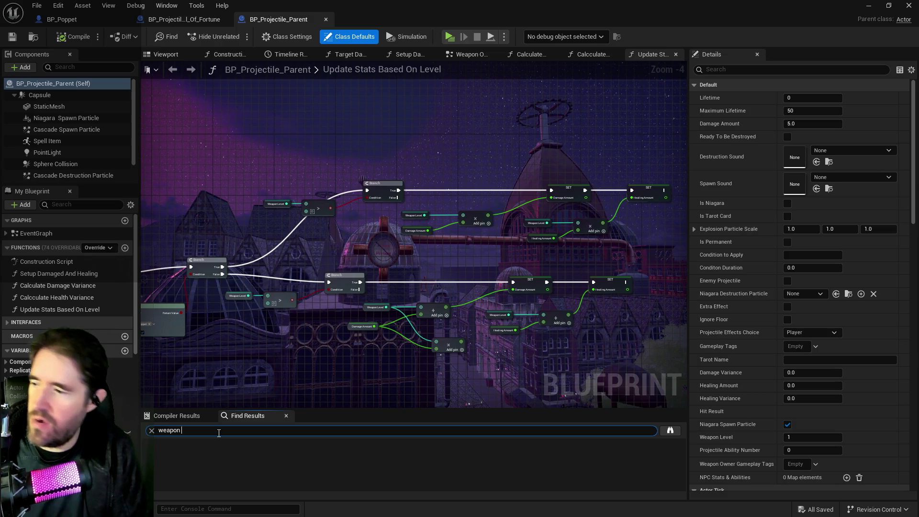
{"action": "type", "text": "owner"}
{"action": "key", "text": "Return"}
{"action": "scroll", "coordinate": [234, 478], "scroll_direction": "down", "scroll_amount": 2}
{"action": "scroll", "coordinate": [220, 471], "scroll_direction": "up", "scroll_amount": 2}
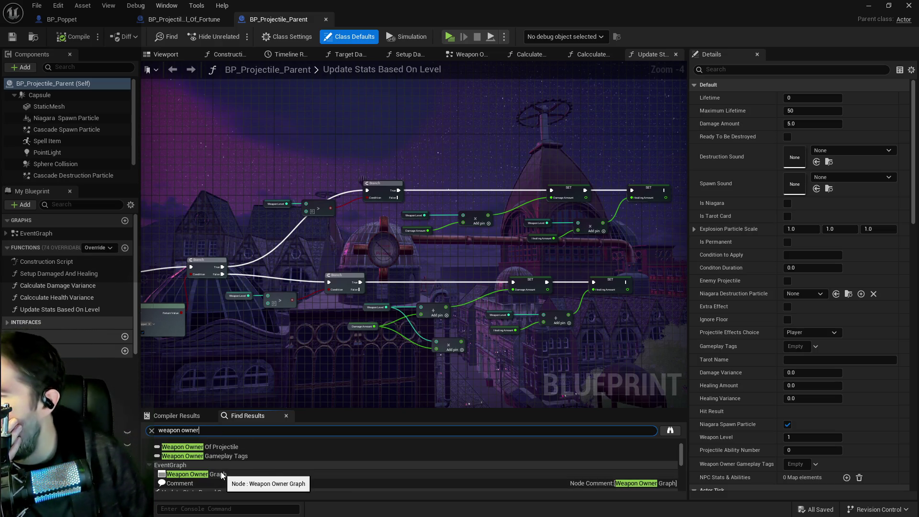
{"action": "double_click", "coordinate": [221, 474]}
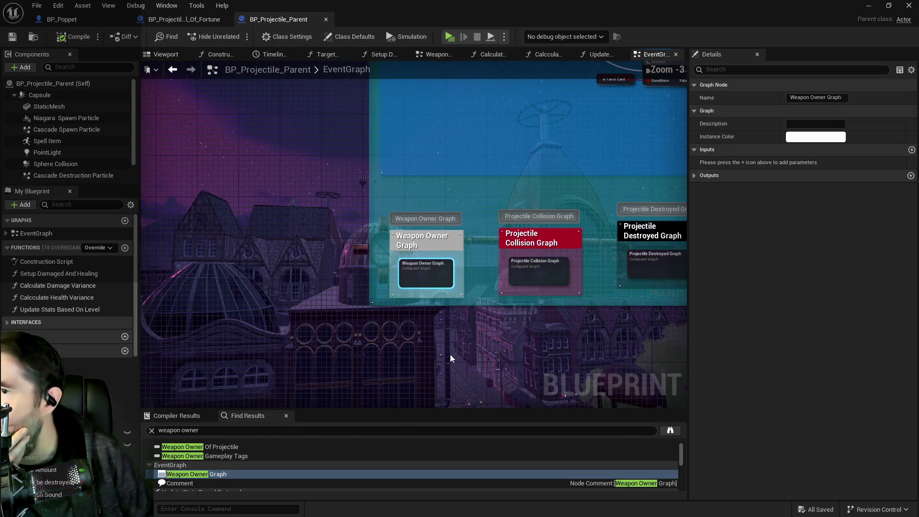
{"action": "scroll", "coordinate": [289, 294], "scroll_direction": "down", "scroll_amount": 4}
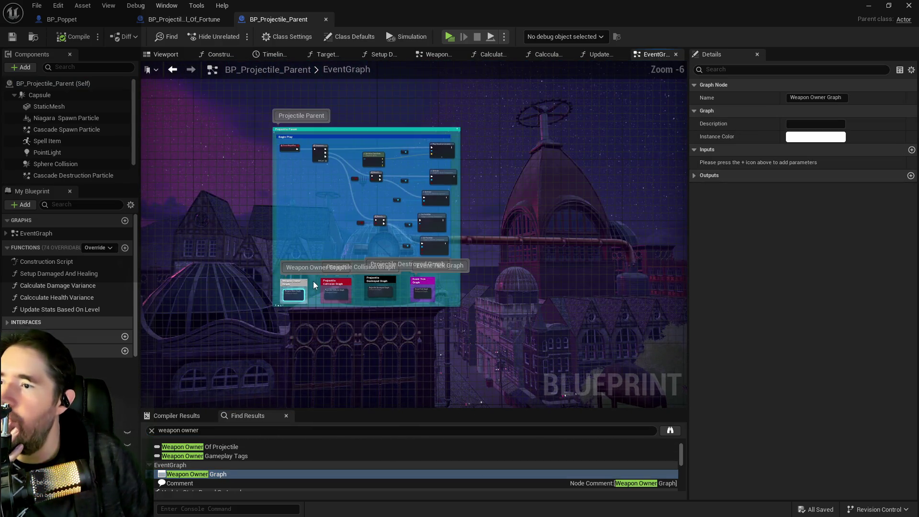
{"action": "scroll", "coordinate": [313, 281], "scroll_direction": "up", "scroll_amount": 4}
{"action": "double_click", "coordinate": [285, 321]}
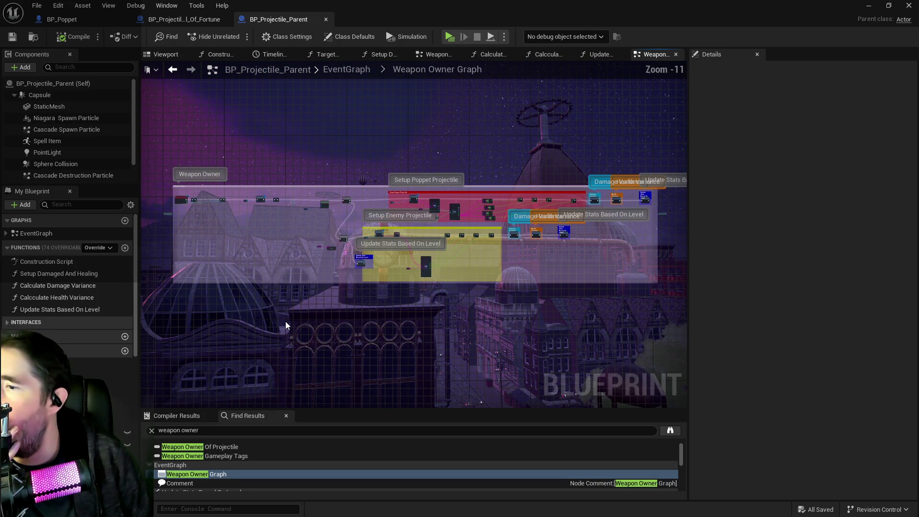
Step: Pan through the Weapon Owner Graph from the Has Tag checks along the stat update chain
{"action": "scroll", "coordinate": [213, 203], "scroll_direction": "up", "scroll_amount": 9}
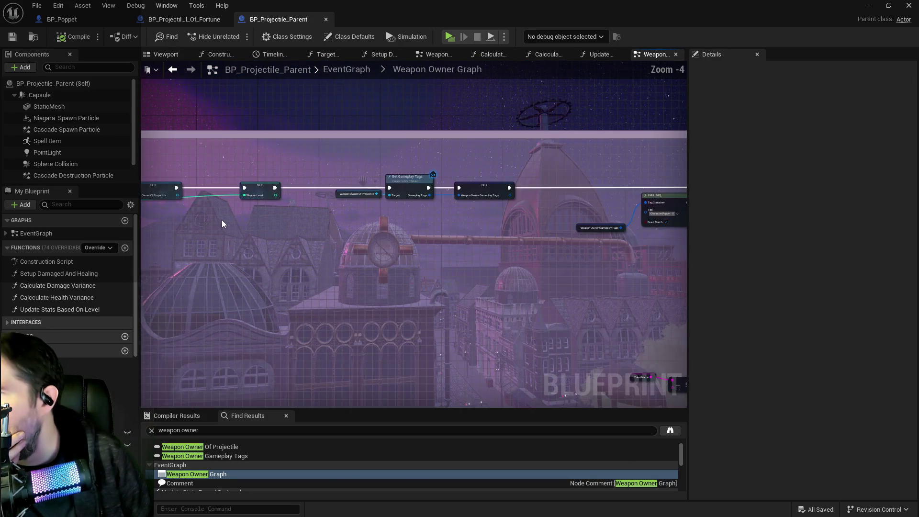
{"action": "left_click_drag", "start_coordinate": [521, 276], "coordinate": [332, 282]}
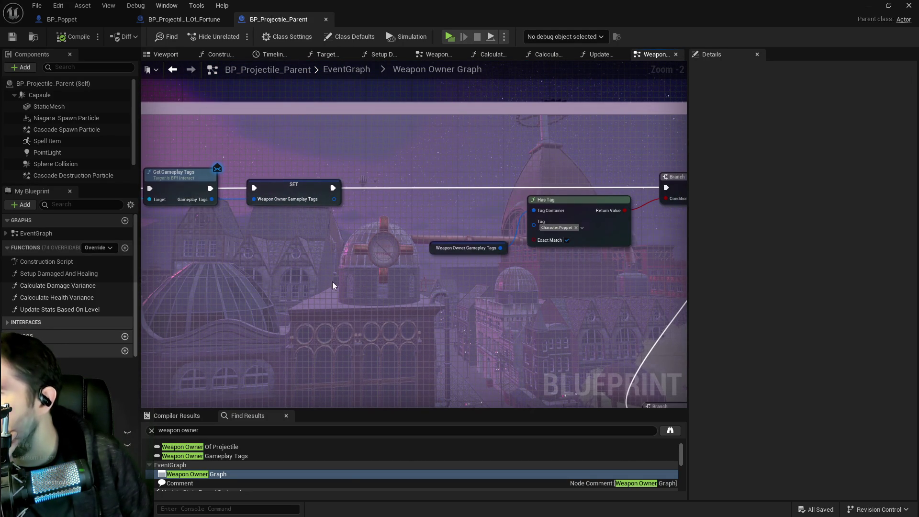
{"action": "mouse_move", "coordinate": [497, 320]}
{"action": "left_mouse_down"}
{"action": "mouse_move", "coordinate": [401, 292]}
{"action": "mouse_move", "coordinate": [589, 295]}
{"action": "mouse_move", "coordinate": [251, 311]}
{"action": "left_mouse_up"}
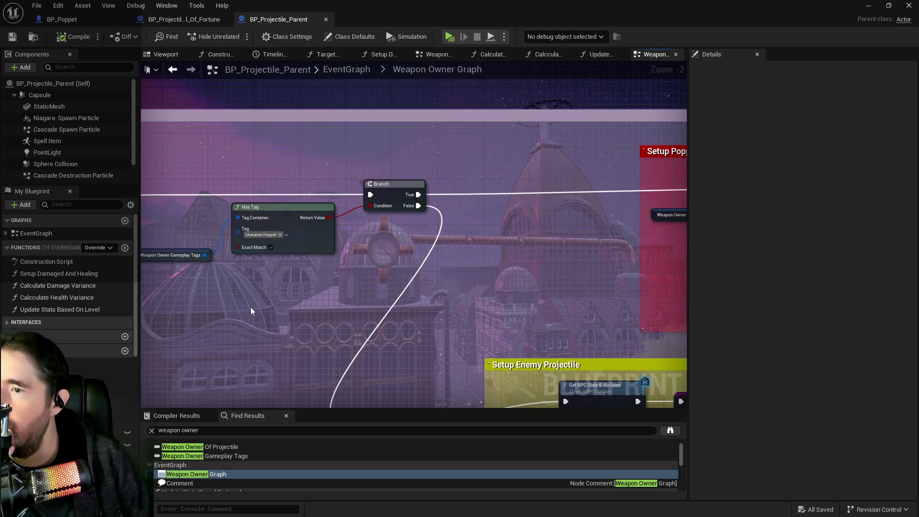
{"action": "mouse_move", "coordinate": [432, 325]}
{"action": "left_mouse_down"}
{"action": "mouse_move", "coordinate": [308, 251]}
{"action": "mouse_move", "coordinate": [358, 229]}
{"action": "mouse_move", "coordinate": [352, 247]}
{"action": "left_mouse_up"}
{"action": "mouse_move", "coordinate": [481, 235]}
{"action": "left_mouse_down"}
{"action": "mouse_move", "coordinate": [478, 222]}
{"action": "mouse_move", "coordinate": [277, 213]}
{"action": "left_mouse_up"}
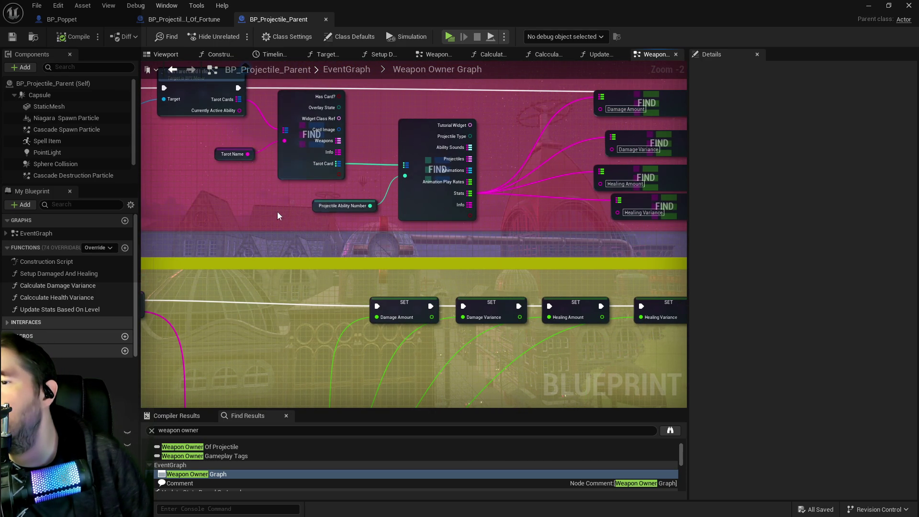
{"action": "left_click_drag", "start_coordinate": [437, 230], "coordinate": [346, 220]}
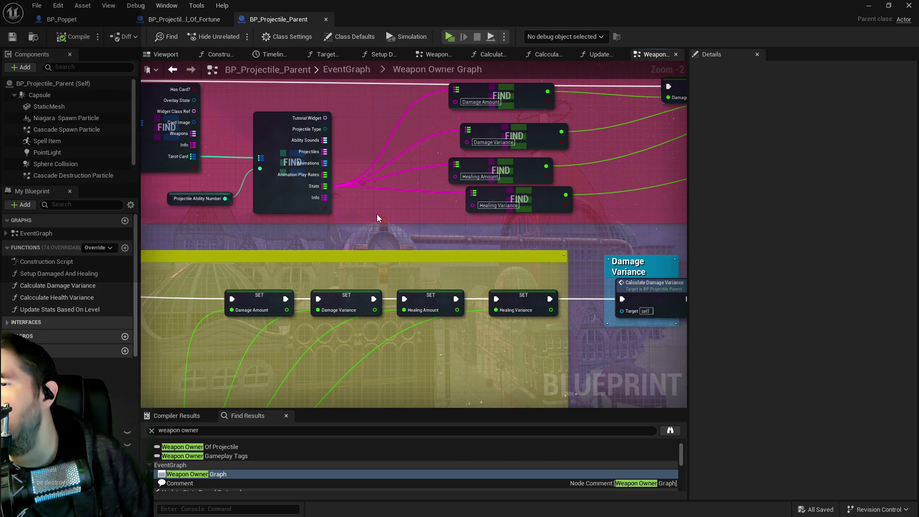
{"action": "left_click_drag", "start_coordinate": [565, 205], "coordinate": [276, 212]}
{"action": "left_click_drag", "start_coordinate": [454, 210], "coordinate": [238, 199]}
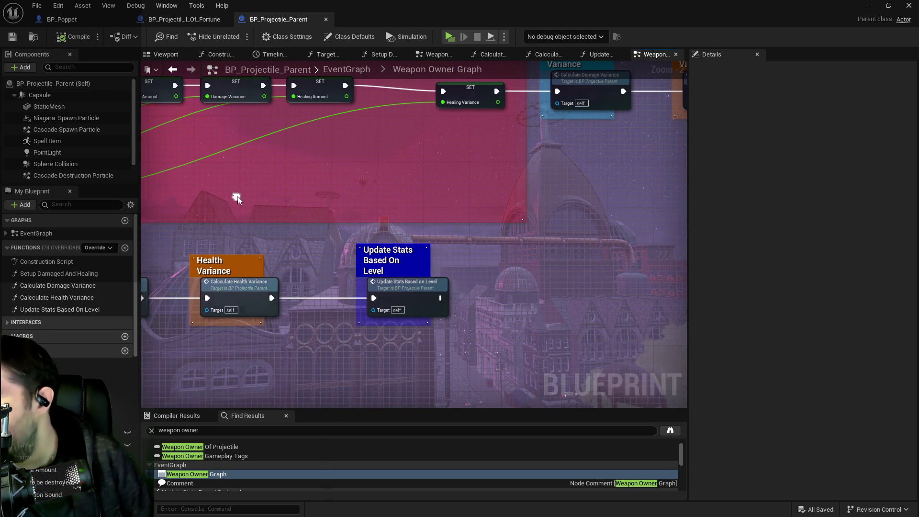
{"action": "left_click_drag", "start_coordinate": [457, 206], "coordinate": [275, 226]}
{"action": "scroll", "coordinate": [274, 226], "scroll_direction": "down", "scroll_amount": 4}
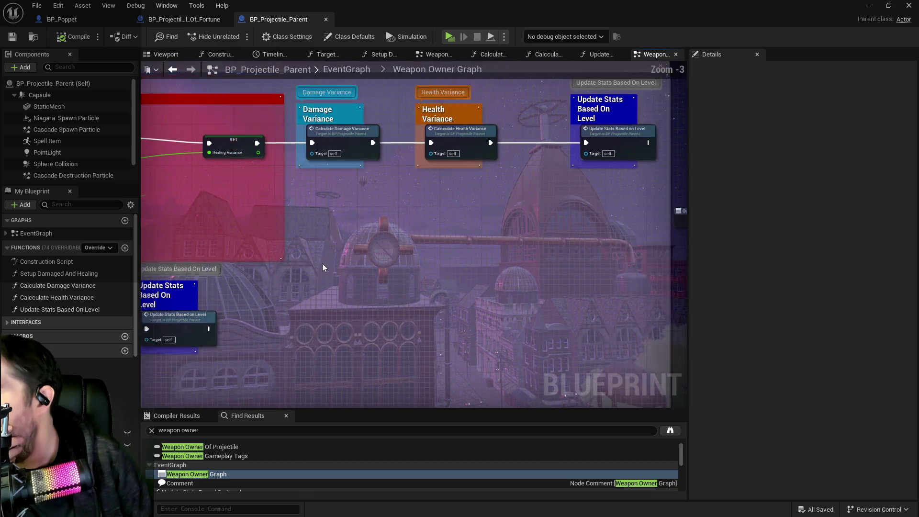
{"action": "scroll", "coordinate": [297, 242], "scroll_direction": "up", "scroll_amount": 1}
{"action": "mouse_move", "coordinate": [228, 169]}
{"action": "left_mouse_down"}
{"action": "mouse_move", "coordinate": [257, 194]}
{"action": "mouse_move", "coordinate": [299, 276]}
{"action": "left_mouse_up"}
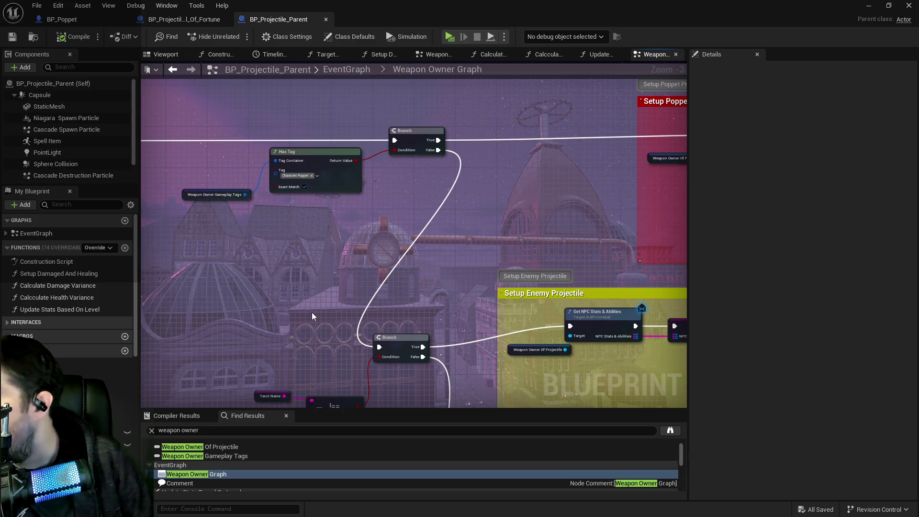
Step: Inspect the Tarot Name getter's settings, then return to BP_Projectile_Wheel_Of_Fortune
{"action": "double_click", "coordinate": [197, 473]}
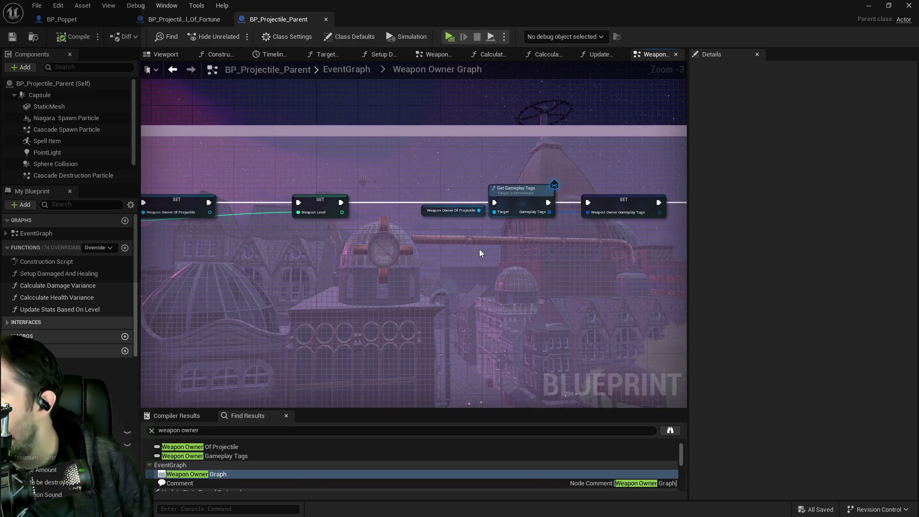
{"action": "mouse_move", "coordinate": [480, 254]}
{"action": "left_mouse_down"}
{"action": "mouse_move", "coordinate": [230, 236]}
{"action": "mouse_move", "coordinate": [304, 260]}
{"action": "mouse_move", "coordinate": [225, 203]}
{"action": "left_mouse_up"}
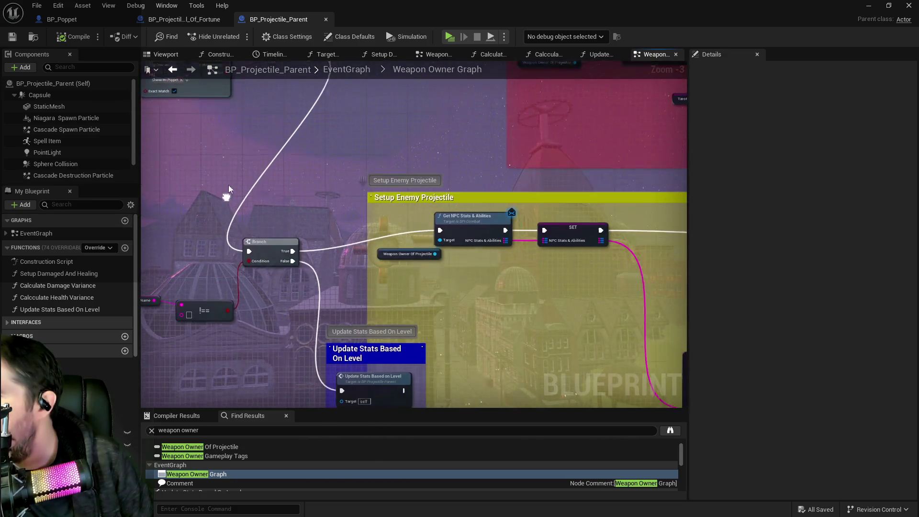
{"action": "mouse_move", "coordinate": [249, 306]}
{"action": "left_mouse_down"}
{"action": "mouse_move", "coordinate": [372, 285]}
{"action": "mouse_move", "coordinate": [382, 318]}
{"action": "mouse_move", "coordinate": [252, 309]}
{"action": "left_mouse_up"}
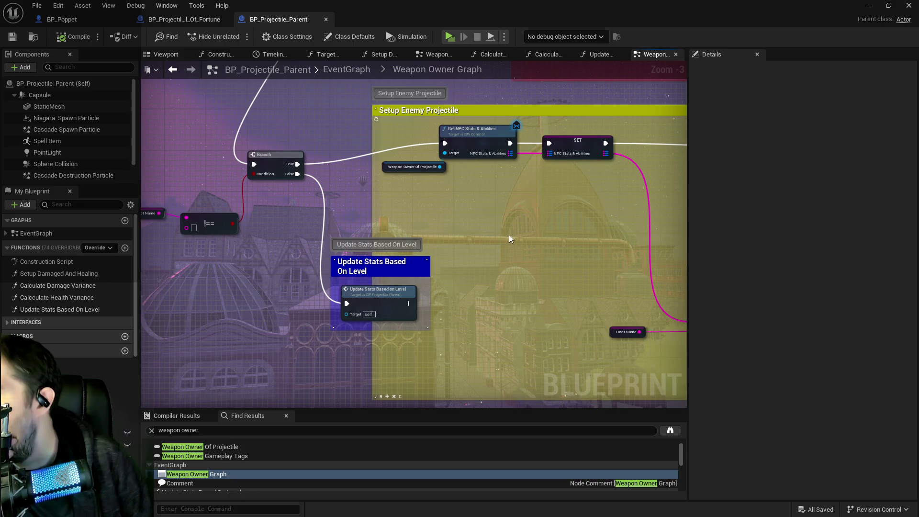
{"action": "left_click_drag", "start_coordinate": [492, 238], "coordinate": [604, 266]}
{"action": "left_click", "coordinate": [249, 242]}
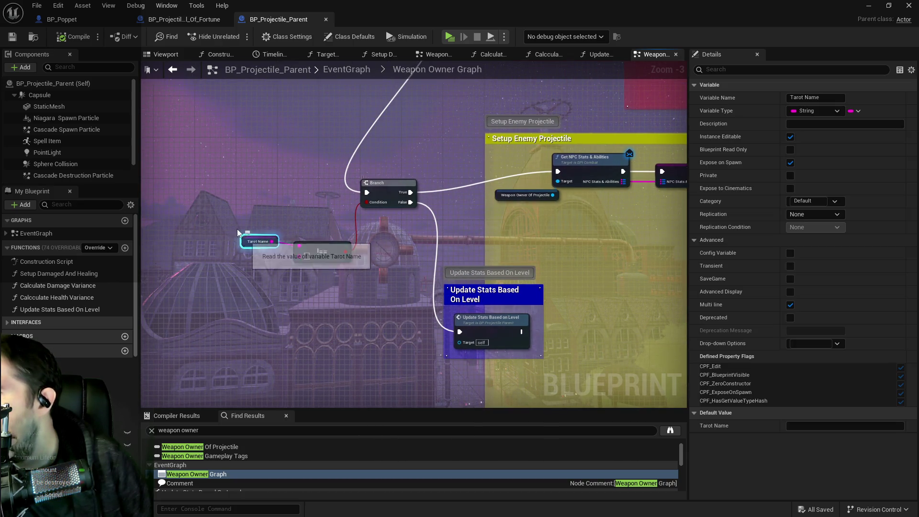
{"action": "scroll", "coordinate": [238, 231], "scroll_direction": "down", "scroll_amount": 1}
{"action": "left_click_drag", "start_coordinate": [238, 232], "coordinate": [406, 320]}
{"action": "mouse_move", "coordinate": [493, 407]}
{"action": "left_mouse_down"}
{"action": "mouse_move", "coordinate": [497, 270]}
{"action": "mouse_move", "coordinate": [381, 223]}
{"action": "mouse_move", "coordinate": [330, 189]}
{"action": "left_mouse_up"}
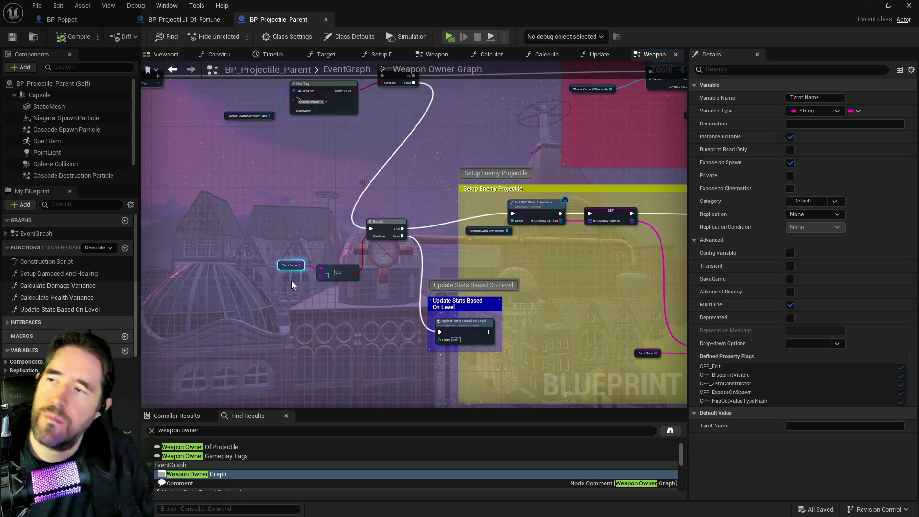
{"action": "left_click", "coordinate": [192, 19]}
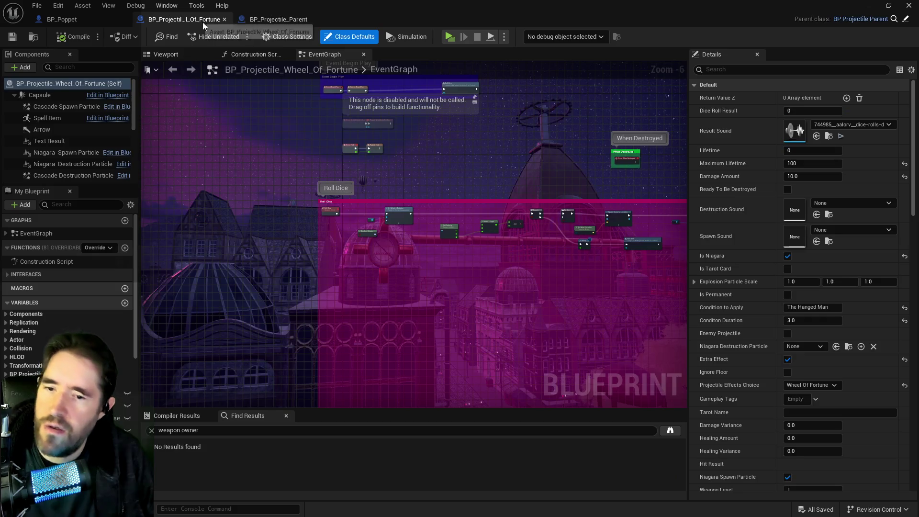
Step: Filter class defaults by 'tarot' to find the empty Tarot Name, then browse to the asset with Ctrl+B
{"action": "left_click", "coordinate": [721, 70]}
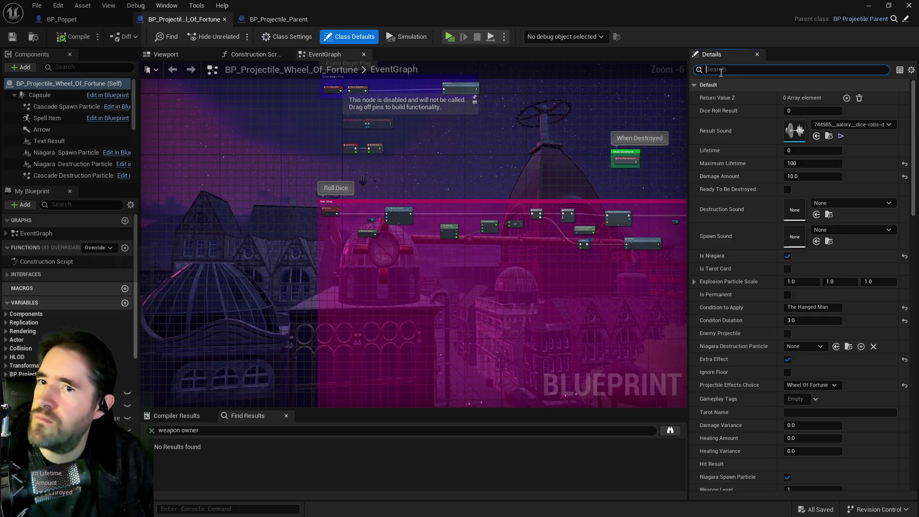
{"action": "type", "text": "tarot"}
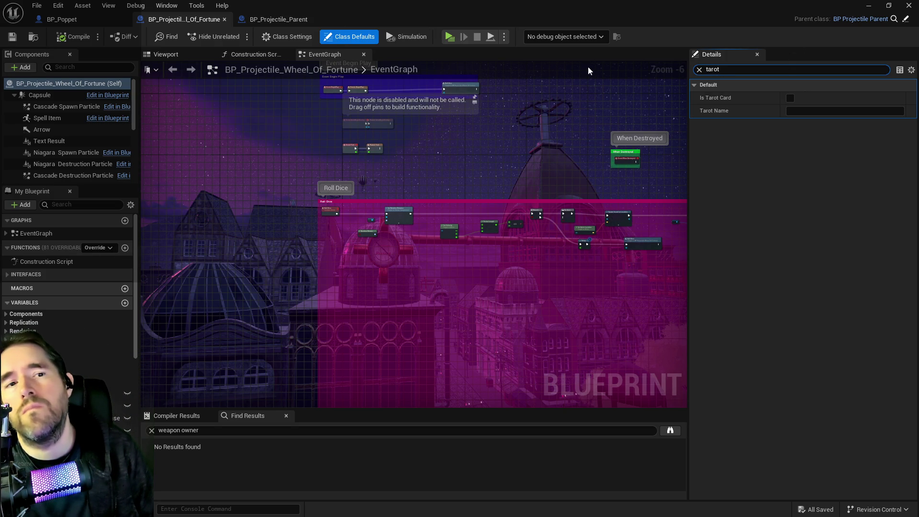
{"action": "key", "text": "ctrl+b"}
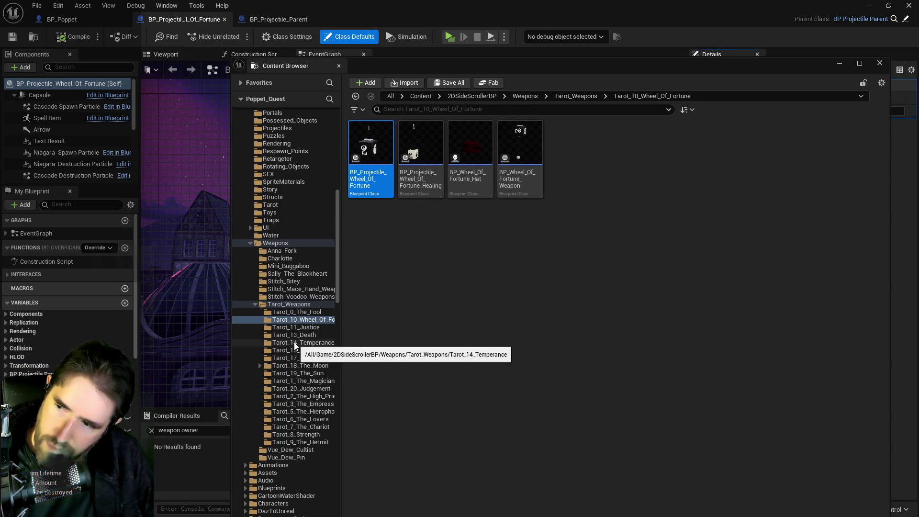
Step: Open BP_Projectile_Justice from the Tarot_11_Justice folder to view its class defaults
{"action": "left_click", "coordinate": [294, 327]}
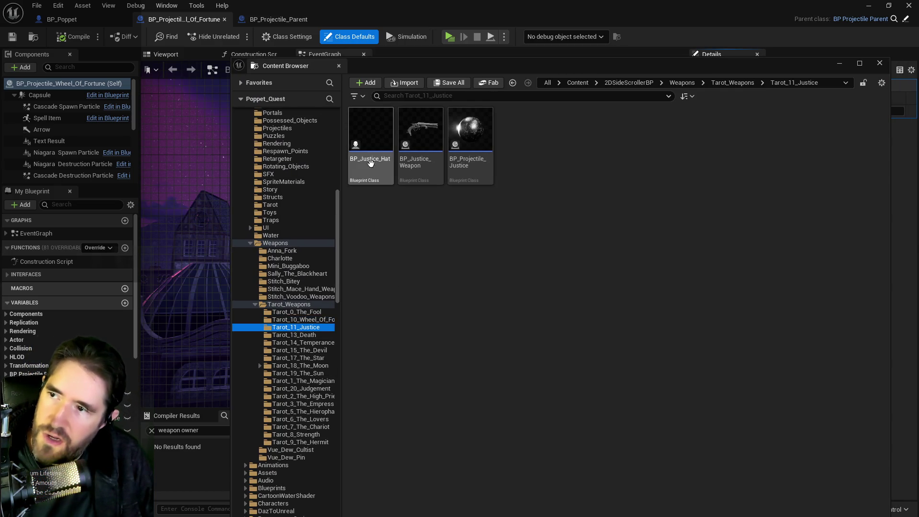
{"action": "key", "text": "ctrl+space"}
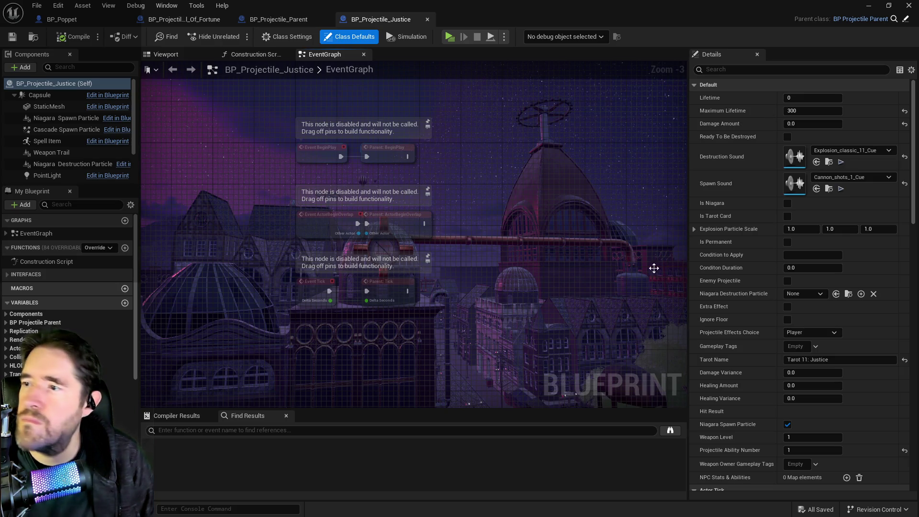
Step: Filter BP_Projectile_Justice's properties by 'tarot', showing Tarot Name 'Tarot 11: Justice'
{"action": "scroll", "coordinate": [747, 98], "scroll_direction": "down", "scroll_amount": 5}
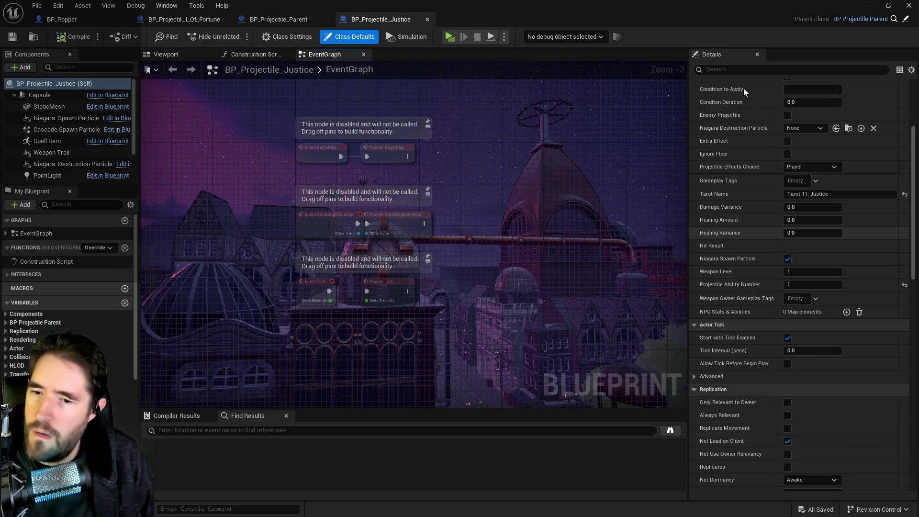
{"action": "left_click", "coordinate": [743, 68]}
{"action": "type", "text": "tar"}
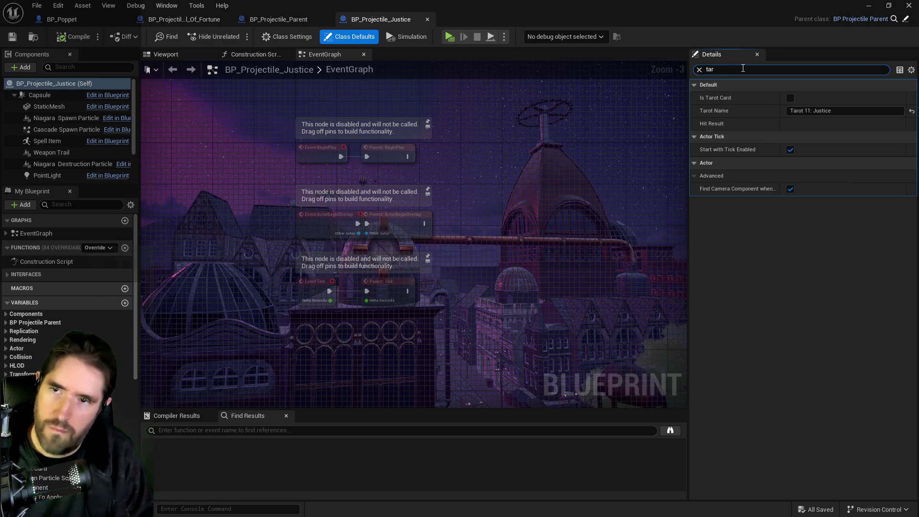
{"action": "type", "text": "ot"}
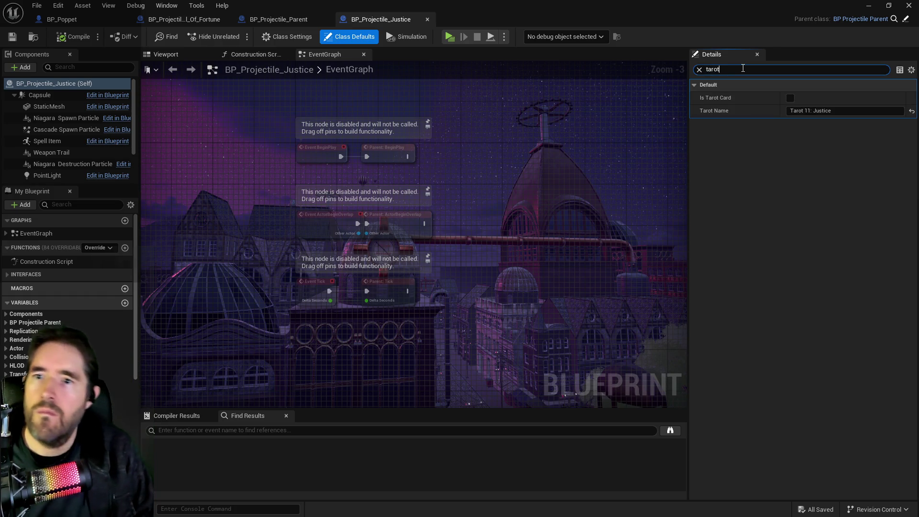
Step: Set BP_Projectile_Wheel_Of_Fortune's Tarot Name to 'Tarot 10: Wheel Of Fortune' and save it
{"action": "left_click", "coordinate": [189, 19]}
{"action": "left_click", "coordinate": [804, 112]}
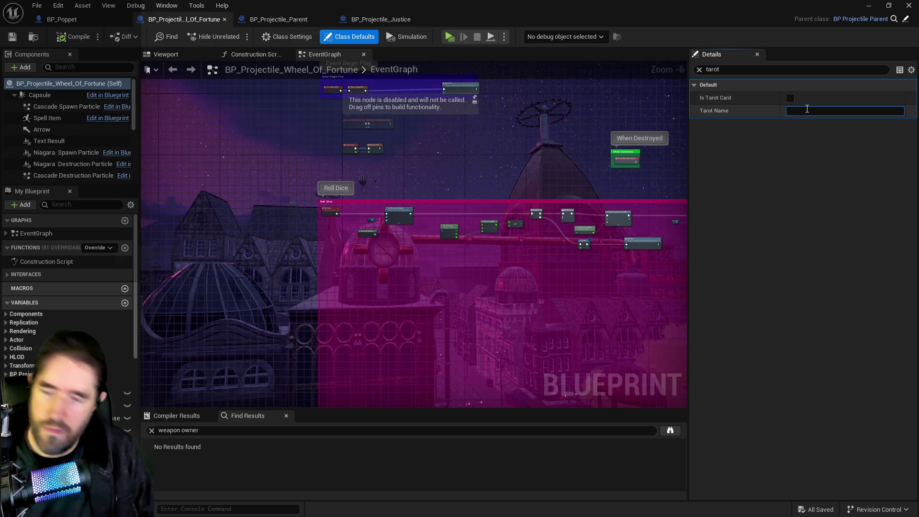
{"action": "type", "text": "Tarot 10: W"}
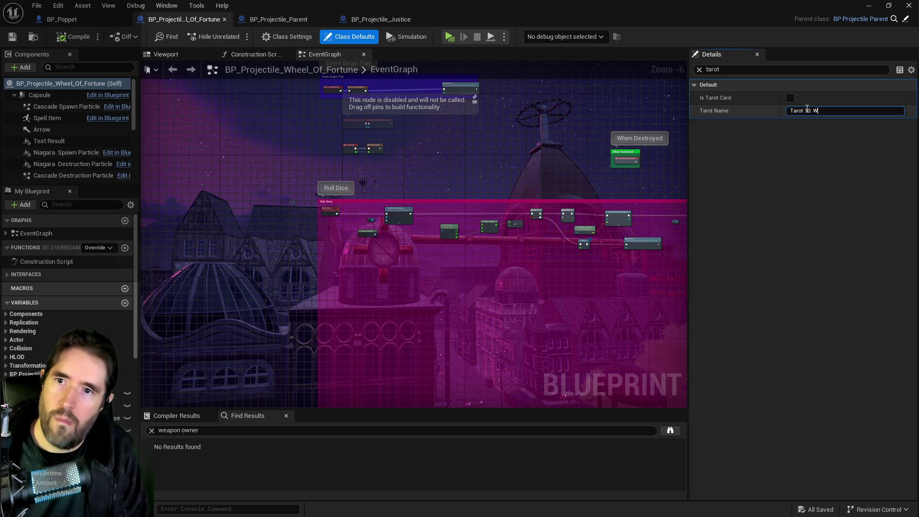
{"action": "type", "text": "ne"}
{"action": "left_click", "coordinate": [74, 39]}
{"action": "key", "text": "ctrl+s"}
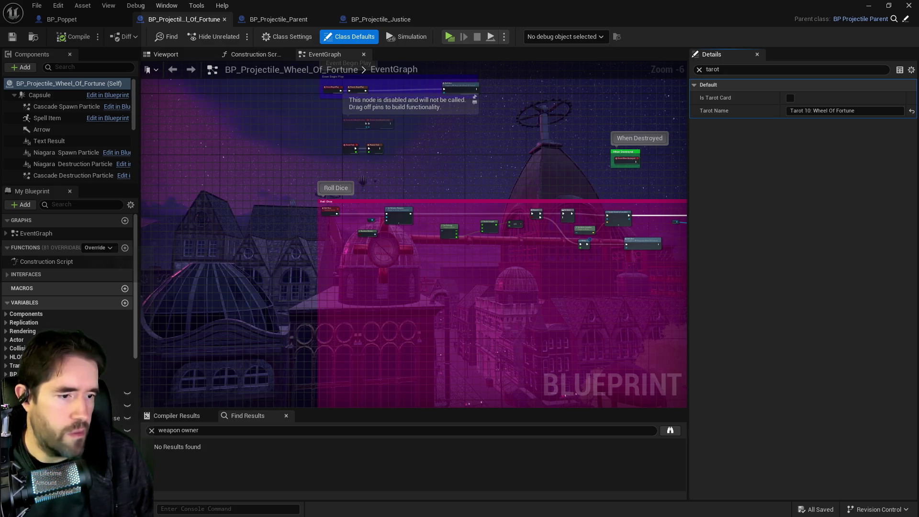
{"action": "key", "text": "alt+Tab"}
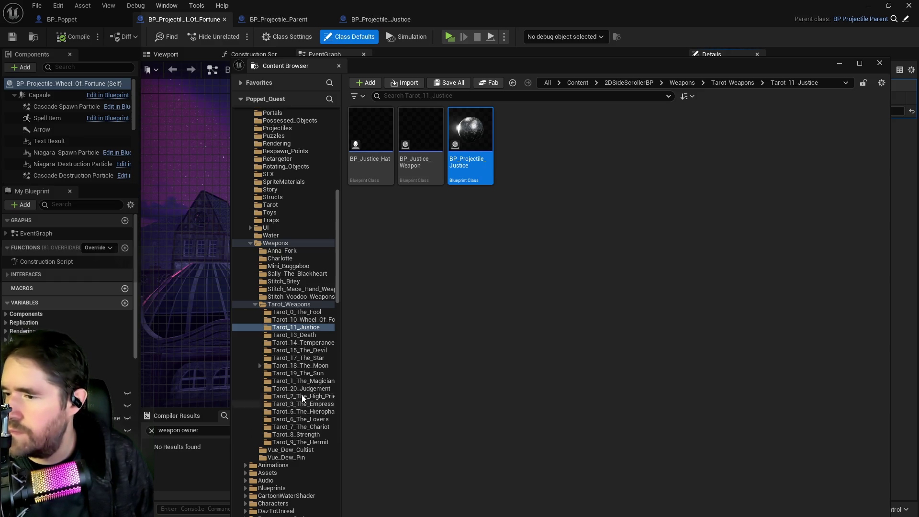
Step: Open BP_Projectile_Temperance and filter by 'tar' to confirm Tarot Name 'Tarot 14: Temperance'
{"action": "left_click", "coordinate": [307, 342]}
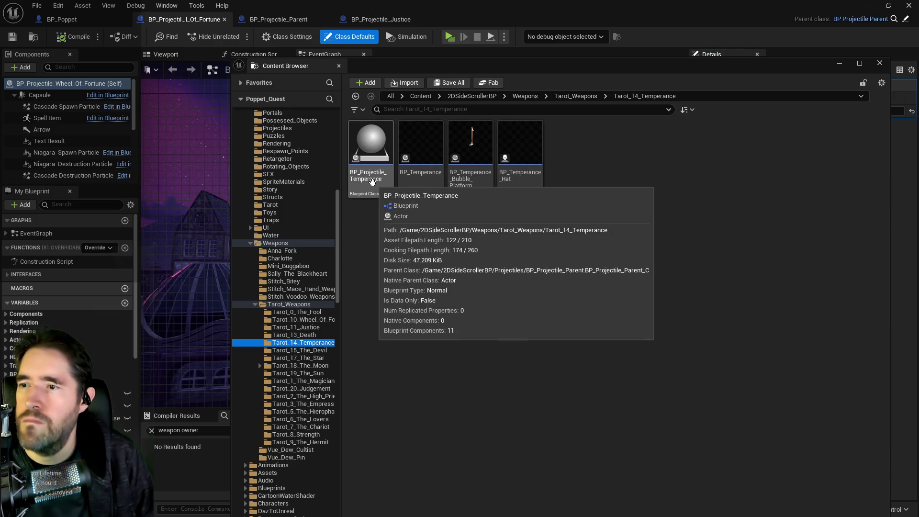
{"action": "key", "text": "ctrl+space"}
{"action": "left_click", "coordinate": [746, 70]}
{"action": "type", "text": "tar"}
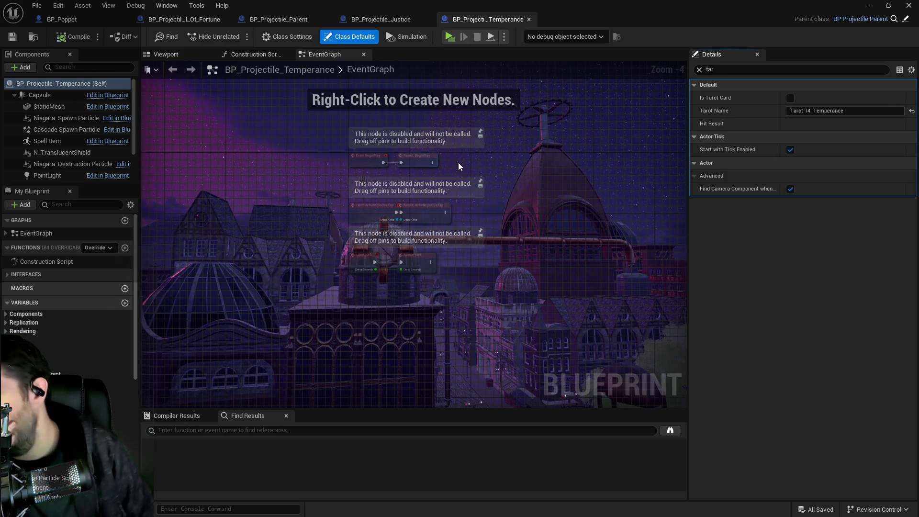
{"action": "scroll", "coordinate": [458, 162], "scroll_direction": "up", "scroll_amount": 2}
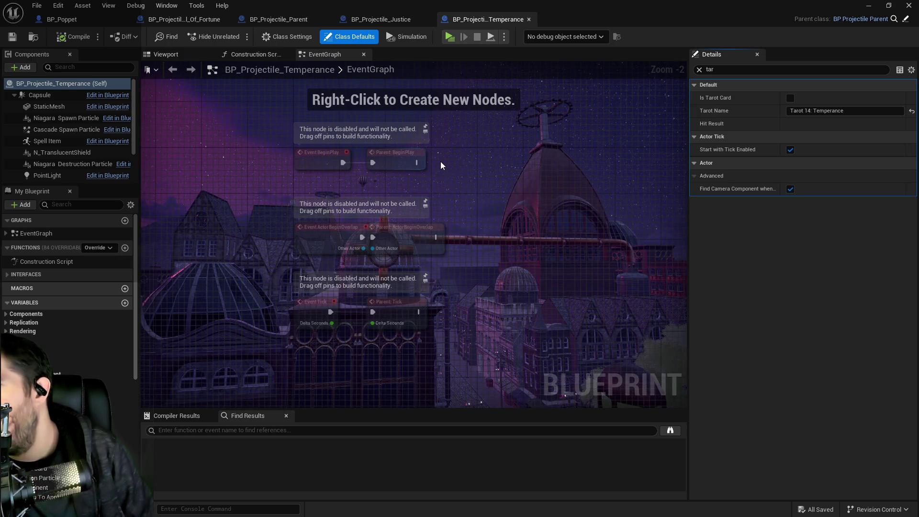
{"action": "scroll", "coordinate": [443, 161], "scroll_direction": "down", "scroll_amount": 2}
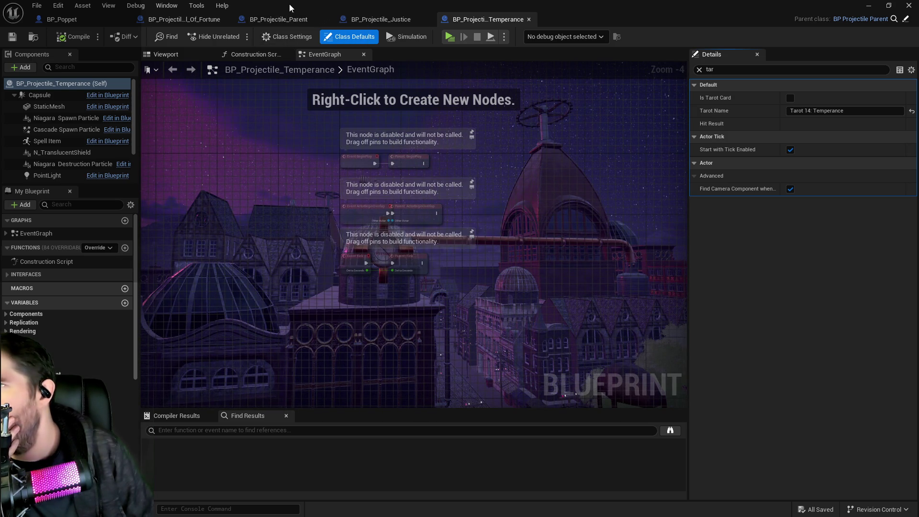
{"action": "key", "text": "alt+Tab"}
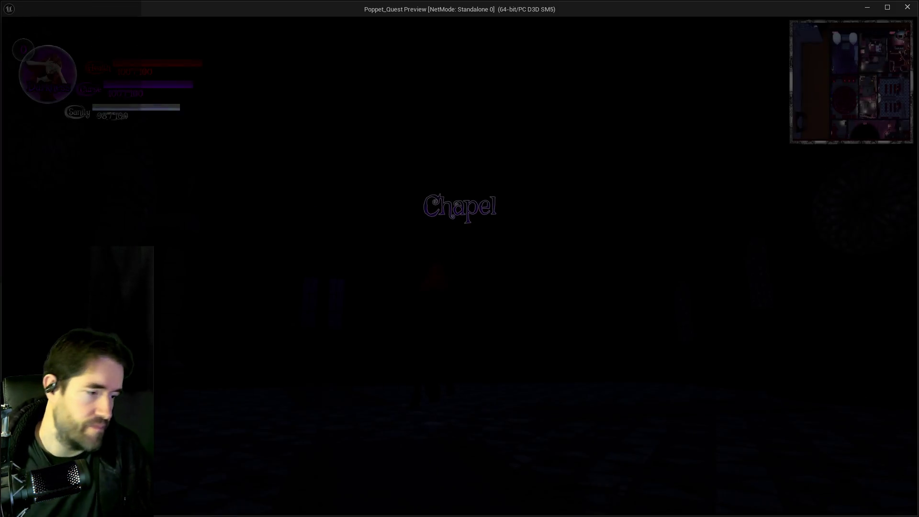
Step: Run the character through the hallway, portals and Chapel pews, then bring up the card menu
{"action": "key", "text": "w"}
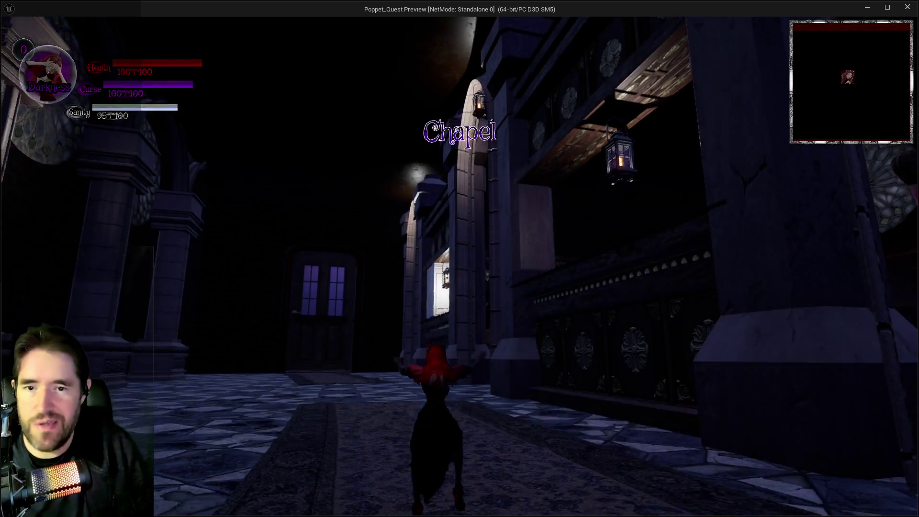
{"action": "key", "text": "w"}
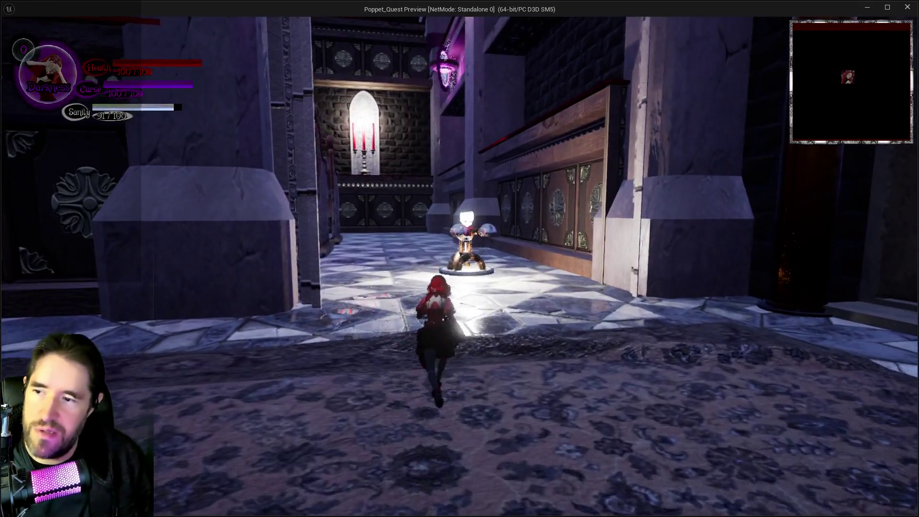
{"action": "key", "text": "w"}
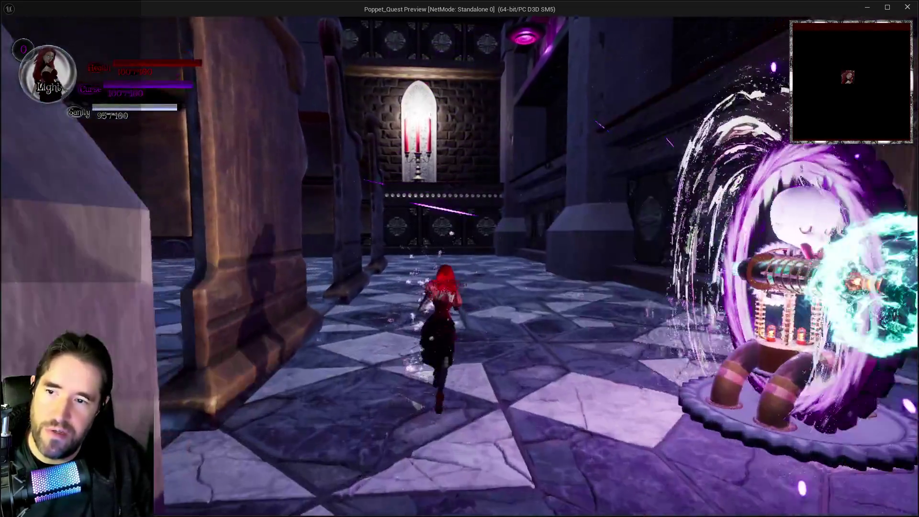
{"action": "key", "text": "w"}
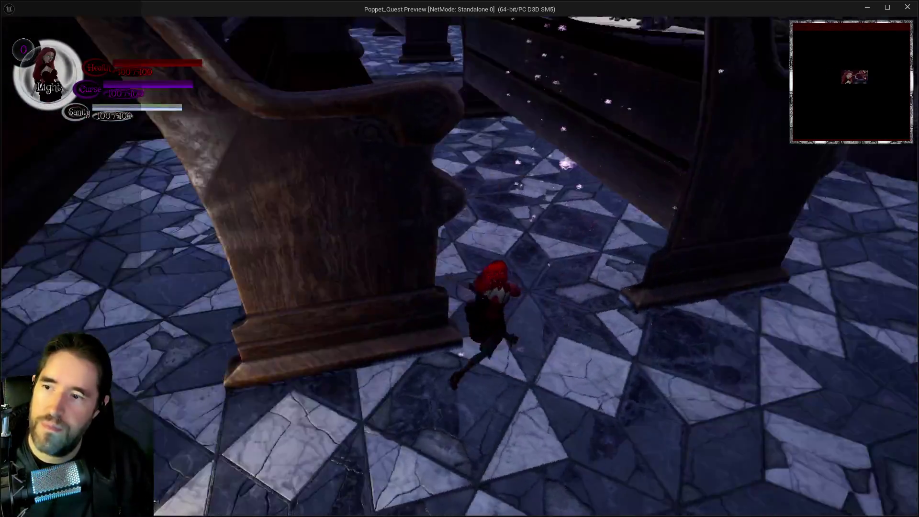
{"action": "key", "text": "w"}
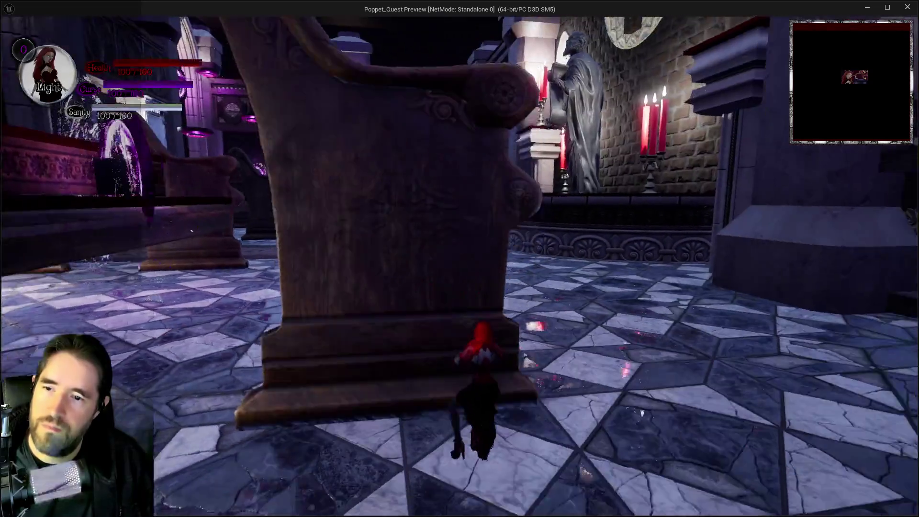
{"action": "key", "text": "w"}
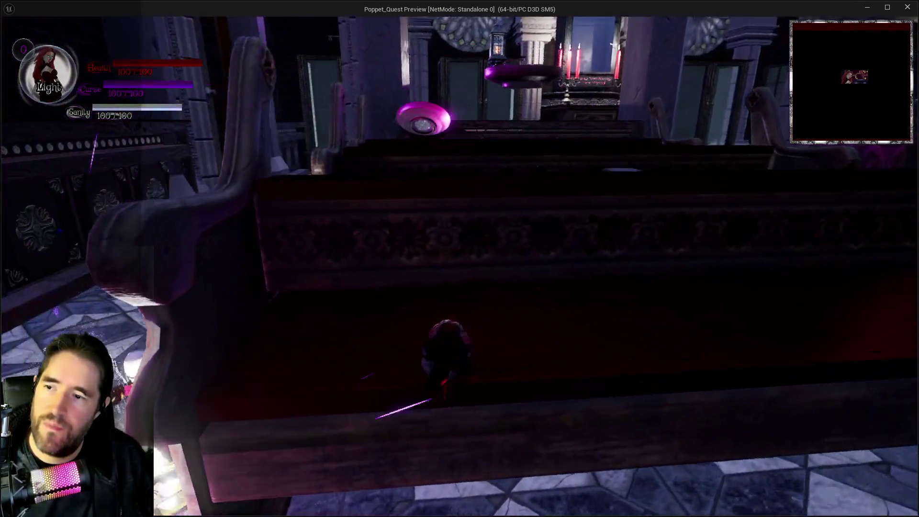
{"action": "key", "text": "w"}
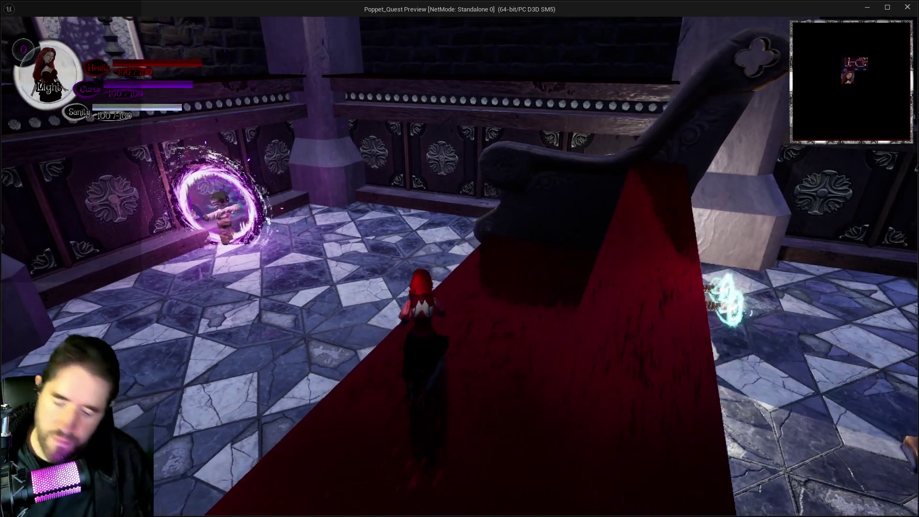
{"action": "key", "text": "Tab"}
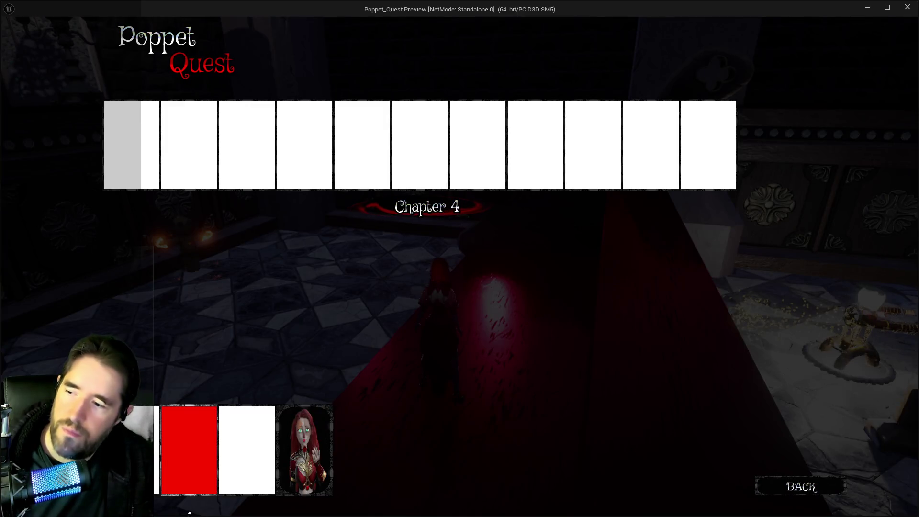
Step: Activate a tarot card, then walk along the carpet and jump onto the round pedestal
{"action": "left_click", "coordinate": [310, 458]}
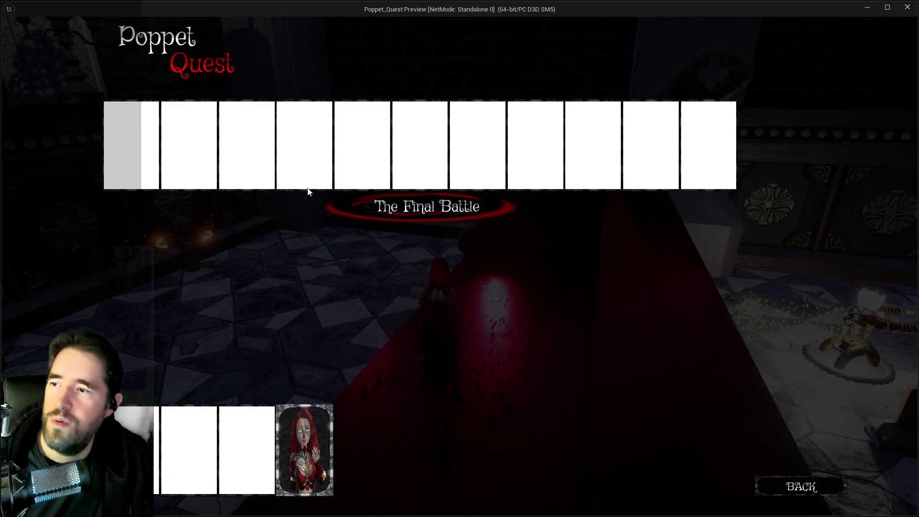
{"action": "key", "text": "Tab"}
{"action": "key", "text": "w"}
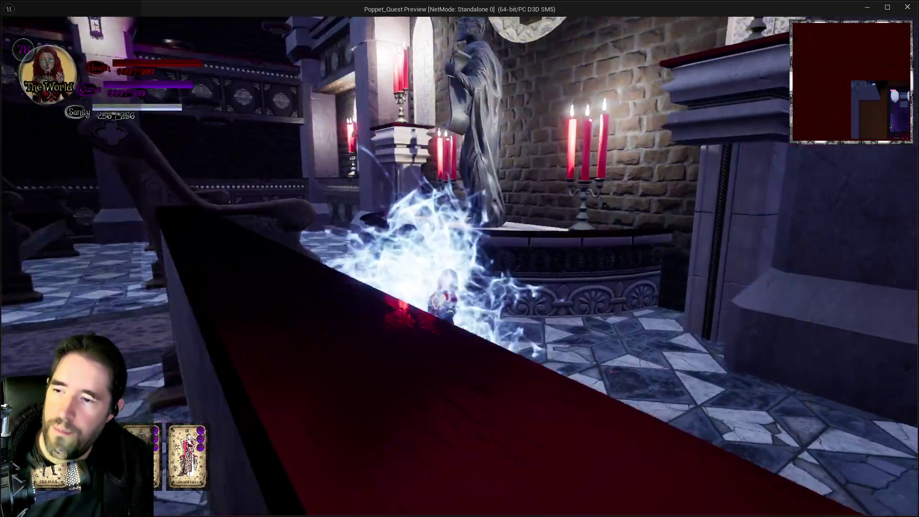
{"action": "key", "text": "w"}
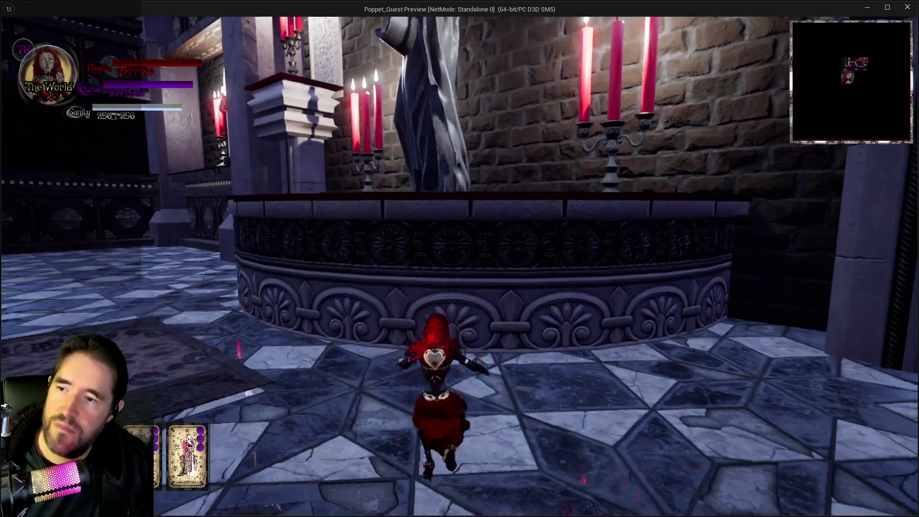
{"action": "key", "text": "space"}
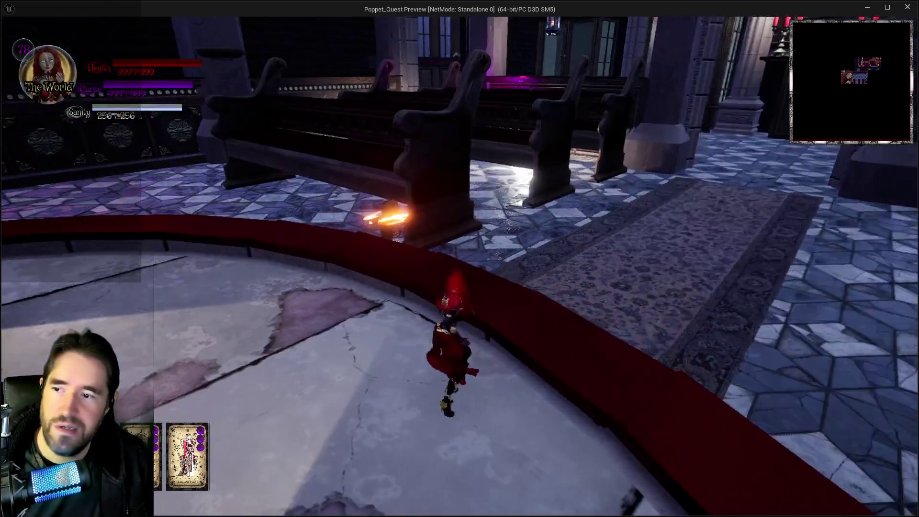
Step: Review the Devil, Tower and Empress cards in the tarot menu, then resume running down the aisle
{"action": "key", "text": "Tab"}
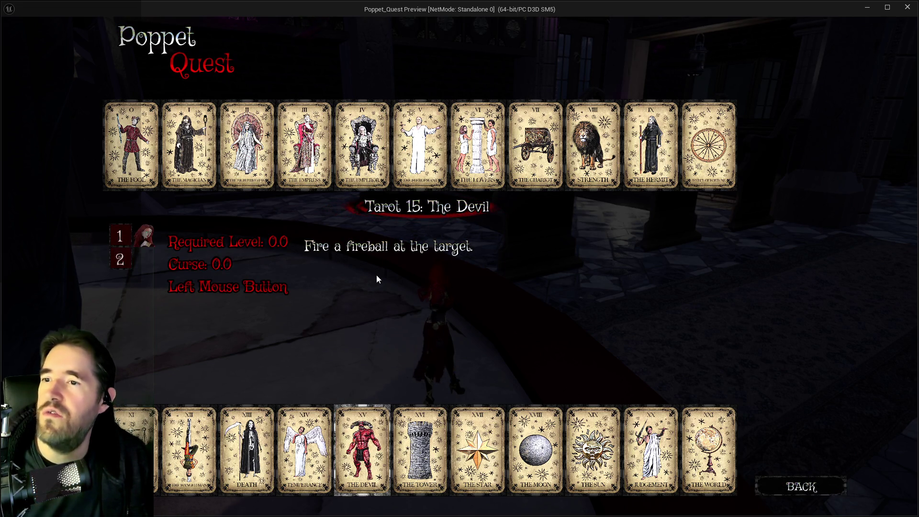
{"action": "left_click", "coordinate": [120, 261]}
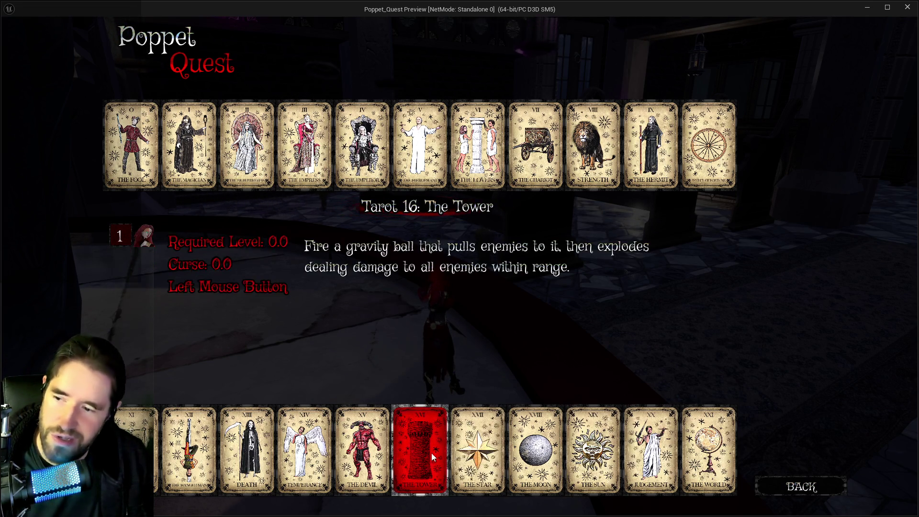
{"action": "left_click", "coordinate": [381, 447]}
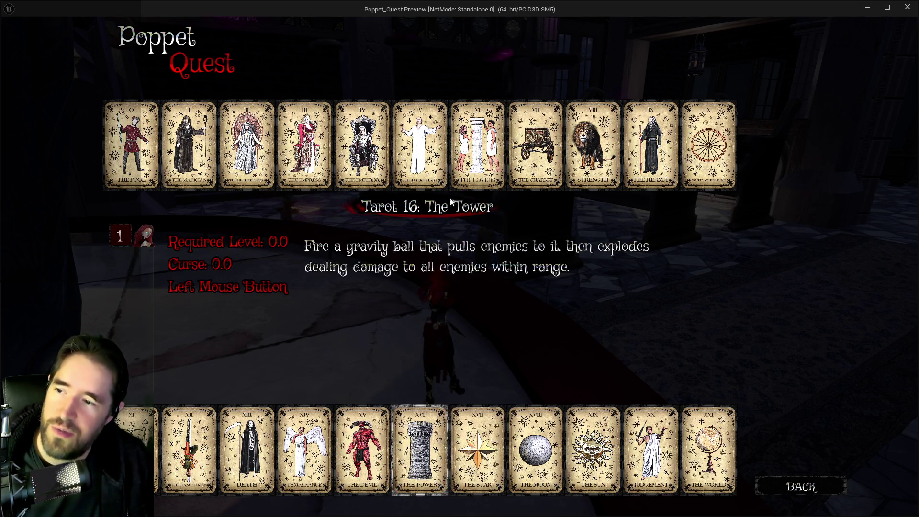
{"action": "left_click", "coordinate": [205, 469]}
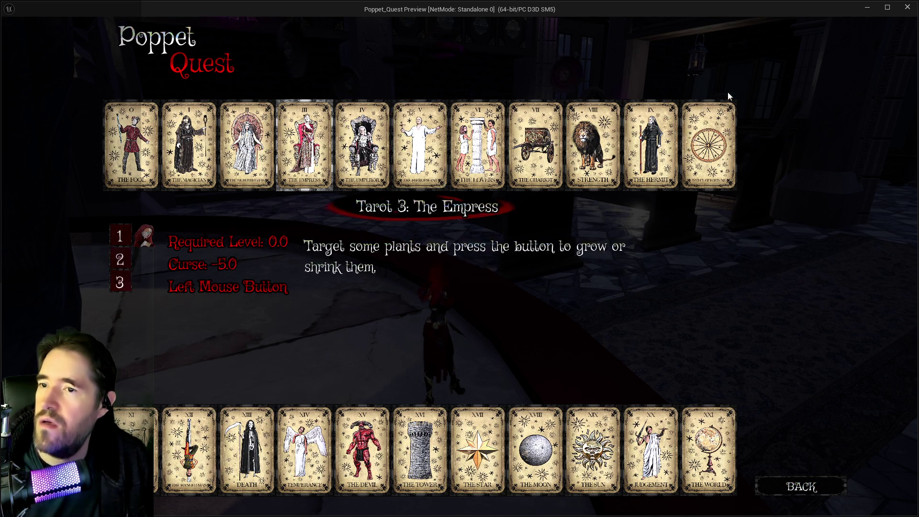
{"action": "key", "text": "Escape"}
{"action": "key", "text": "w"}
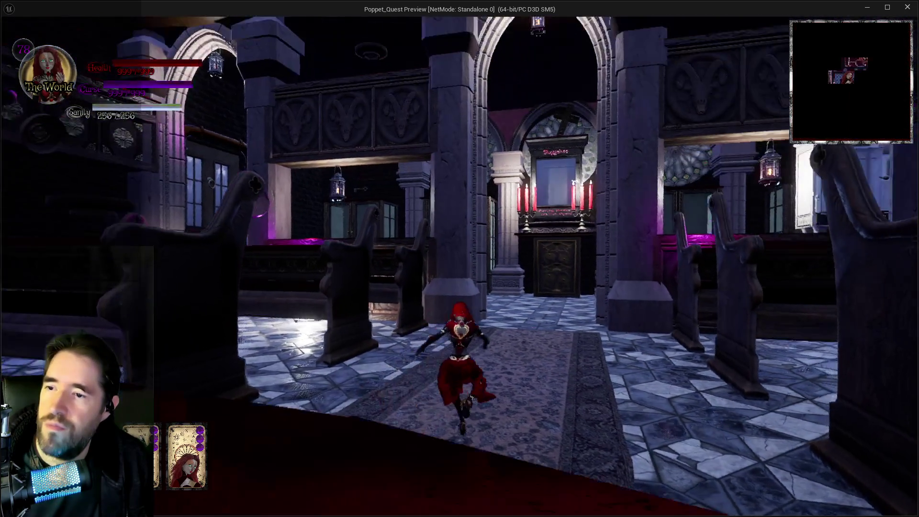
Step: Run around the pillar and glowing pedestals toward the Magician Room entrance
{"action": "key", "text": "w"}
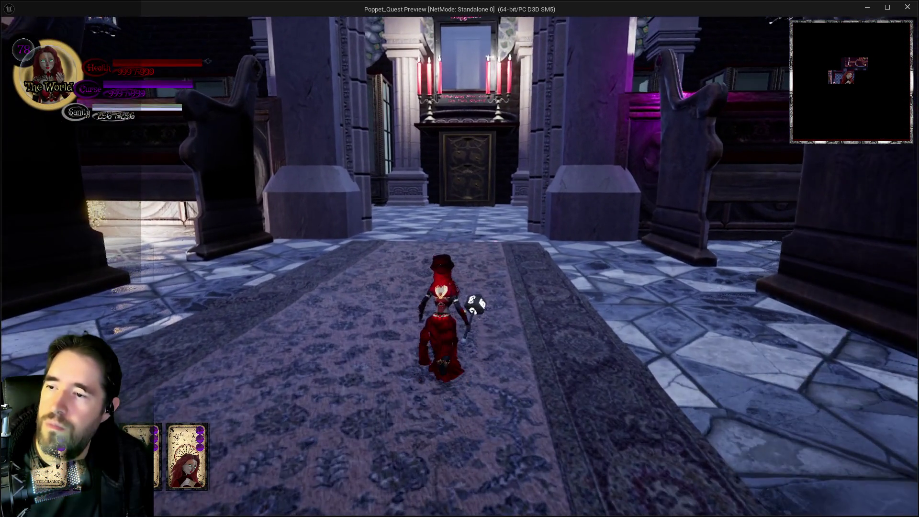
{"action": "key", "text": "w"}
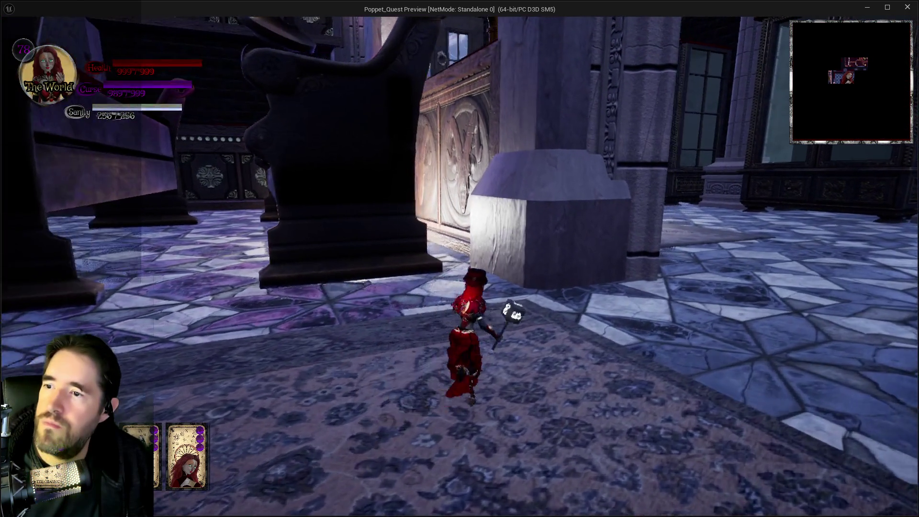
{"action": "key", "text": "w"}
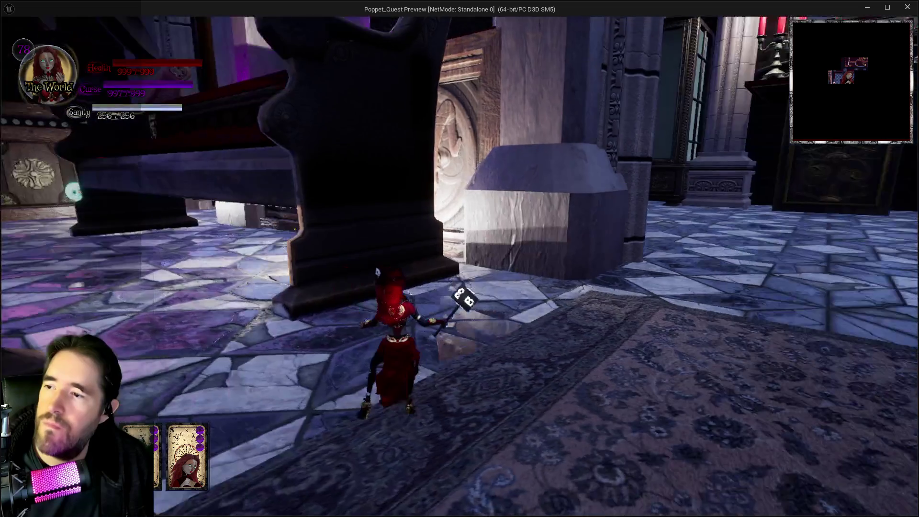
{"action": "key", "text": "w"}
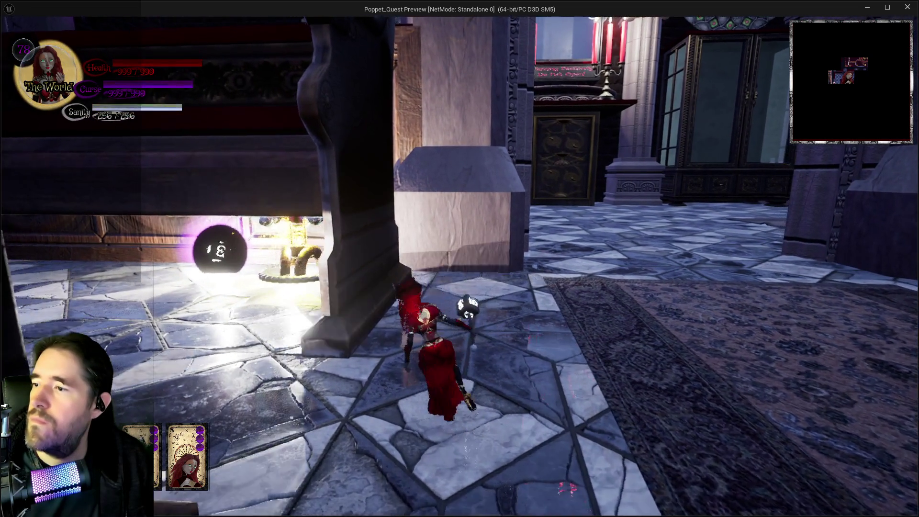
{"action": "key", "text": "w"}
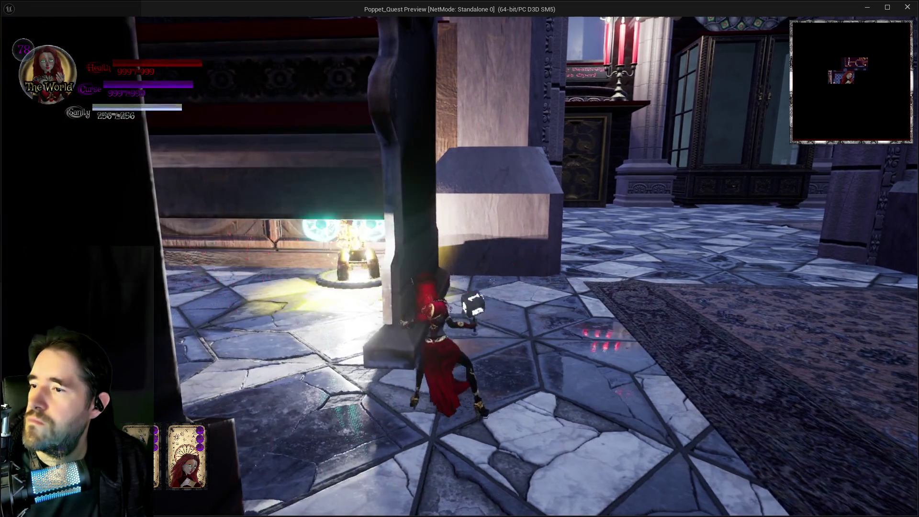
{"action": "key", "text": "w"}
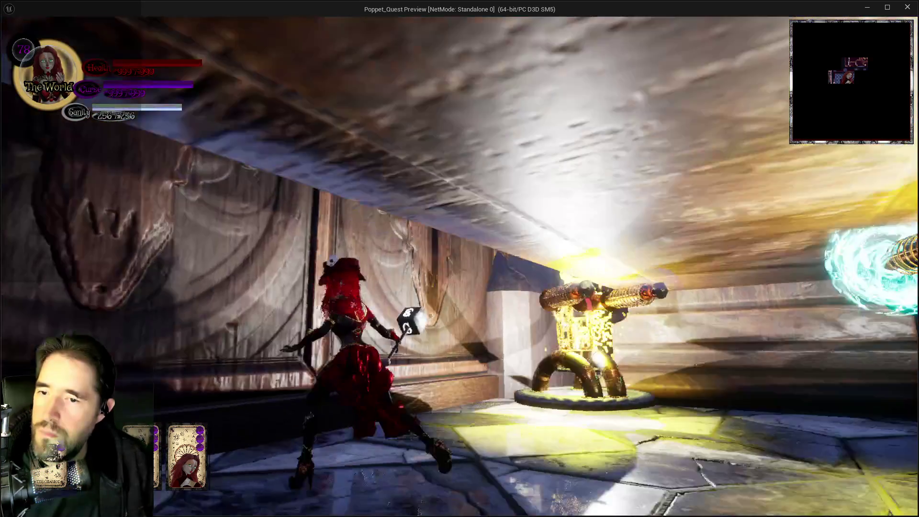
{"action": "key", "text": "w"}
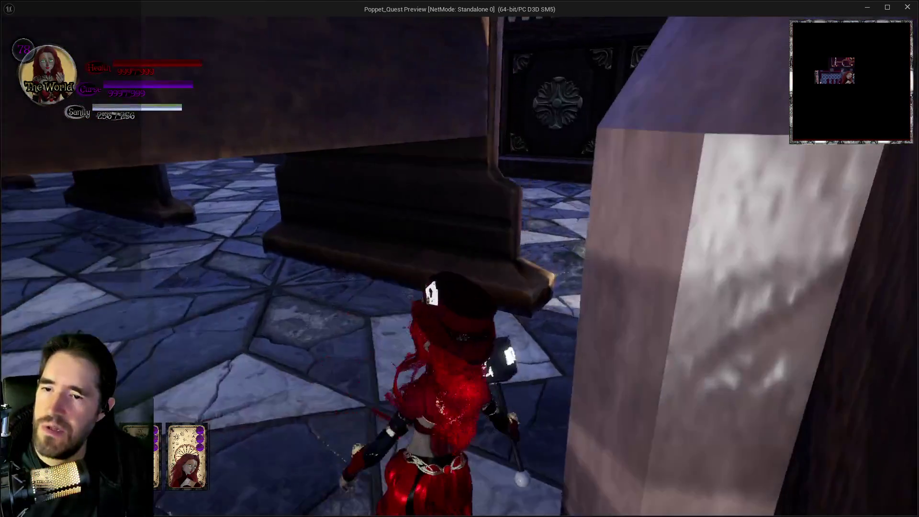
{"action": "key", "text": "w"}
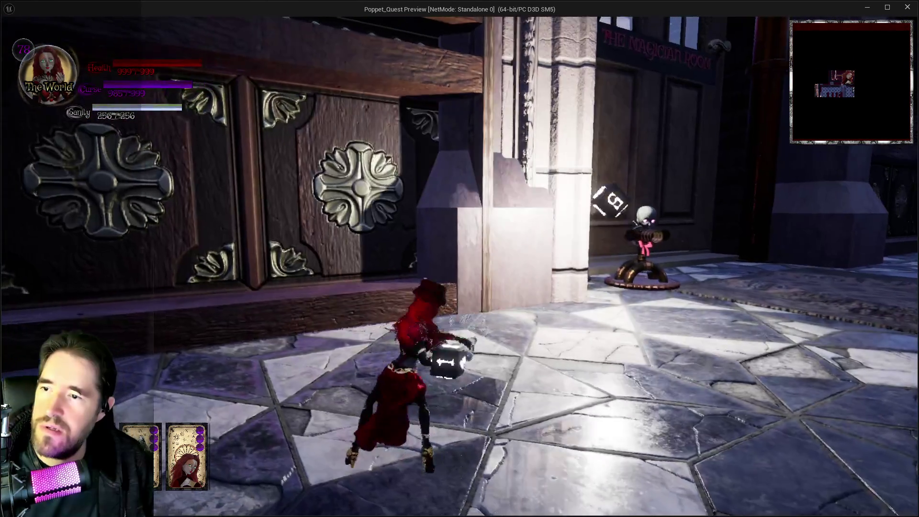
Step: Strike the doll enemy with the dice hammer and end the play test
{"action": "key", "text": "w"}
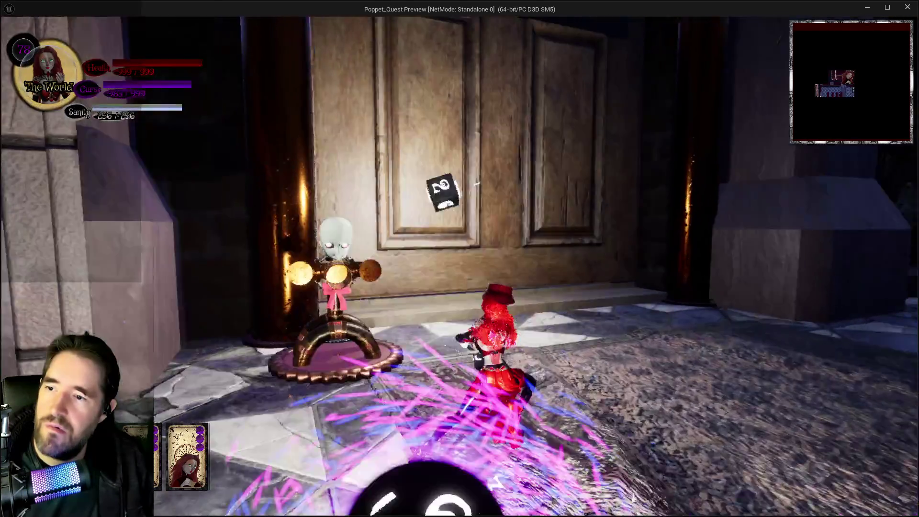
{"action": "key", "text": "w"}
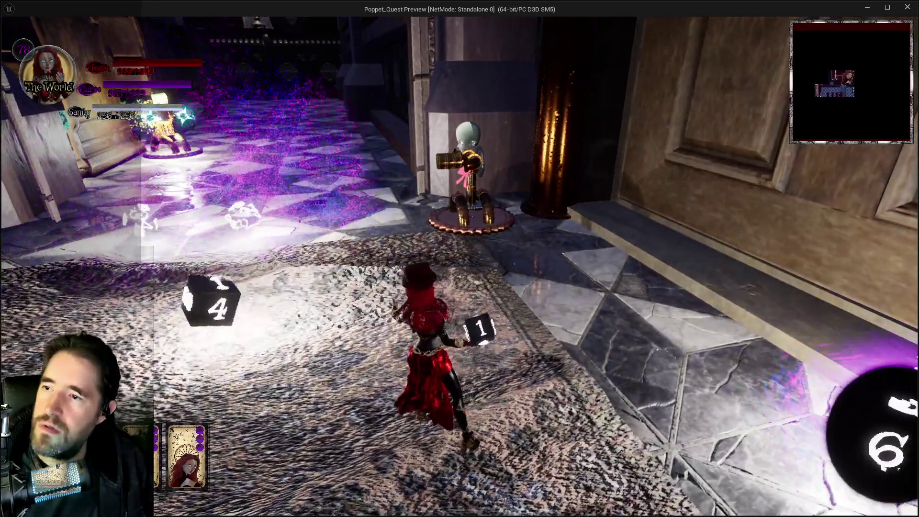
{"action": "left_click", "coordinate": [459, 259]}
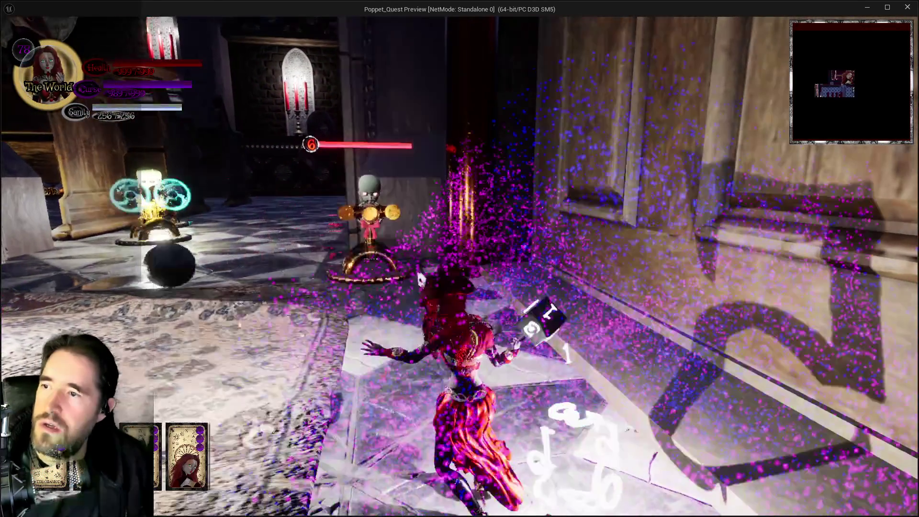
{"action": "key", "text": "Escape"}
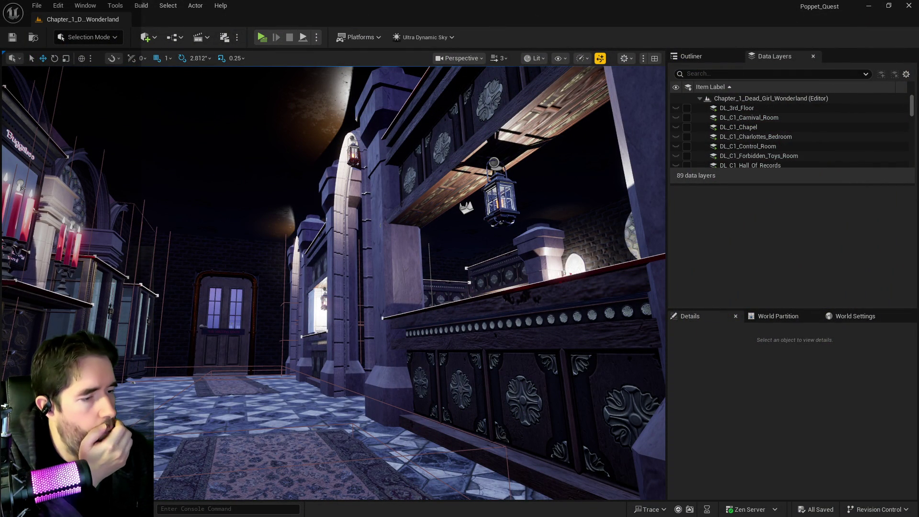
Step: Add a Print String node beside SpawnActor in BP_Poppet's Spell Attack graph
{"action": "key", "text": "alt+Tab"}
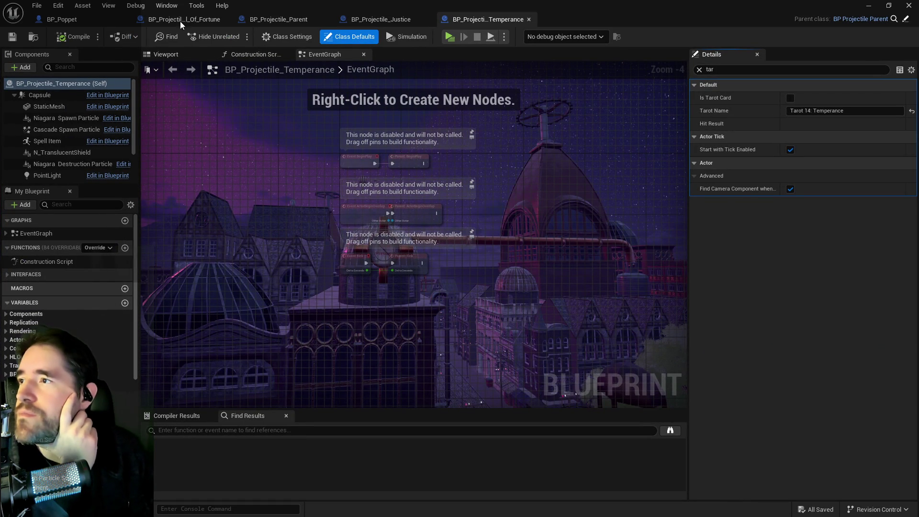
{"action": "left_click", "coordinate": [89, 21]}
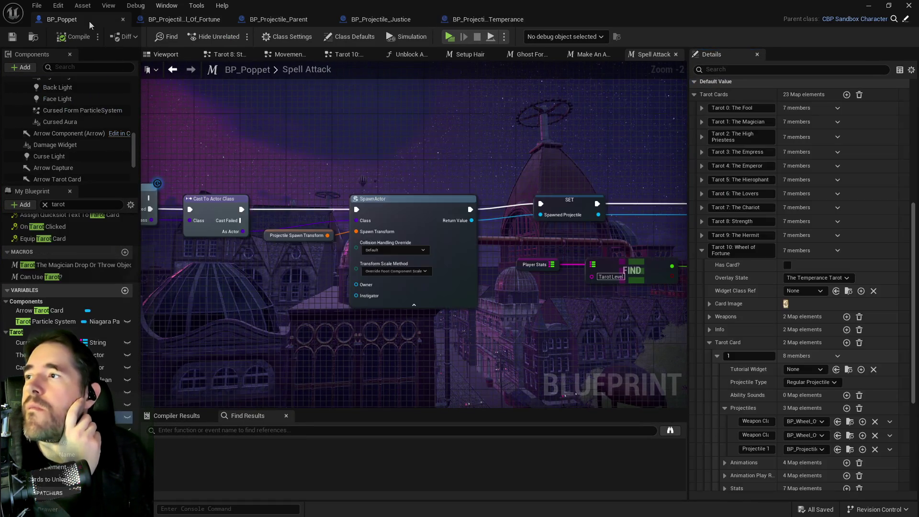
{"action": "left_click_drag", "start_coordinate": [484, 273], "coordinate": [387, 176]}
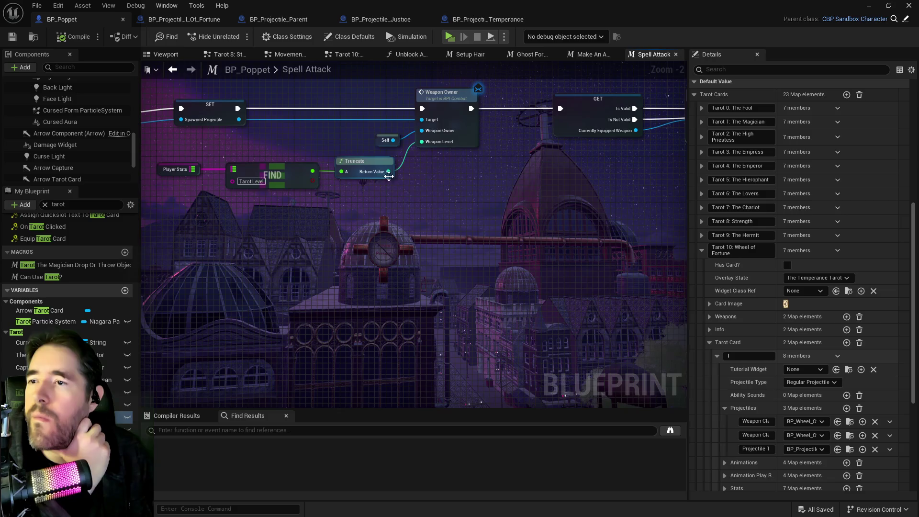
{"action": "mouse_move", "coordinate": [429, 207]}
{"action": "left_mouse_down"}
{"action": "mouse_move", "coordinate": [204, 218]}
{"action": "mouse_move", "coordinate": [564, 237]}
{"action": "left_mouse_up"}
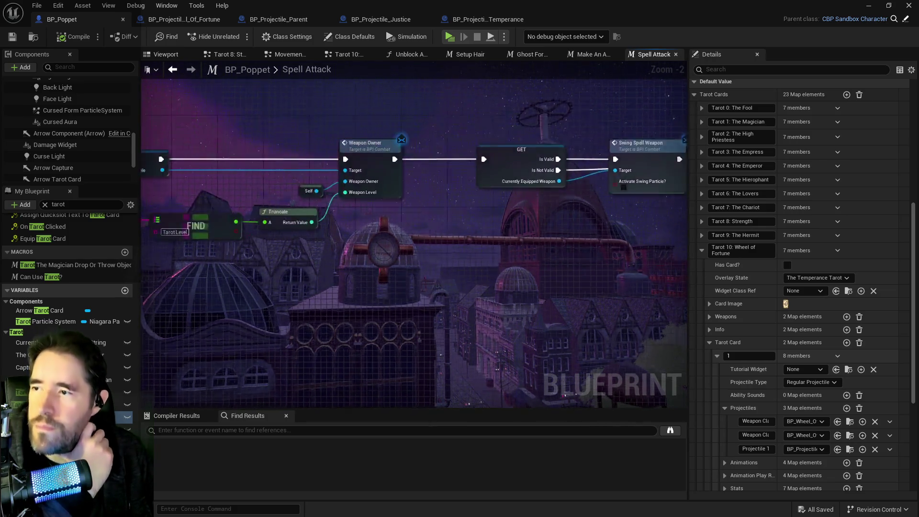
{"action": "left_click_drag", "start_coordinate": [479, 278], "coordinate": [623, 302]}
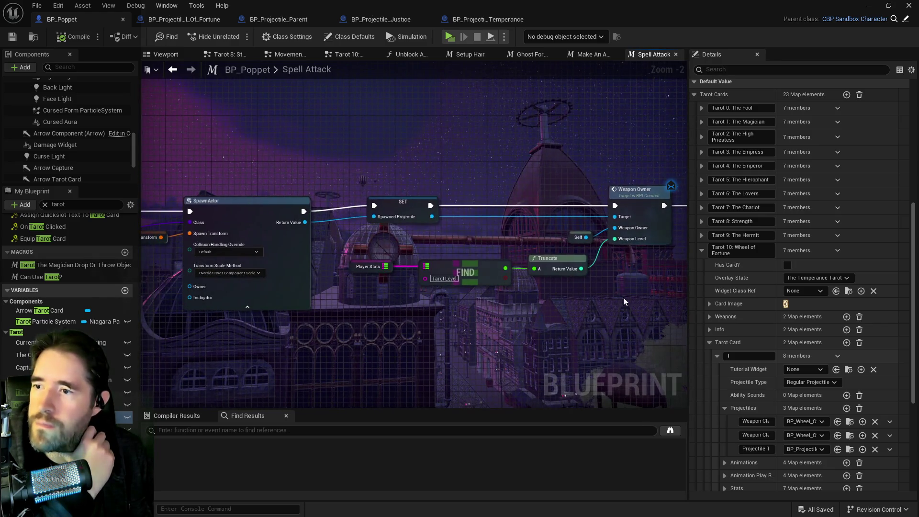
{"action": "right_click", "coordinate": [564, 296]}
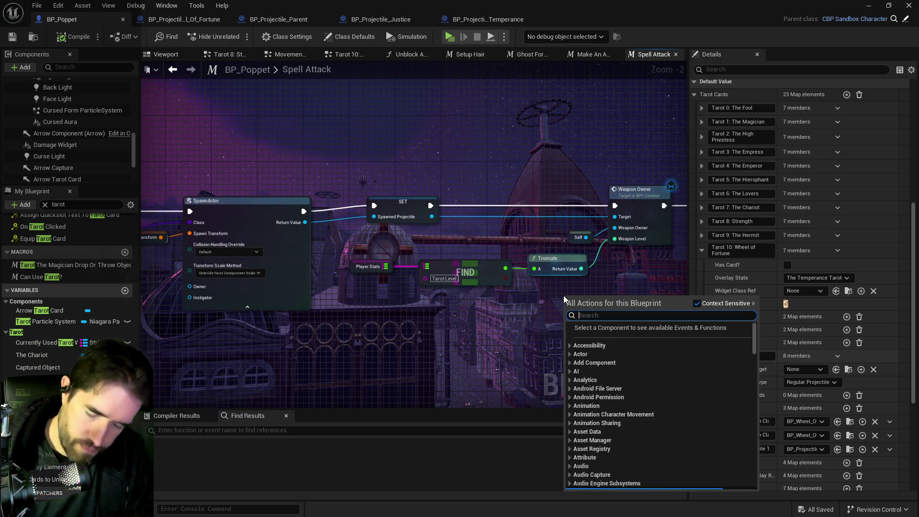
{"action": "type", "text": "print string"}
{"action": "left_click", "coordinate": [584, 378]}
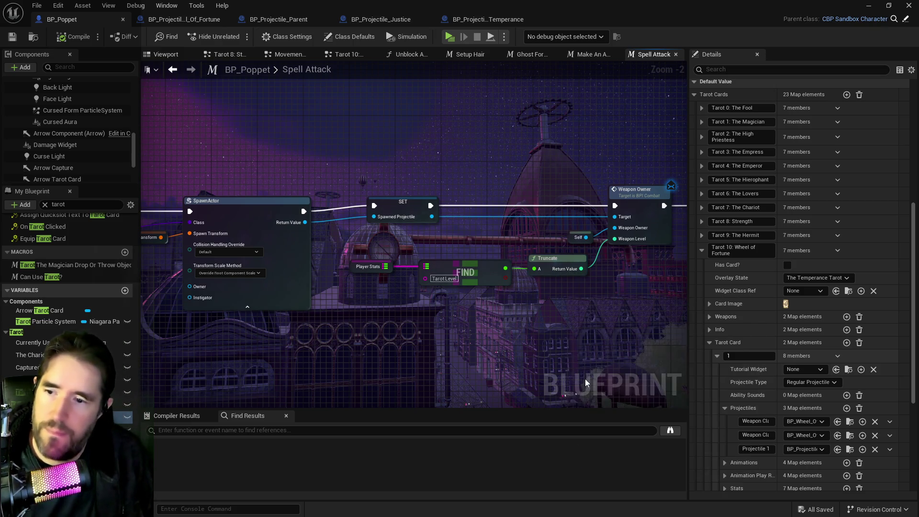
Step: Survey the projectile-type groups and Switch on Enum_Projectile_Type, then return to Truncate
{"action": "scroll", "coordinate": [603, 278], "scroll_direction": "down", "scroll_amount": 3}
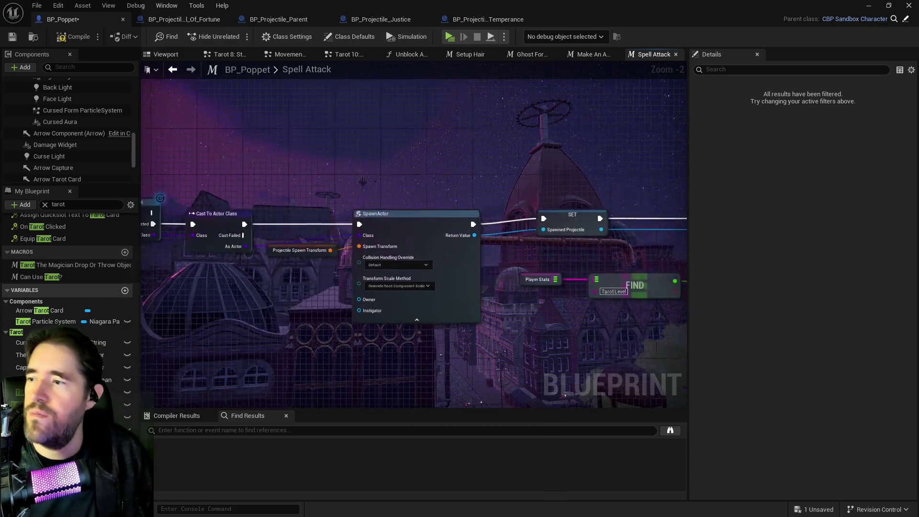
{"action": "left_click_drag", "start_coordinate": [570, 279], "coordinate": [307, 160]}
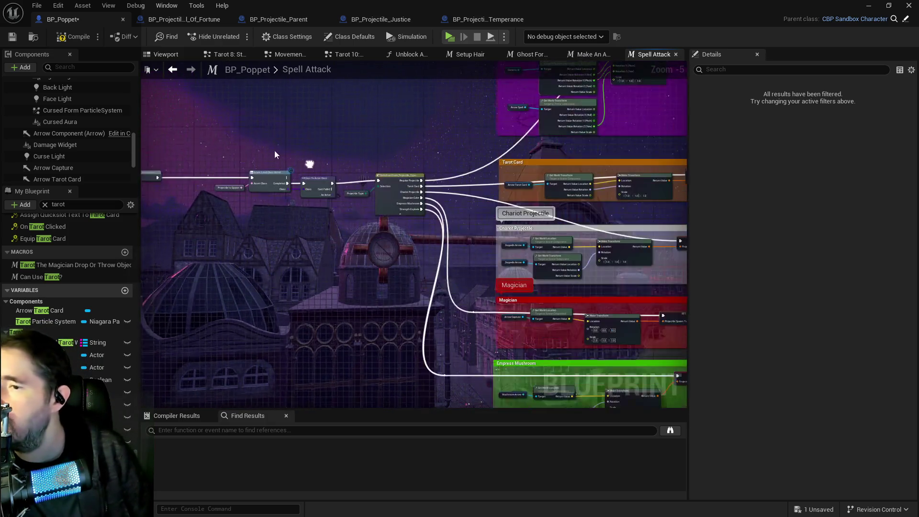
{"action": "left_click_drag", "start_coordinate": [359, 226], "coordinate": [355, 185]}
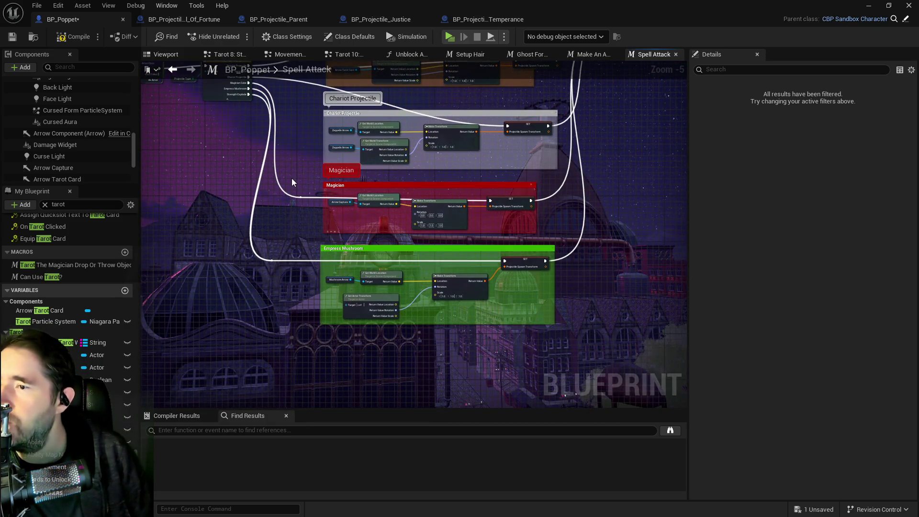
{"action": "left_click_drag", "start_coordinate": [292, 174], "coordinate": [285, 254]}
{"action": "scroll", "coordinate": [255, 292], "scroll_direction": "up", "scroll_amount": 3}
{"action": "left_click_drag", "start_coordinate": [450, 315], "coordinate": [488, 274]}
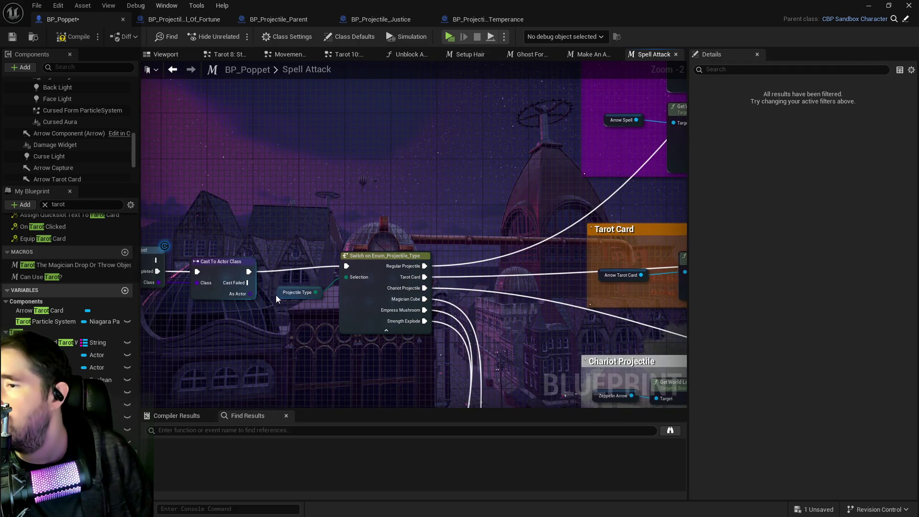
{"action": "mouse_move", "coordinate": [544, 281]}
{"action": "left_mouse_down"}
{"action": "mouse_move", "coordinate": [319, 223]}
{"action": "mouse_move", "coordinate": [258, 231]}
{"action": "left_mouse_up"}
Step: Place Print String after the Spawned Projectile SET, feeding it Truncate's value and Get Display Name
{"action": "mouse_move", "coordinate": [353, 198]}
{"action": "left_mouse_down"}
{"action": "mouse_move", "coordinate": [417, 211]}
{"action": "mouse_move", "coordinate": [277, 133]}
{"action": "left_mouse_up"}
{"action": "mouse_move", "coordinate": [186, 166]}
{"action": "left_mouse_down"}
{"action": "mouse_move", "coordinate": [234, 202]}
{"action": "mouse_move", "coordinate": [213, 203]}
{"action": "mouse_move", "coordinate": [271, 193]}
{"action": "left_mouse_up"}
{"action": "mouse_move", "coordinate": [347, 244]}
{"action": "left_mouse_down"}
{"action": "mouse_move", "coordinate": [271, 212]}
{"action": "mouse_move", "coordinate": [278, 205]}
{"action": "left_mouse_up"}
{"action": "left_click_drag", "start_coordinate": [302, 172], "coordinate": [307, 172]}
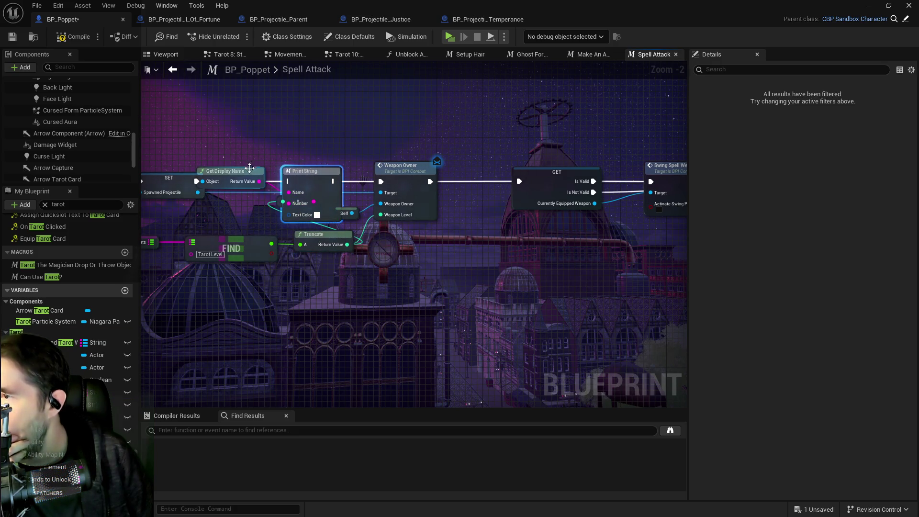
{"action": "left_click_drag", "start_coordinate": [231, 169], "coordinate": [230, 220]}
{"action": "left_click_drag", "start_coordinate": [189, 178], "coordinate": [289, 181]}
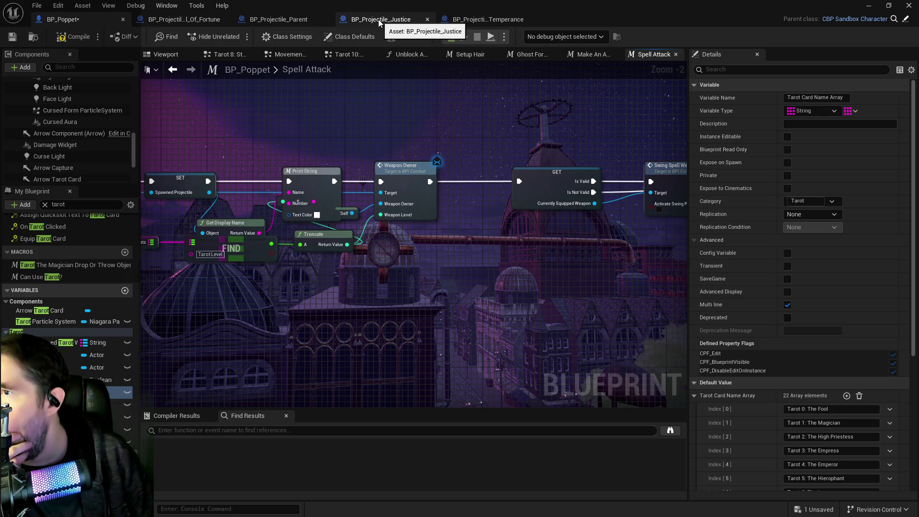
{"action": "left_click", "coordinate": [177, 20]}
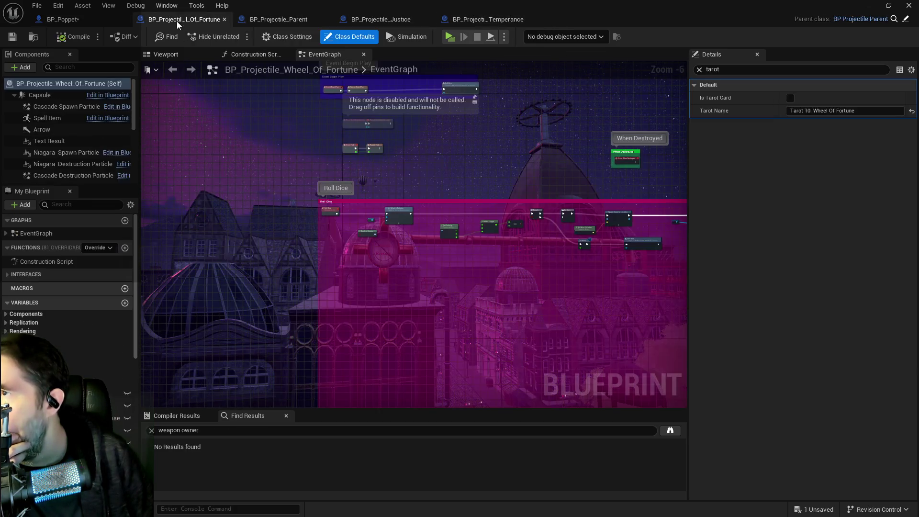
Step: Inspect the Wheel of Fortune graph's Do Once, Roll Dice, Sequence, Switch and Destroyable Hit nodes
{"action": "scroll", "coordinate": [354, 101], "scroll_direction": "up", "scroll_amount": 3}
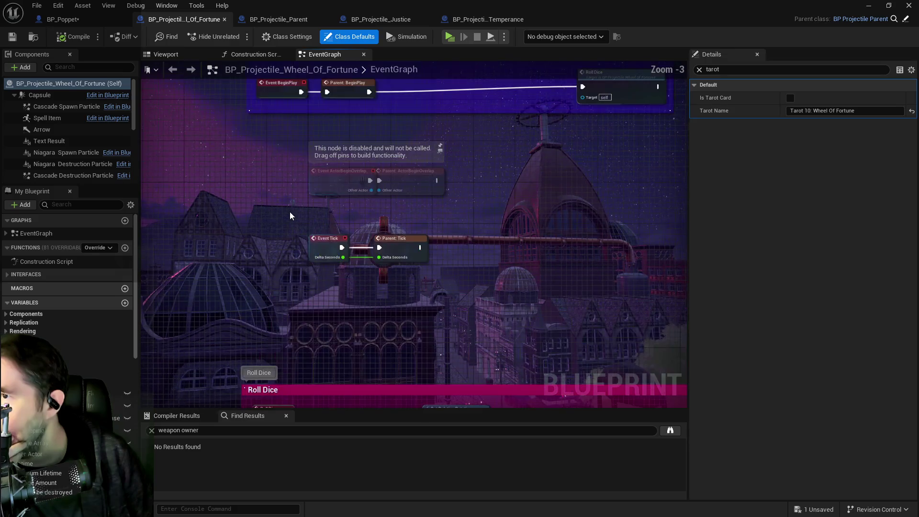
{"action": "scroll", "coordinate": [324, 181], "scroll_direction": "down", "scroll_amount": 3}
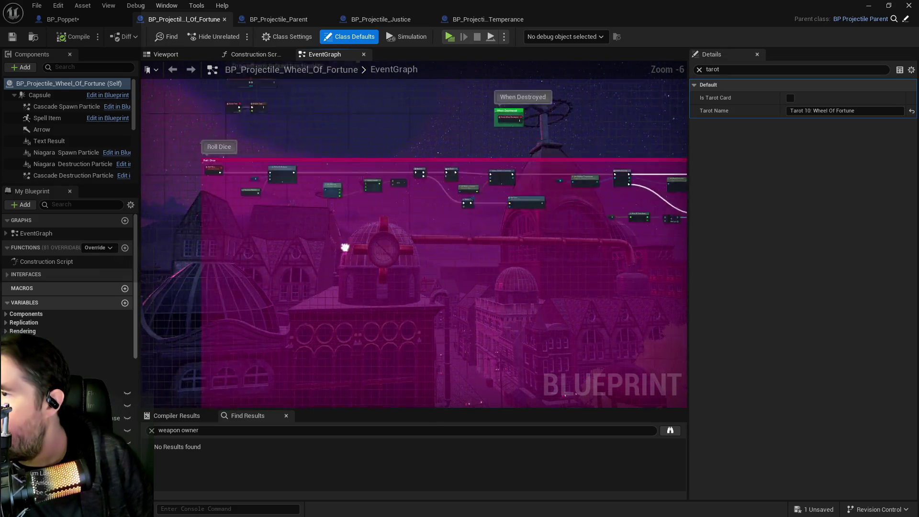
{"action": "scroll", "coordinate": [418, 263], "scroll_direction": "up", "scroll_amount": 4}
{"action": "mouse_move", "coordinate": [466, 328]}
{"action": "left_mouse_down"}
{"action": "mouse_move", "coordinate": [408, 228]}
{"action": "mouse_move", "coordinate": [377, 235]}
{"action": "mouse_move", "coordinate": [461, 277]}
{"action": "mouse_move", "coordinate": [328, 231]}
{"action": "left_mouse_up"}
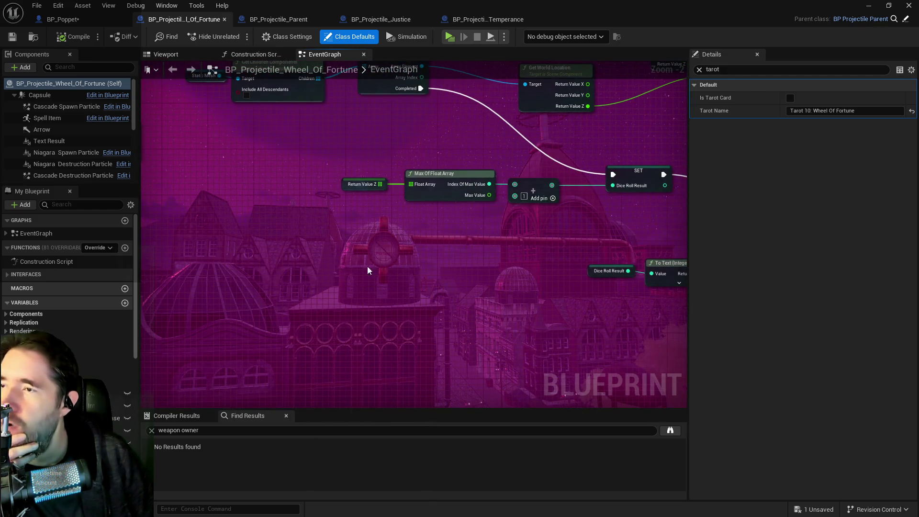
{"action": "scroll", "coordinate": [357, 260], "scroll_direction": "down", "scroll_amount": 2}
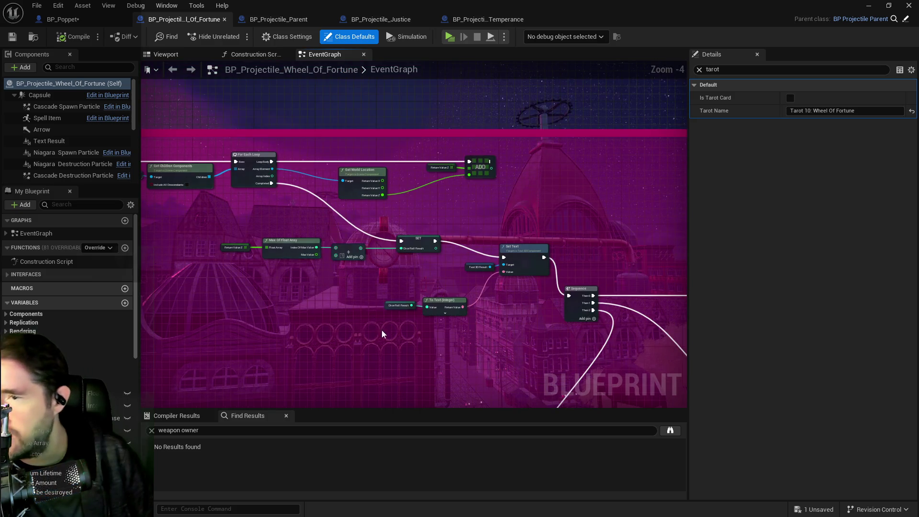
{"action": "left_click_drag", "start_coordinate": [375, 330], "coordinate": [262, 230]}
{"action": "scroll", "coordinate": [407, 313], "scroll_direction": "down", "scroll_amount": 1}
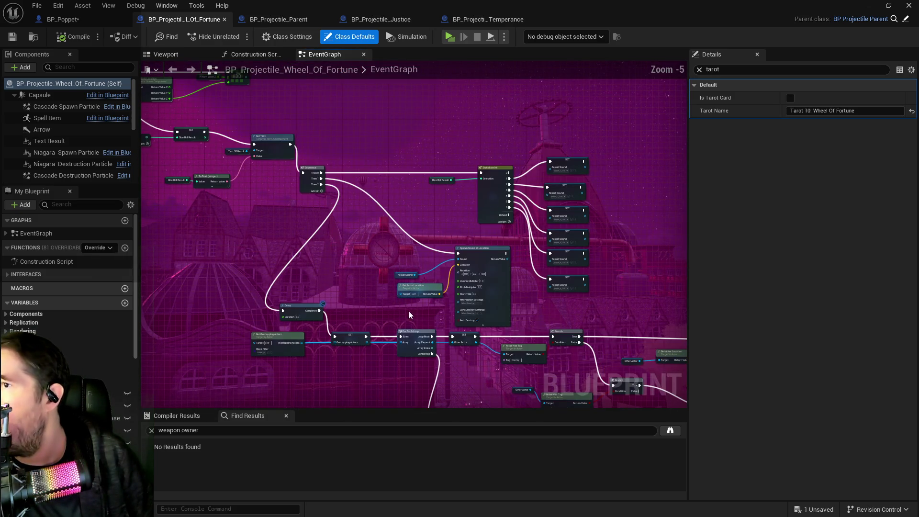
{"action": "mouse_move", "coordinate": [483, 361]}
{"action": "left_mouse_down"}
{"action": "mouse_move", "coordinate": [297, 184]}
{"action": "mouse_move", "coordinate": [437, 213]}
{"action": "mouse_move", "coordinate": [440, 331]}
{"action": "left_mouse_up"}
{"action": "scroll", "coordinate": [455, 229], "scroll_direction": "up", "scroll_amount": 3}
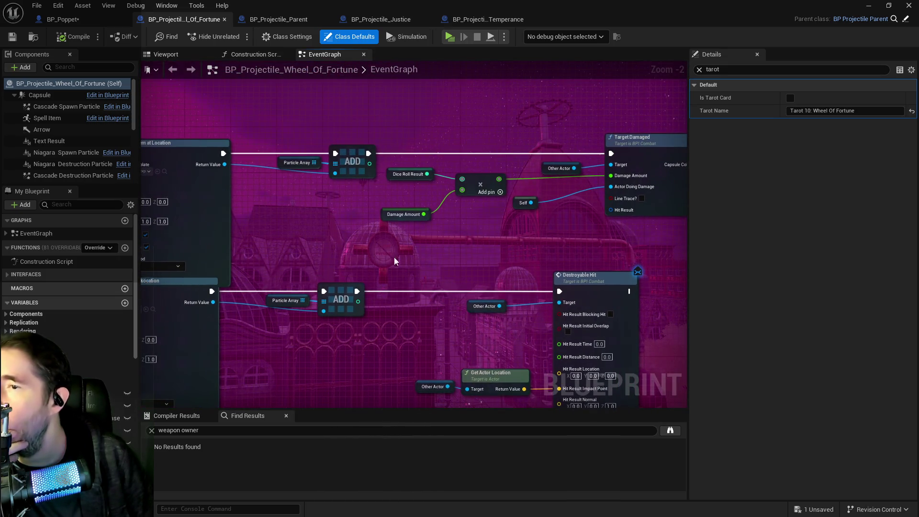
Step: Select the Damage Amount node, check the Spawn System at Location nodes, then view BP_Projectile_Parent
{"action": "left_click", "coordinate": [381, 215]}
{"action": "scroll", "coordinate": [325, 237], "scroll_direction": "down", "scroll_amount": 1}
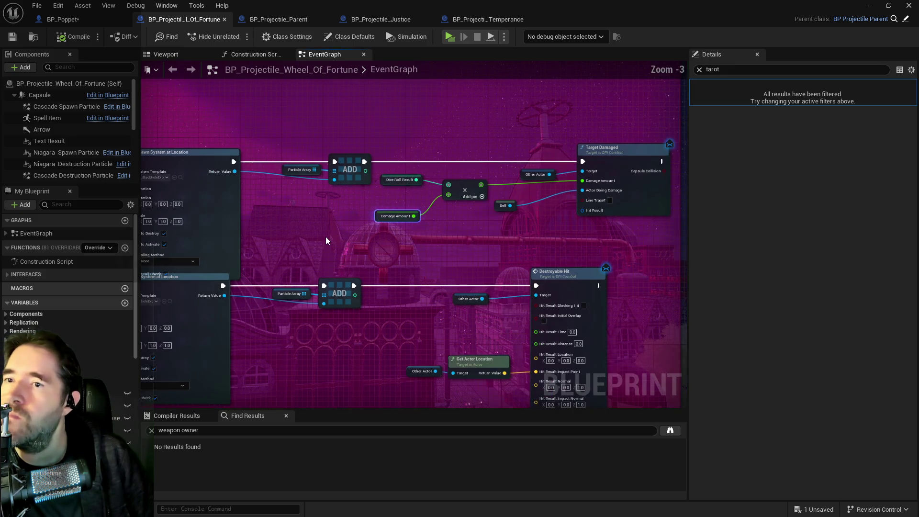
{"action": "left_click_drag", "start_coordinate": [325, 237], "coordinate": [507, 263]}
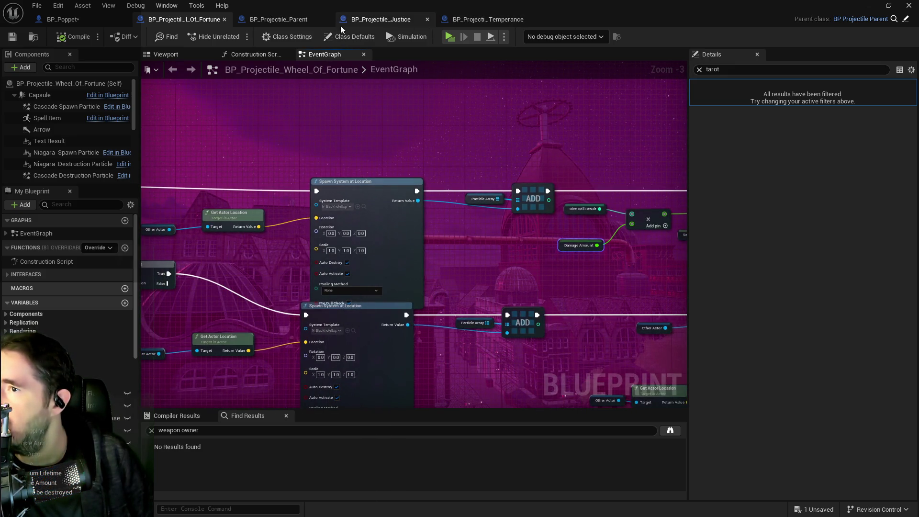
{"action": "left_click", "coordinate": [287, 22]}
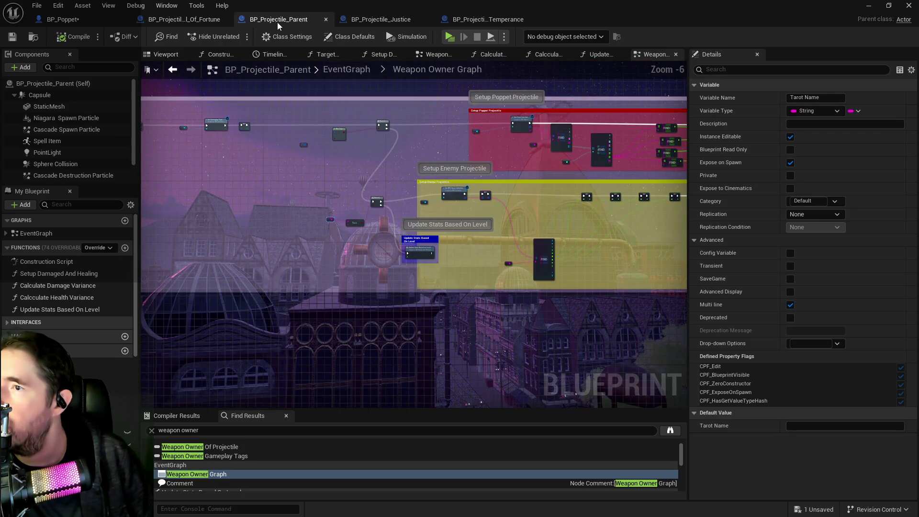
Step: In Wheel of Fortune, clear the Details search and inspect the Damage Amount variable
{"action": "left_click", "coordinate": [199, 20]}
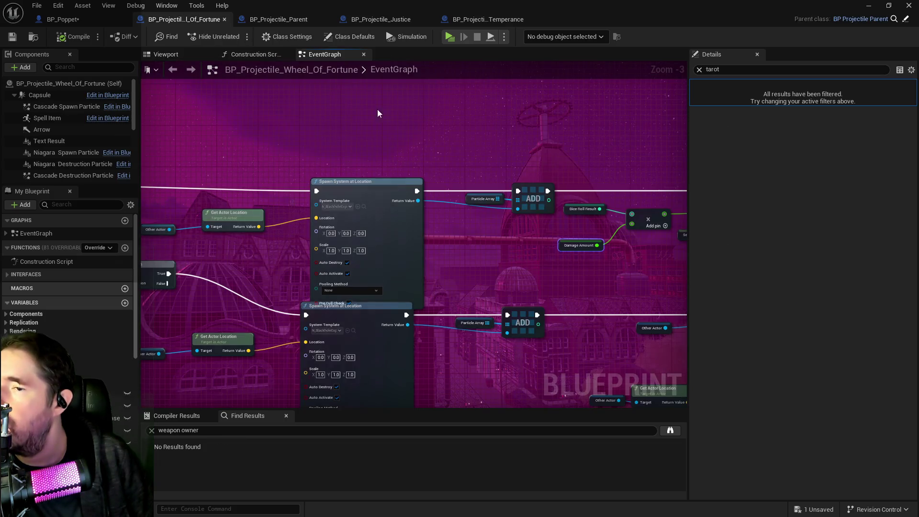
{"action": "left_click", "coordinate": [700, 70]}
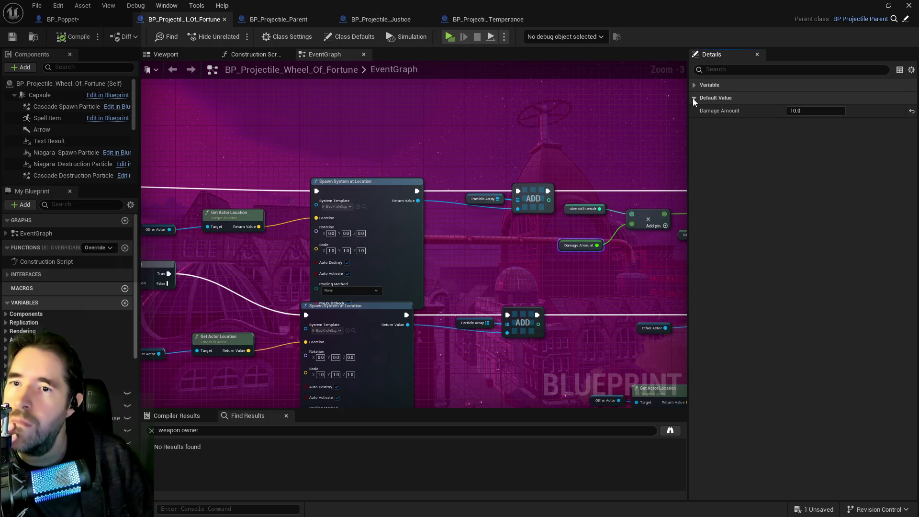
{"action": "left_click", "coordinate": [581, 246]}
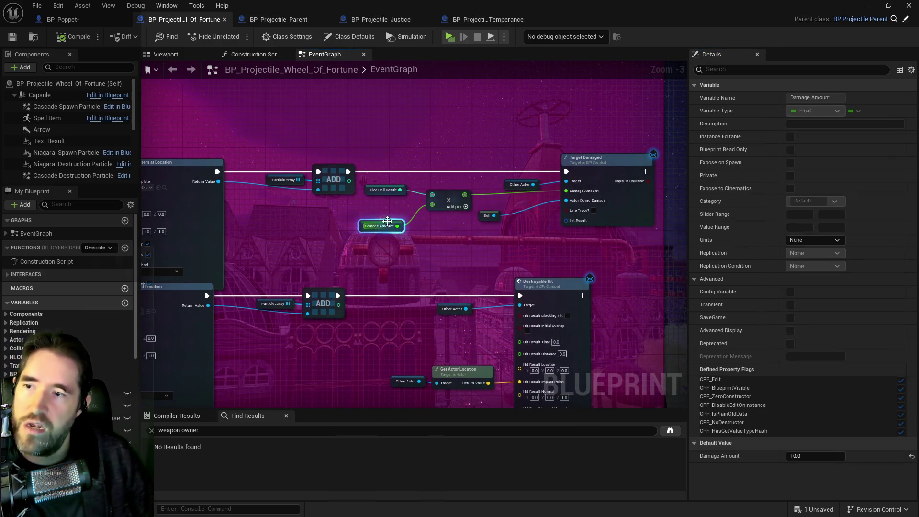
{"action": "scroll", "coordinate": [378, 229], "scroll_direction": "down", "scroll_amount": 2}
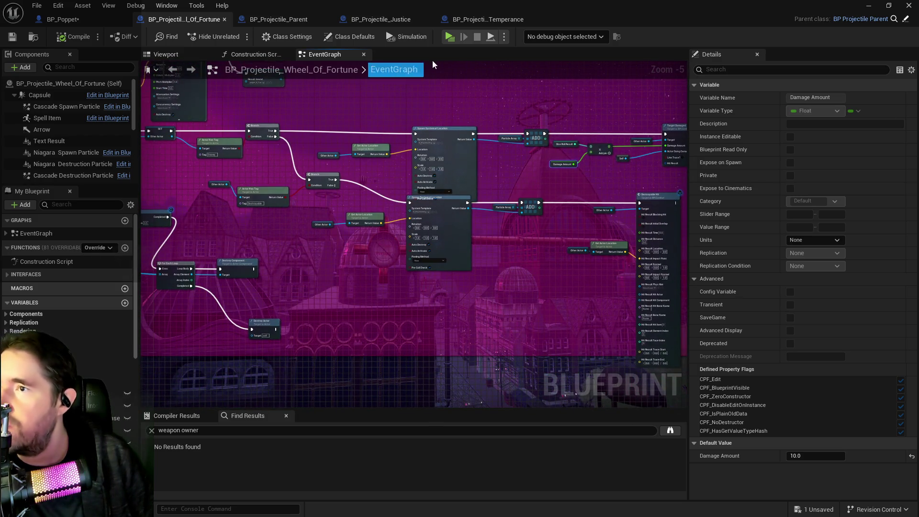
Step: Look over BP_Projectile_Parent's Damage Variance and Update Stats nodes
{"action": "left_click", "coordinate": [297, 20]}
{"action": "scroll", "coordinate": [380, 195], "scroll_direction": "up", "scroll_amount": 3}
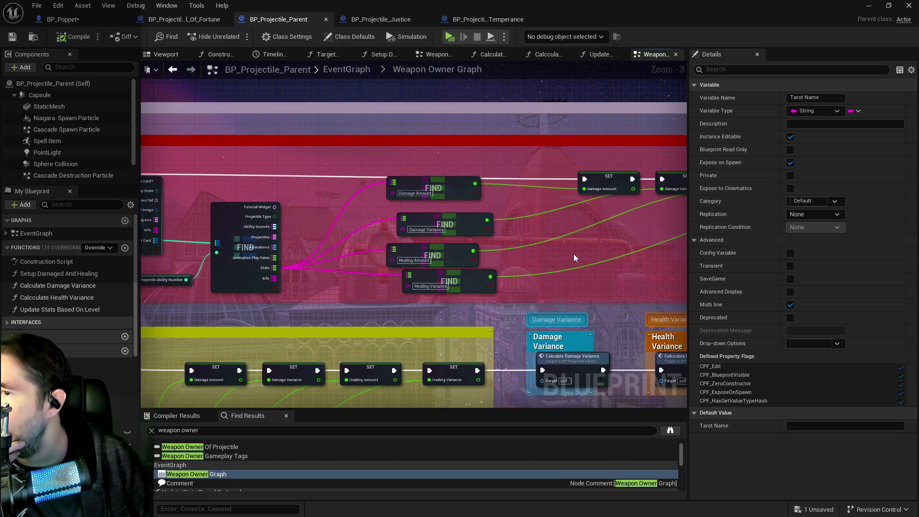
{"action": "left_click_drag", "start_coordinate": [574, 258], "coordinate": [358, 217]}
{"action": "left_click_drag", "start_coordinate": [530, 204], "coordinate": [402, 191]}
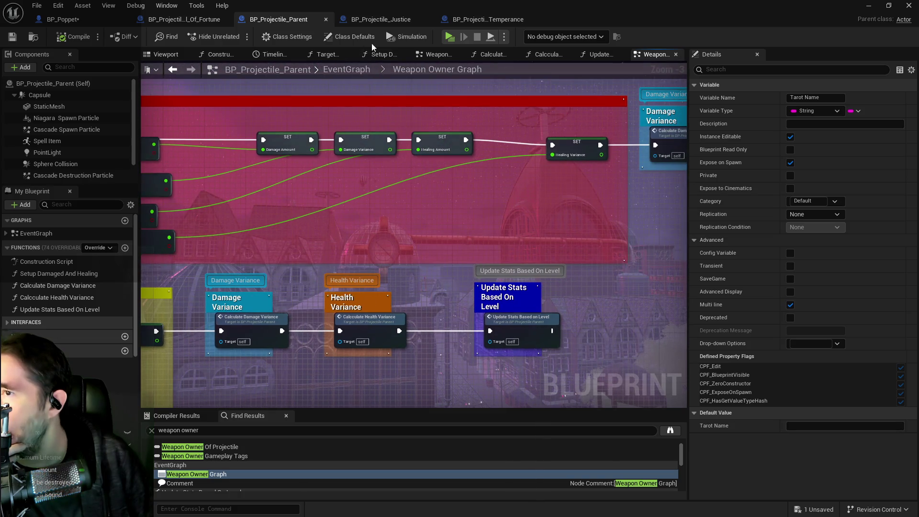
Step: Examine Wheel of Fortune's overlap loop and its Actor Has Tag branches for Enemy and Destroyable
{"action": "left_click", "coordinate": [180, 19]}
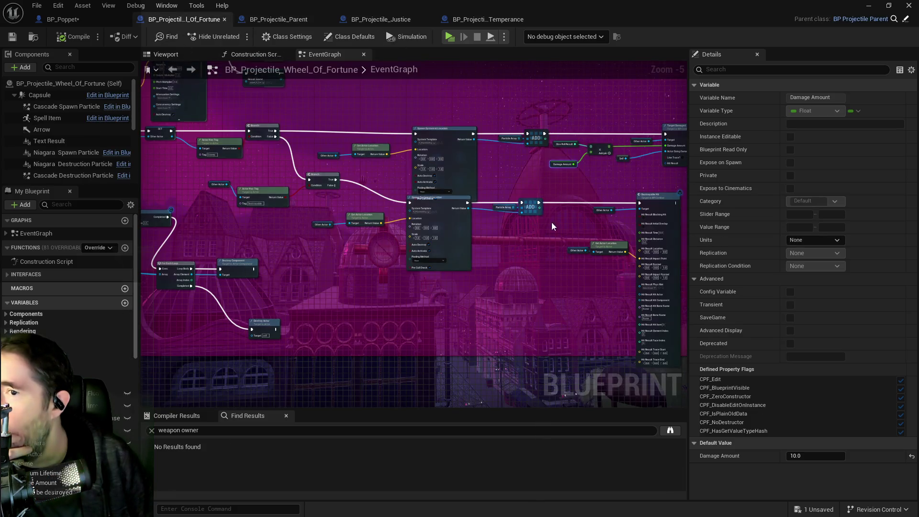
{"action": "scroll", "coordinate": [560, 222], "scroll_direction": "up", "scroll_amount": 2}
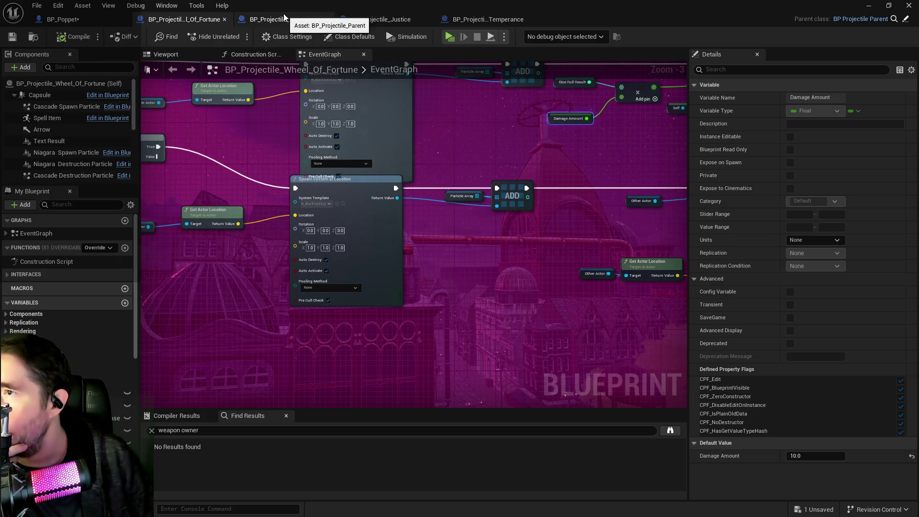
{"action": "mouse_move", "coordinate": [213, 151]}
{"action": "left_mouse_down"}
{"action": "mouse_move", "coordinate": [529, 199]}
{"action": "mouse_move", "coordinate": [521, 204]}
{"action": "left_mouse_up"}
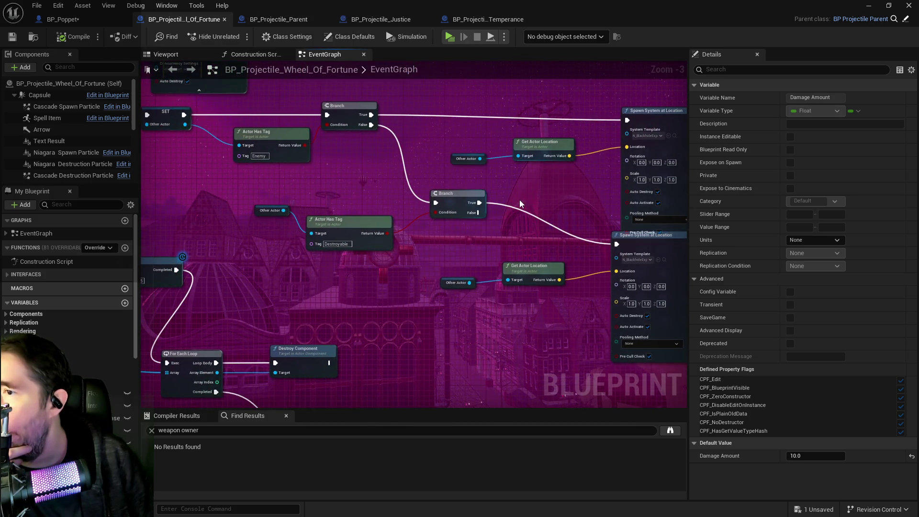
{"action": "scroll", "coordinate": [519, 200], "scroll_direction": "down", "scroll_amount": 2}
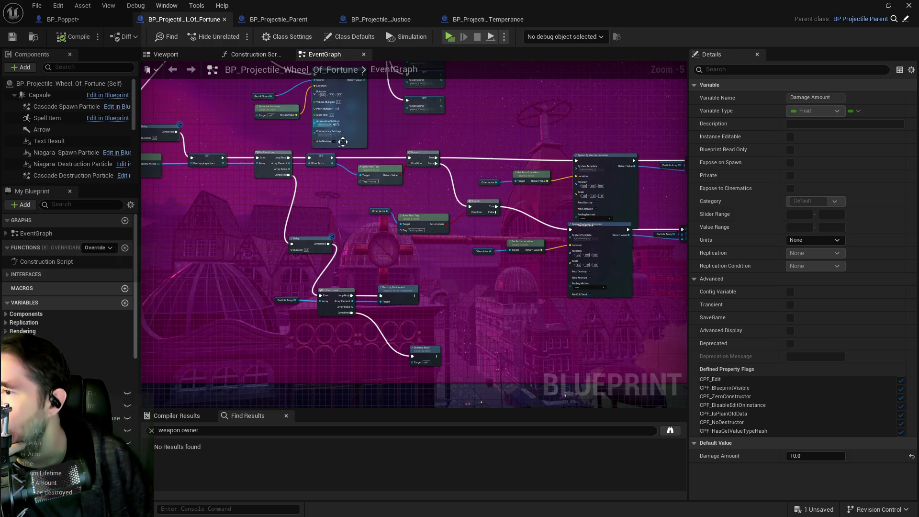
{"action": "scroll", "coordinate": [341, 136], "scroll_direction": "up", "scroll_amount": 2}
{"action": "left_click_drag", "start_coordinate": [360, 254], "coordinate": [605, 301]}
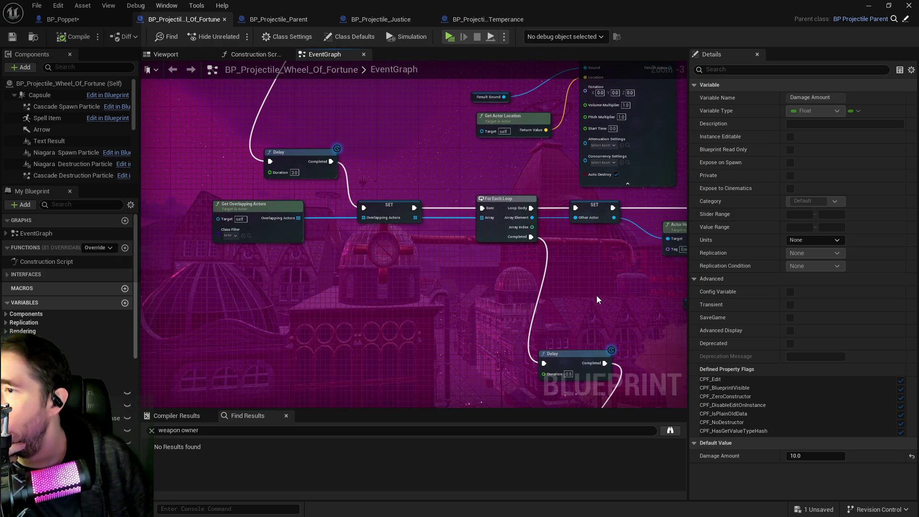
{"action": "left_click_drag", "start_coordinate": [564, 289], "coordinate": [320, 263]}
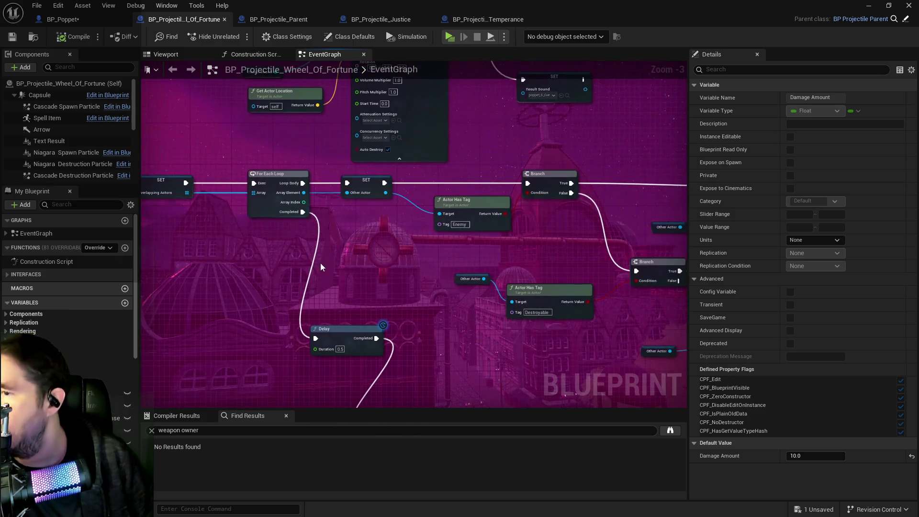
{"action": "left_click_drag", "start_coordinate": [397, 259], "coordinate": [303, 236]}
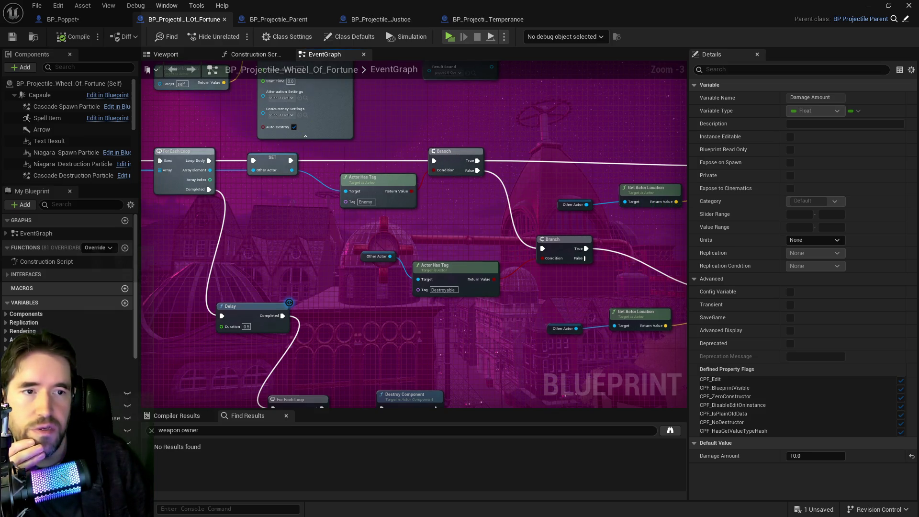
{"action": "key", "text": "ctrl+space"}
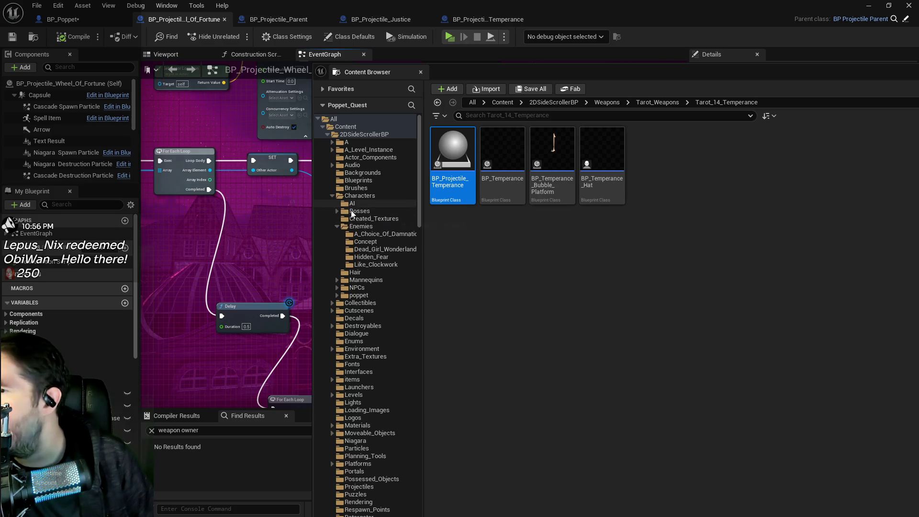
Step: Open BP_Pipe_Cleaner from Dead_Girl_Wonderland, filter its Details by 'tag', then close it
{"action": "left_click", "coordinate": [369, 249]}
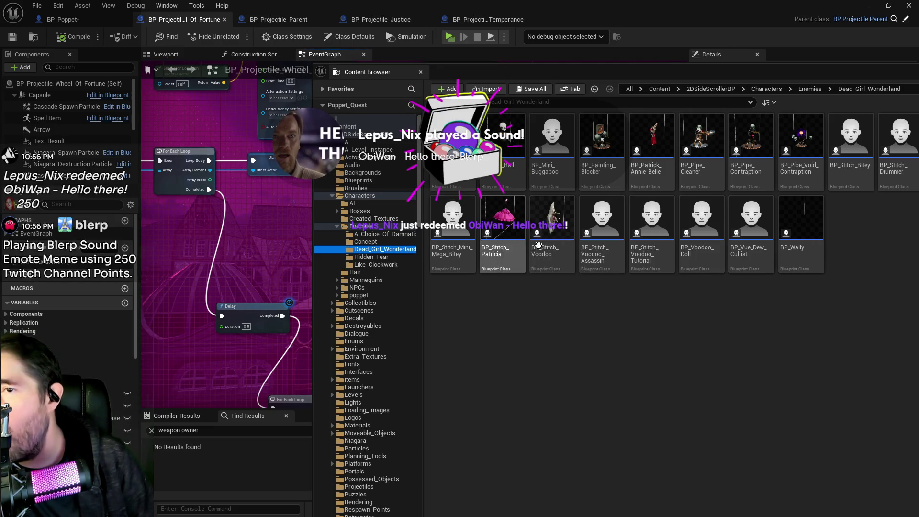
{"action": "double_click", "coordinate": [702, 145]}
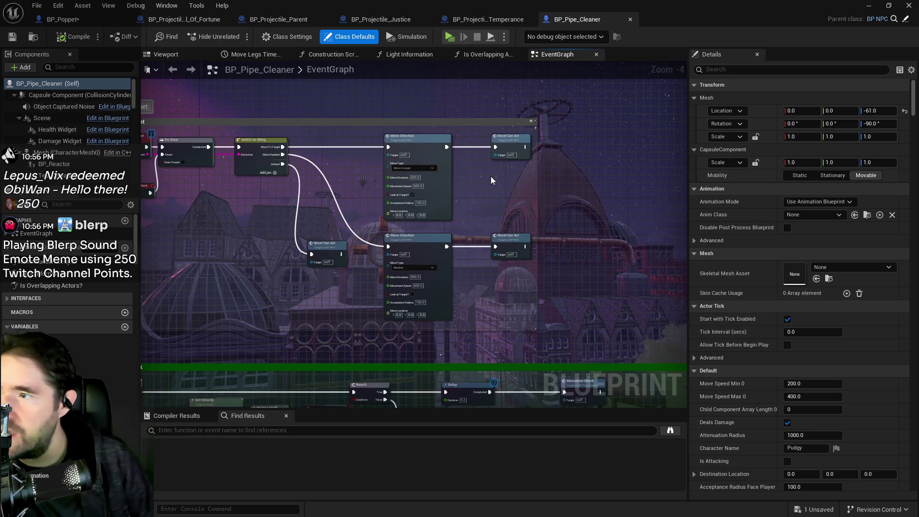
{"action": "left_click", "coordinate": [715, 71]}
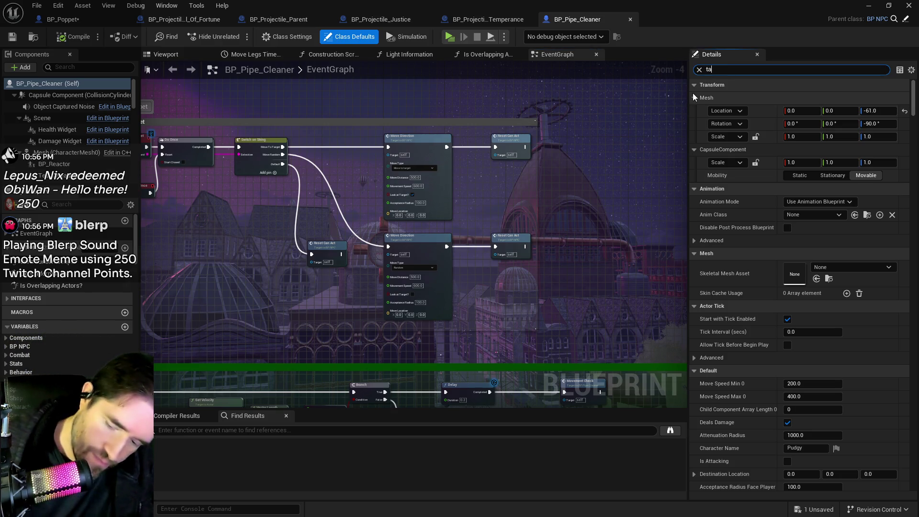
{"action": "type", "text": "tag"}
{"action": "scroll", "coordinate": [813, 182], "scroll_direction": "down", "scroll_amount": 3}
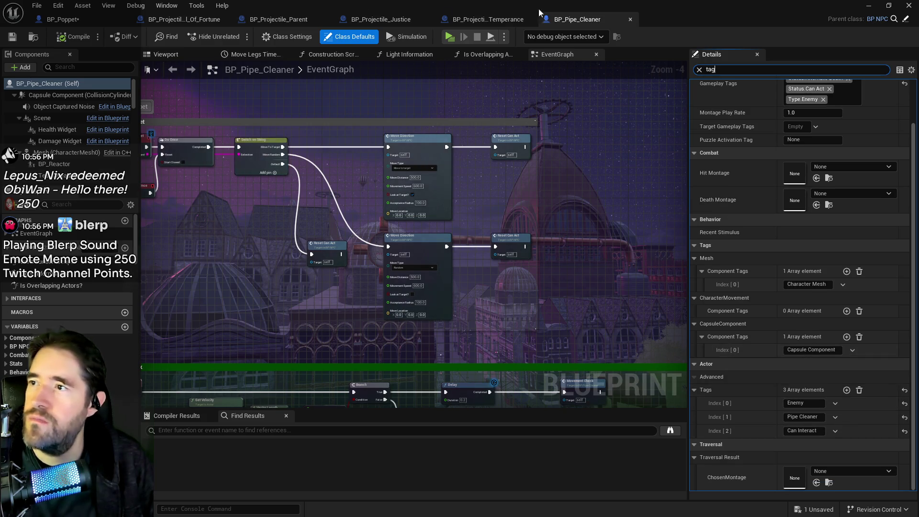
{"action": "left_click", "coordinate": [630, 20]}
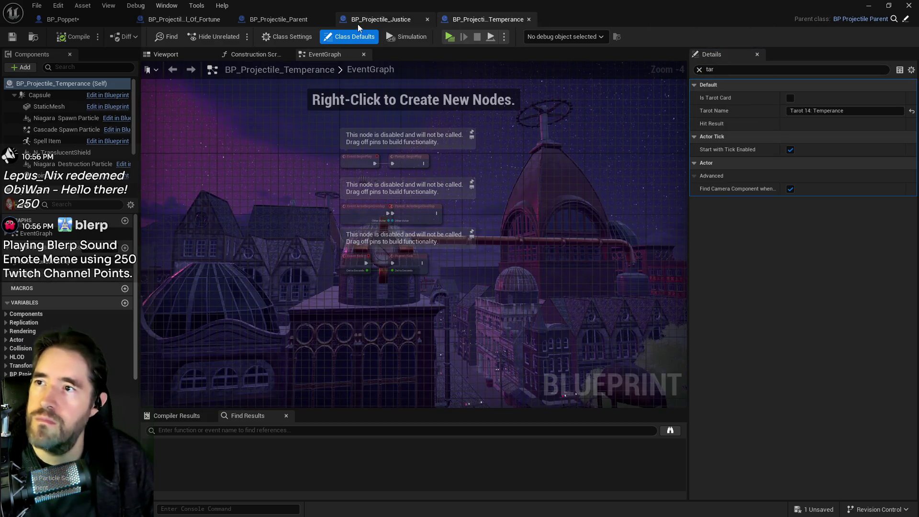
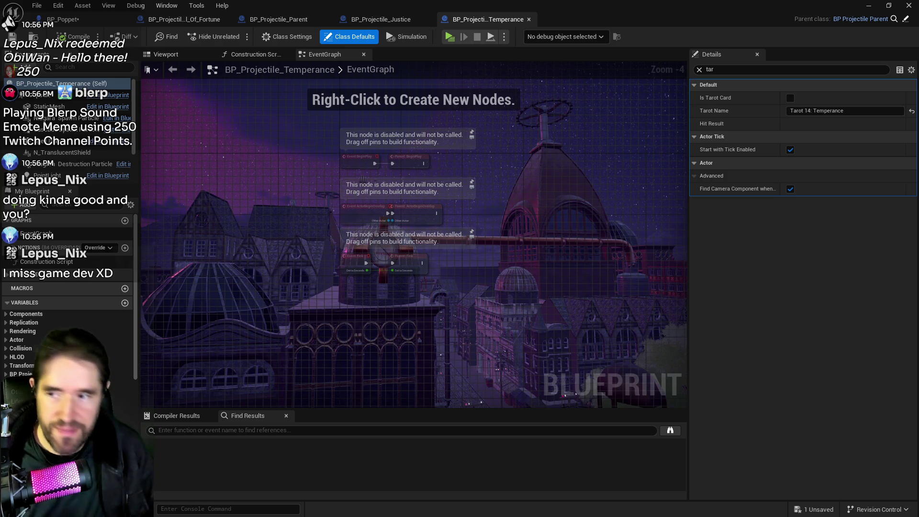
Step: Switch to BP_Projectile_Parent and zoom out over the whole Weapon Owner section
{"action": "left_click", "coordinate": [295, 19]}
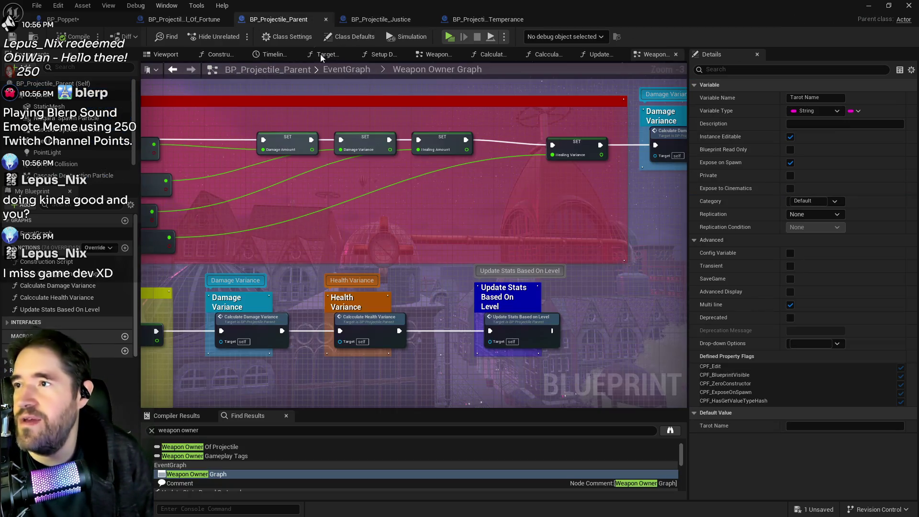
{"action": "scroll", "coordinate": [501, 207], "scroll_direction": "down", "scroll_amount": 2}
{"action": "scroll", "coordinate": [512, 185], "scroll_direction": "down", "scroll_amount": 3}
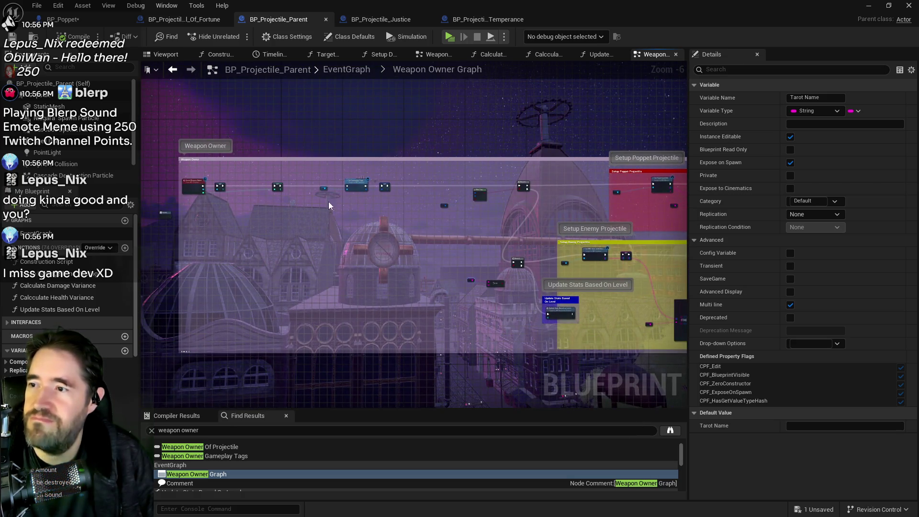
Step: Add a Print String node with a 32.0 display duration
{"action": "right_click", "coordinate": [322, 224]}
{"action": "type", "text": "print"}
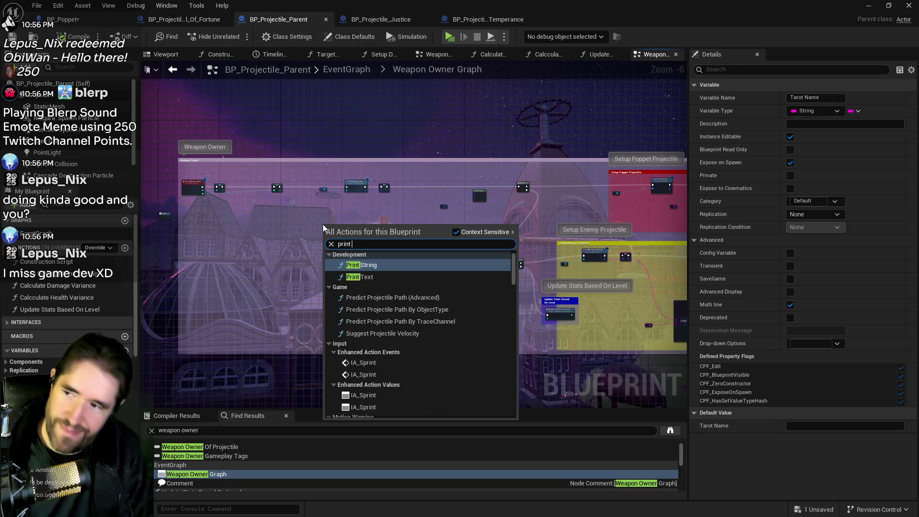
{"action": "type", "text": " str"}
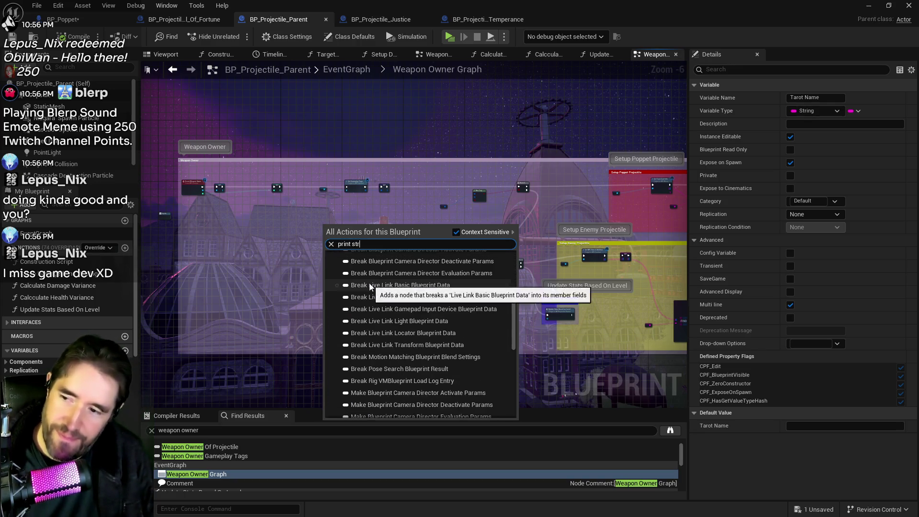
{"action": "left_click", "coordinate": [369, 283]}
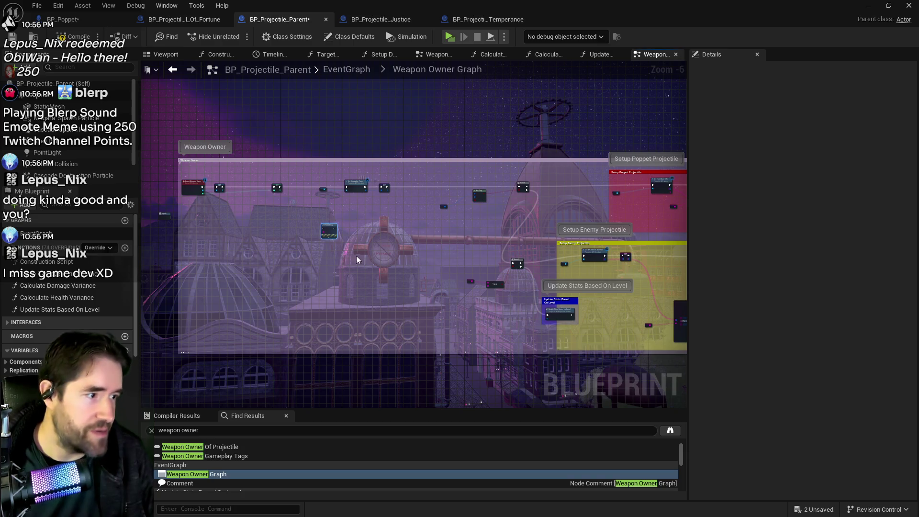
{"action": "scroll", "coordinate": [268, 221], "scroll_direction": "up", "scroll_amount": 6}
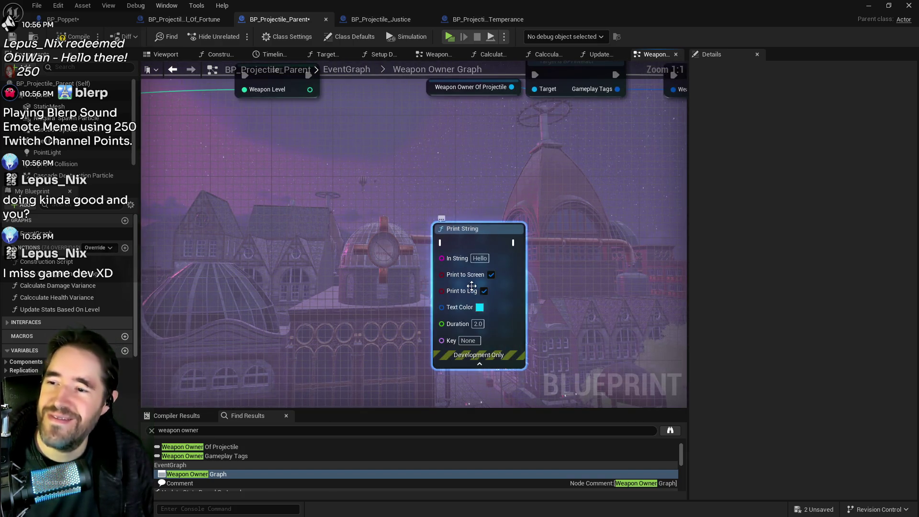
{"action": "left_click", "coordinate": [475, 323]}
{"action": "type", "text": "3"}
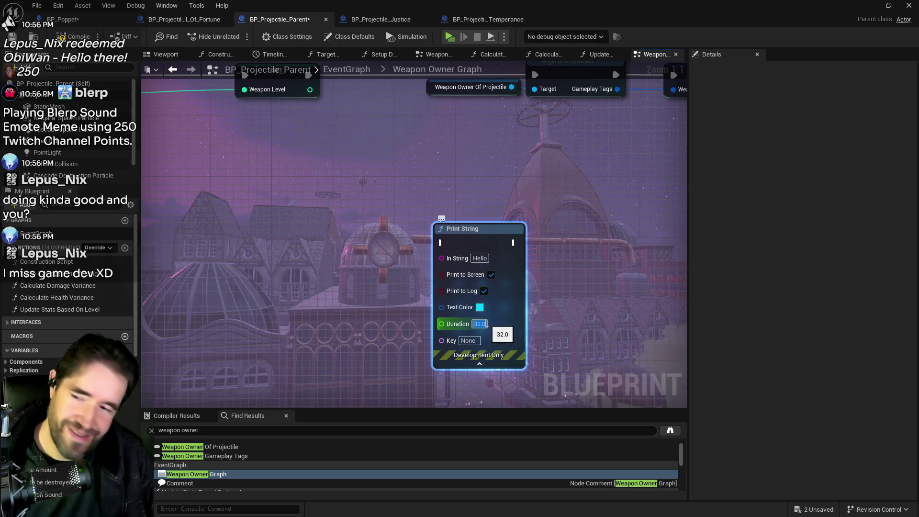
{"action": "key", "text": "Return"}
Step: Place the Print String after the Weapon Level SET and print the weapon level
{"action": "scroll", "coordinate": [460, 254], "scroll_direction": "down", "scroll_amount": 3}
{"action": "mouse_move", "coordinate": [455, 238]}
{"action": "left_mouse_down"}
{"action": "mouse_move", "coordinate": [377, 186]}
{"action": "mouse_move", "coordinate": [538, 263]}
{"action": "mouse_move", "coordinate": [562, 213]}
{"action": "mouse_move", "coordinate": [506, 234]}
{"action": "mouse_move", "coordinate": [535, 230]}
{"action": "left_mouse_up"}
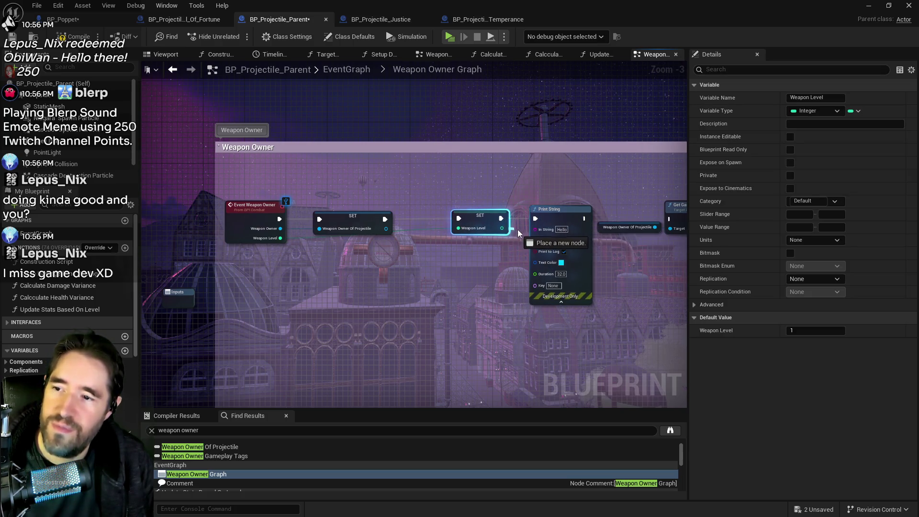
{"action": "left_click_drag", "start_coordinate": [600, 216], "coordinate": [474, 215]}
{"action": "left_click", "coordinate": [432, 208]}
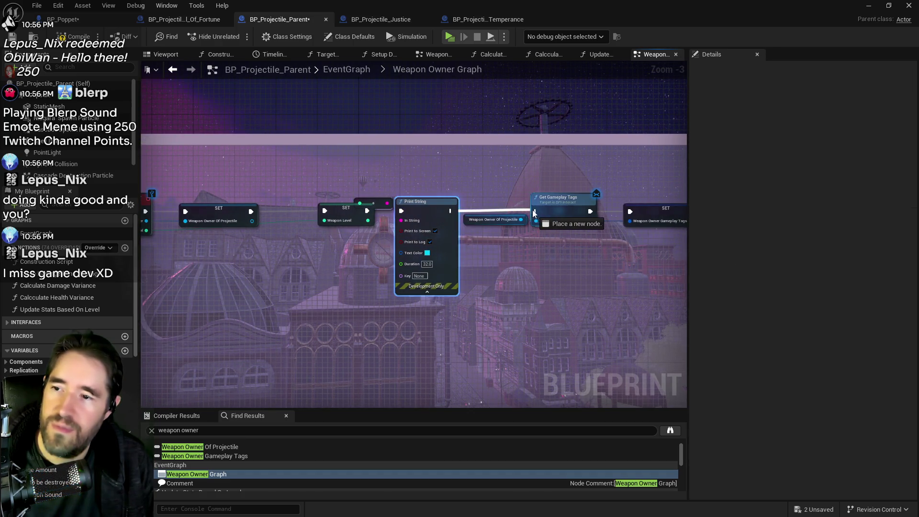
{"action": "mouse_move", "coordinate": [433, 208]}
{"action": "left_mouse_down"}
{"action": "mouse_move", "coordinate": [335, 210]}
{"action": "mouse_move", "coordinate": [359, 225]}
{"action": "mouse_move", "coordinate": [239, 214]}
{"action": "mouse_move", "coordinate": [525, 218]}
{"action": "mouse_move", "coordinate": [459, 211]}
{"action": "mouse_move", "coordinate": [662, 188]}
{"action": "left_mouse_up"}
{"action": "left_click_drag", "start_coordinate": [554, 207], "coordinate": [353, 242]}
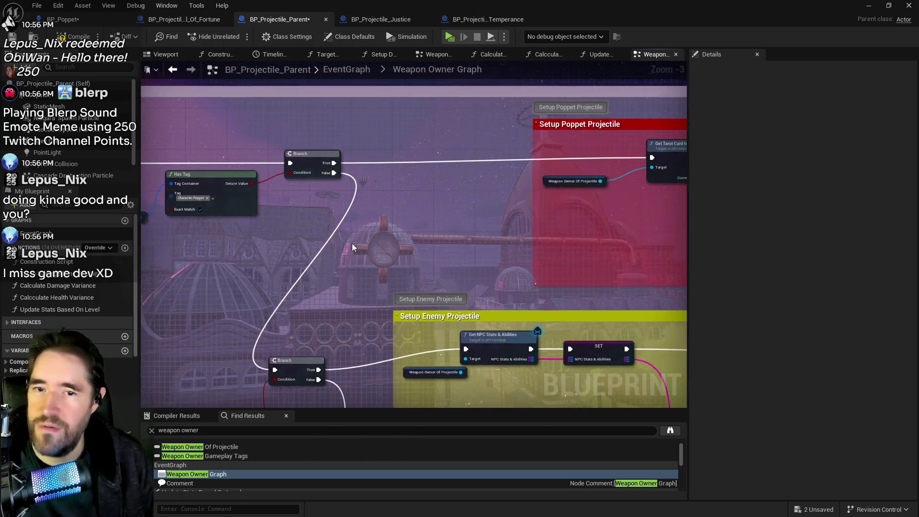
{"action": "left_click_drag", "start_coordinate": [546, 237], "coordinate": [234, 212]}
{"action": "left_click_drag", "start_coordinate": [348, 198], "coordinate": [294, 199]}
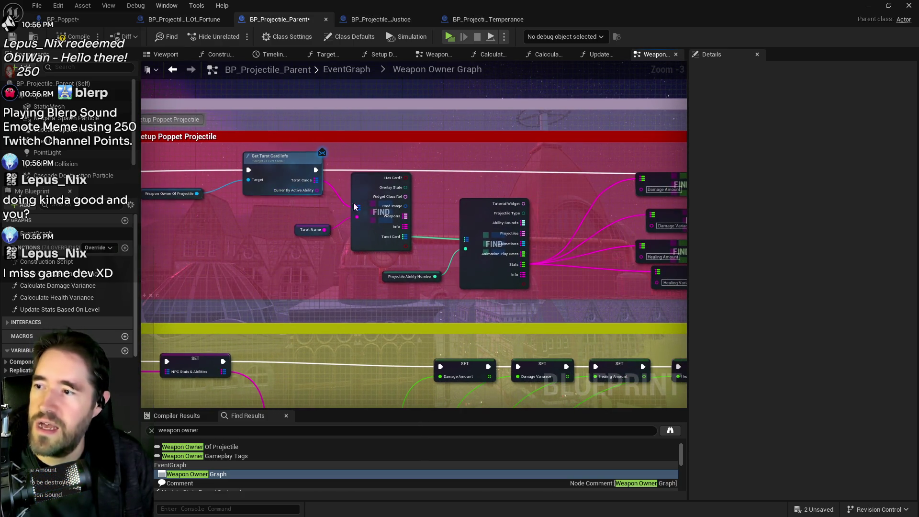
{"action": "scroll", "coordinate": [271, 243], "scroll_direction": "up", "scroll_amount": 3}
{"action": "mouse_move", "coordinate": [310, 227]}
{"action": "left_mouse_down"}
{"action": "mouse_move", "coordinate": [608, 239]}
{"action": "mouse_move", "coordinate": [711, 229]}
{"action": "mouse_move", "coordinate": [828, 268]}
{"action": "left_mouse_up"}
{"action": "mouse_move", "coordinate": [296, 185]}
{"action": "left_mouse_down"}
{"action": "mouse_move", "coordinate": [695, 185]}
{"action": "mouse_move", "coordinate": [399, 180]}
{"action": "left_mouse_up"}
{"action": "left_click_drag", "start_coordinate": [282, 216], "coordinate": [395, 236]}
Step: Duplicate the Print String in red to print the weapon owner's name before the SET
{"action": "key", "text": "ctrl+c"}
{"action": "key", "text": "ctrl+v"}
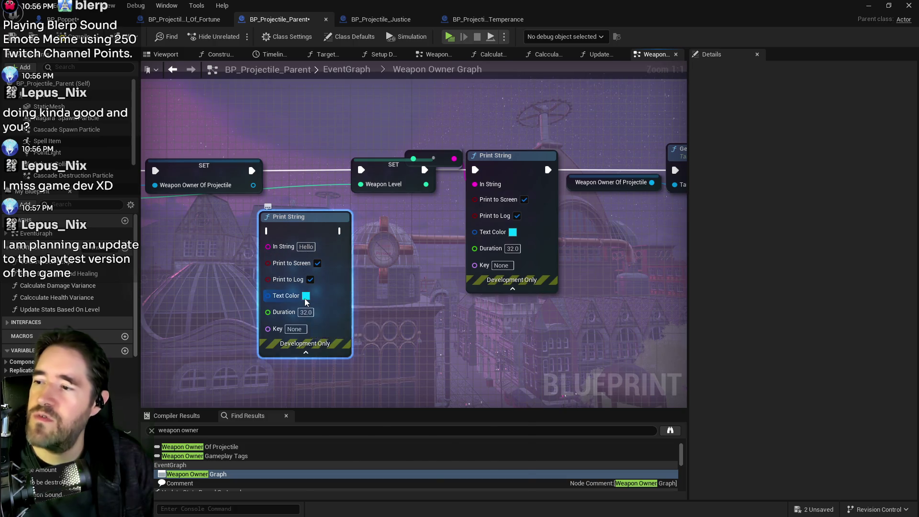
{"action": "left_click", "coordinate": [303, 296]}
{"action": "left_click", "coordinate": [397, 320]}
{"action": "left_click_drag", "start_coordinate": [397, 320], "coordinate": [410, 314]}
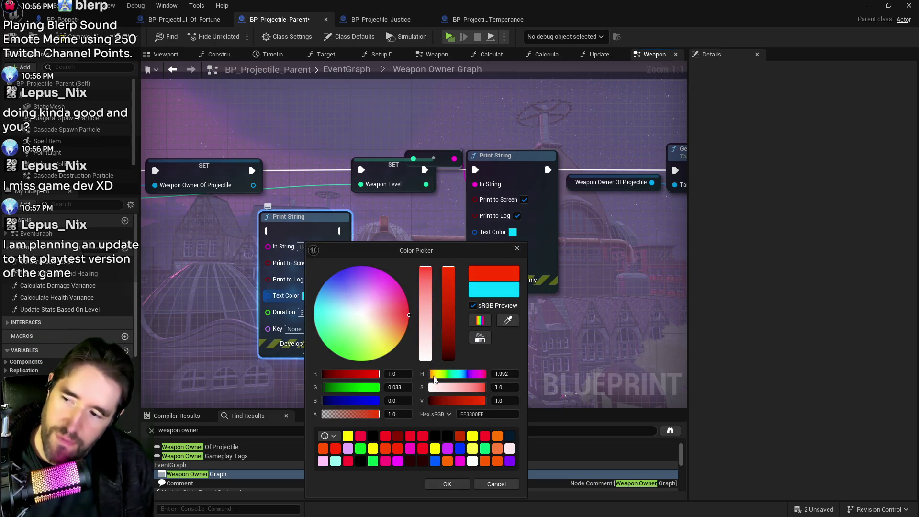
{"action": "left_click", "coordinate": [447, 484]}
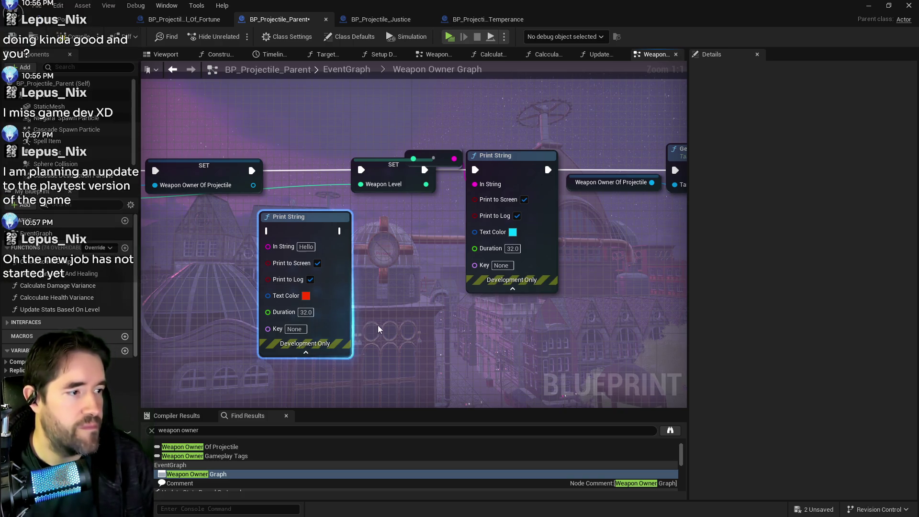
{"action": "left_click_drag", "start_coordinate": [253, 186], "coordinate": [268, 247]}
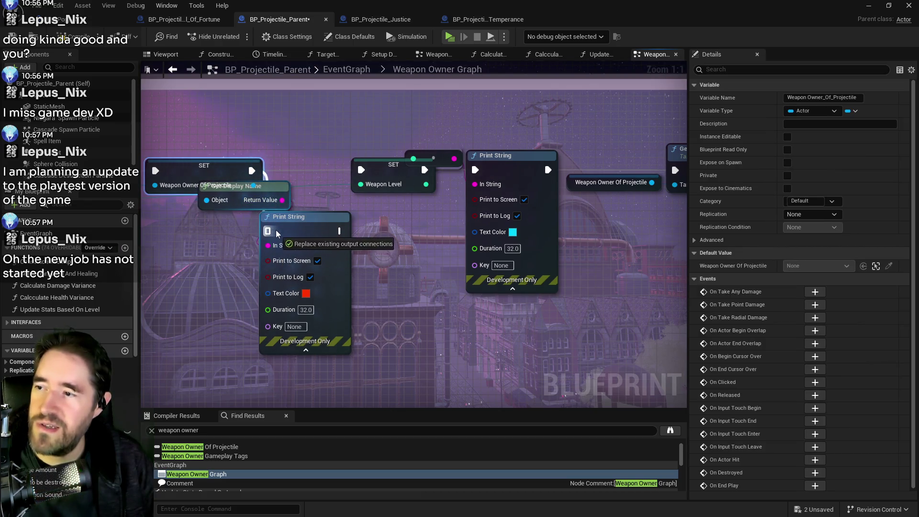
{"action": "mouse_move", "coordinate": [339, 232]}
{"action": "left_mouse_down"}
{"action": "mouse_move", "coordinate": [353, 227]}
{"action": "mouse_move", "coordinate": [362, 174]}
{"action": "left_mouse_up"}
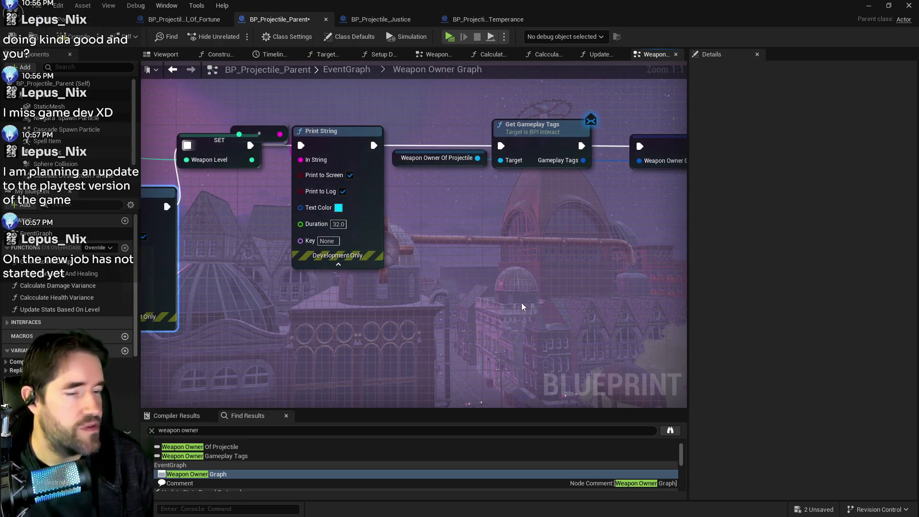
Step: Review the Tarot Name lookup in Setup Poppet Projectile, then switch to BP_Projectile_Wheel_Of_Fortune
{"action": "scroll", "coordinate": [594, 292], "scroll_direction": "down", "scroll_amount": 3}
{"action": "left_click_drag", "start_coordinate": [594, 292], "coordinate": [174, 301]}
{"action": "scroll", "coordinate": [369, 279], "scroll_direction": "down", "scroll_amount": 1}
{"action": "mouse_move", "coordinate": [369, 280]}
{"action": "left_mouse_down"}
{"action": "mouse_move", "coordinate": [479, 230]}
{"action": "mouse_move", "coordinate": [512, 225]}
{"action": "mouse_move", "coordinate": [279, 225]}
{"action": "left_mouse_up"}
{"action": "mouse_move", "coordinate": [423, 264]}
{"action": "left_mouse_down"}
{"action": "mouse_move", "coordinate": [407, 220]}
{"action": "mouse_move", "coordinate": [775, 226]}
{"action": "left_mouse_up"}
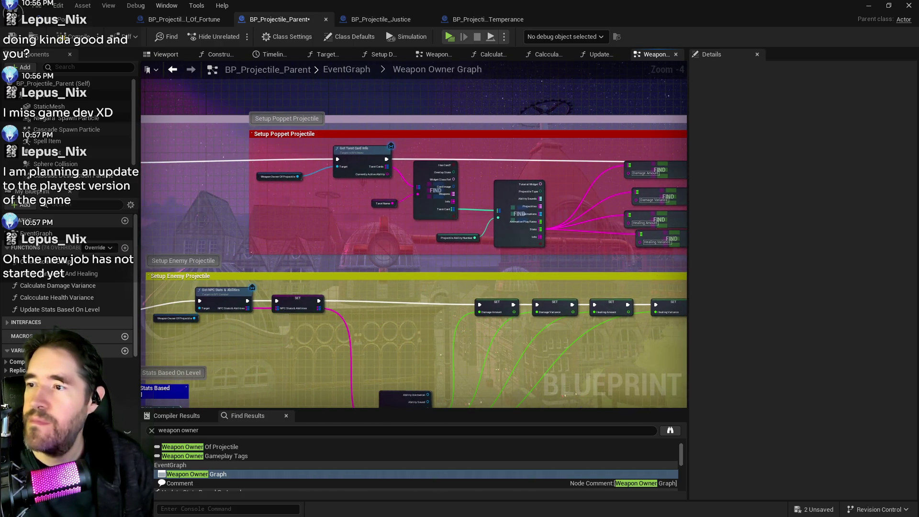
{"action": "scroll", "coordinate": [381, 220], "scroll_direction": "up", "scroll_amount": 4}
{"action": "left_click_drag", "start_coordinate": [381, 205], "coordinate": [366, 269]}
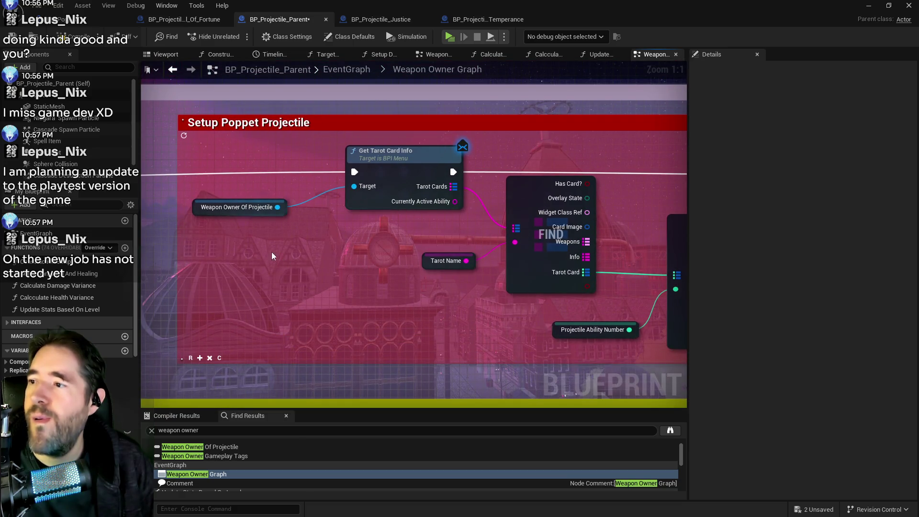
{"action": "left_click", "coordinate": [427, 262]}
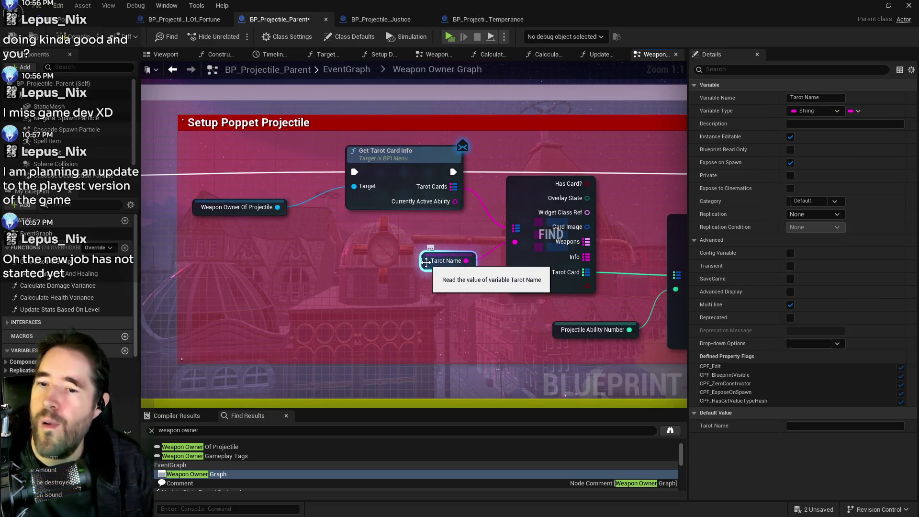
{"action": "left_click", "coordinate": [197, 20]}
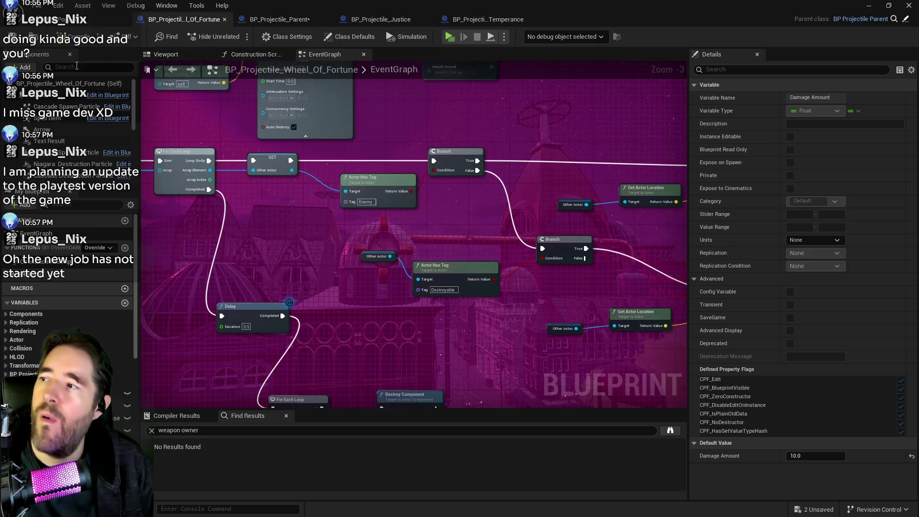
{"action": "left_click", "coordinate": [79, 24]}
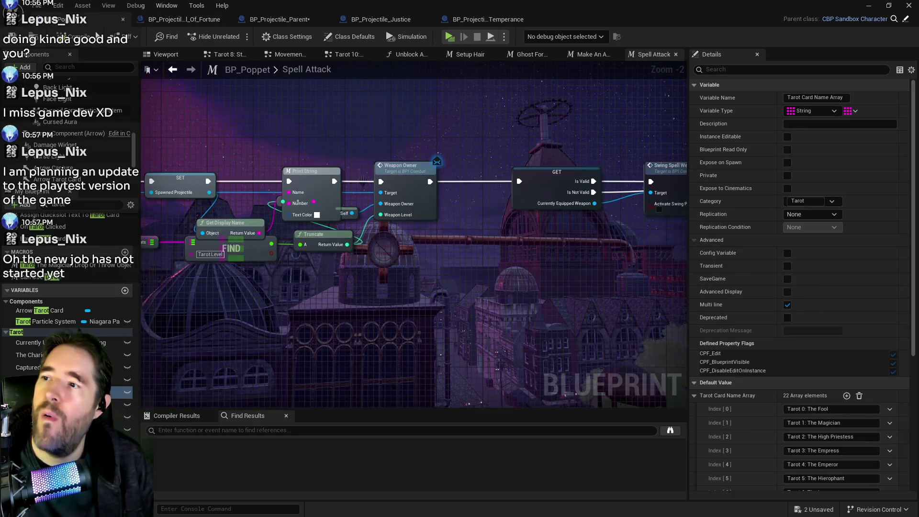
{"action": "left_click", "coordinate": [327, 58]}
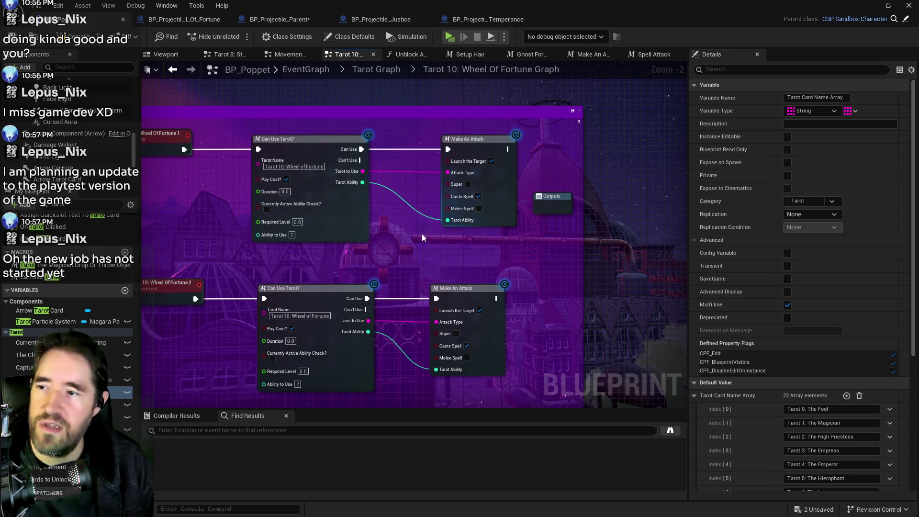
{"action": "left_click_drag", "start_coordinate": [412, 243], "coordinate": [468, 249]}
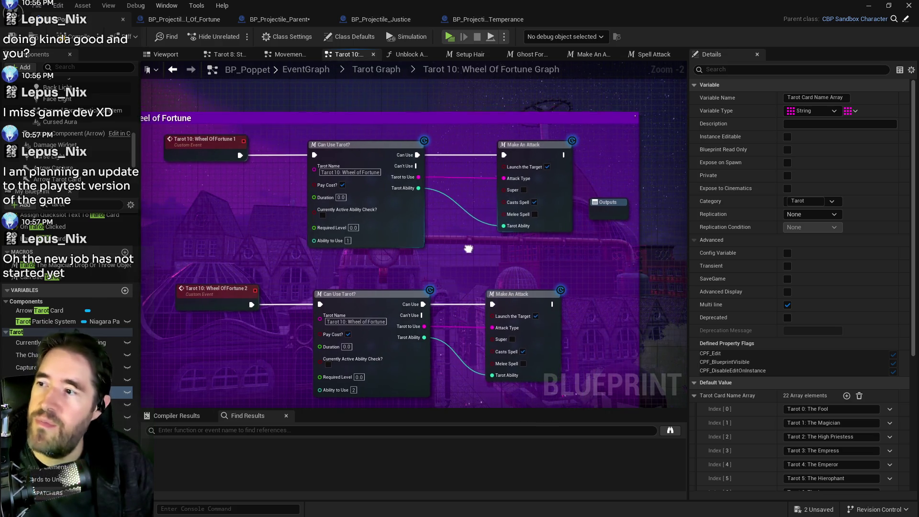
{"action": "left_click", "coordinate": [355, 173]}
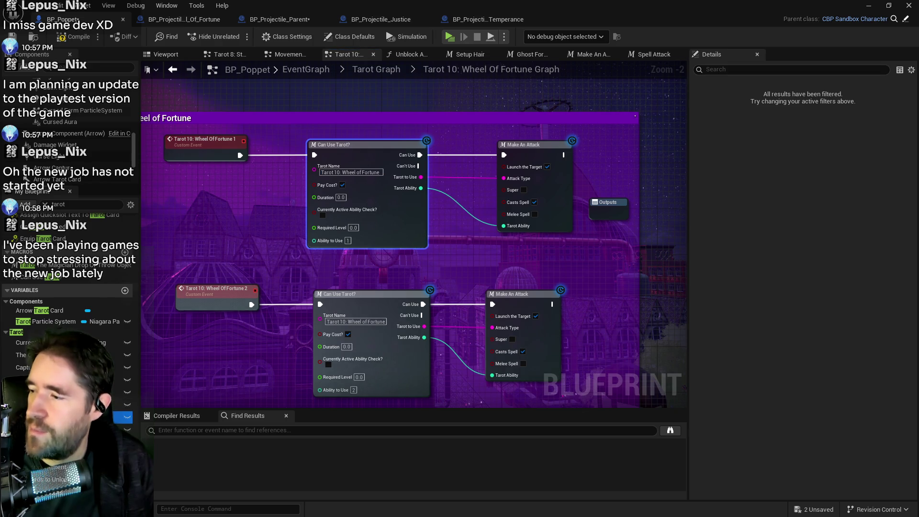
{"action": "left_click", "coordinate": [72, 416]}
{"action": "scroll", "coordinate": [737, 422], "scroll_direction": "down", "scroll_amount": 2}
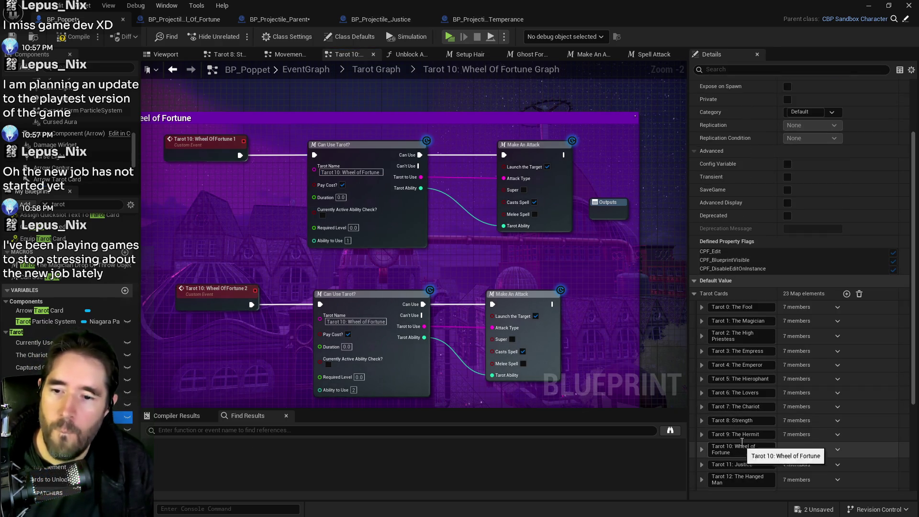
{"action": "scroll", "coordinate": [739, 462], "scroll_direction": "down", "scroll_amount": 2}
{"action": "scroll", "coordinate": [738, 462], "scroll_direction": "down", "scroll_amount": 3}
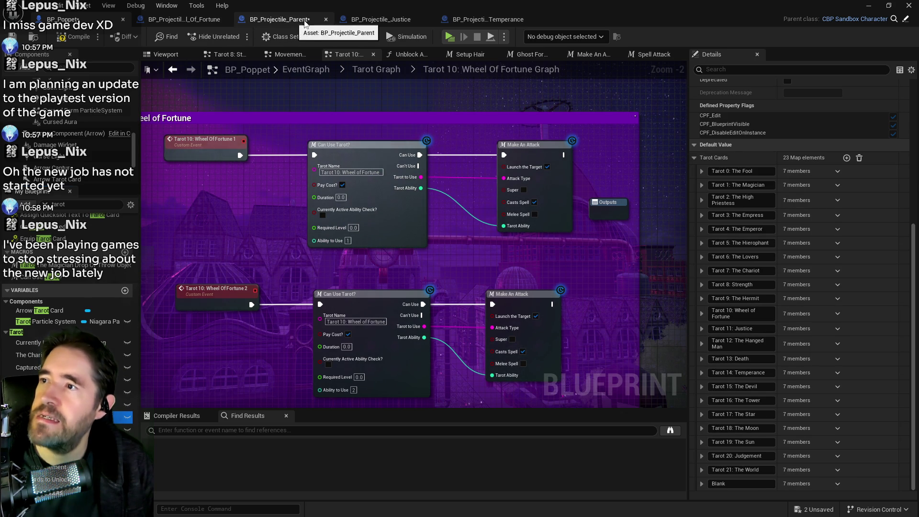
{"action": "left_click", "coordinate": [211, 19]}
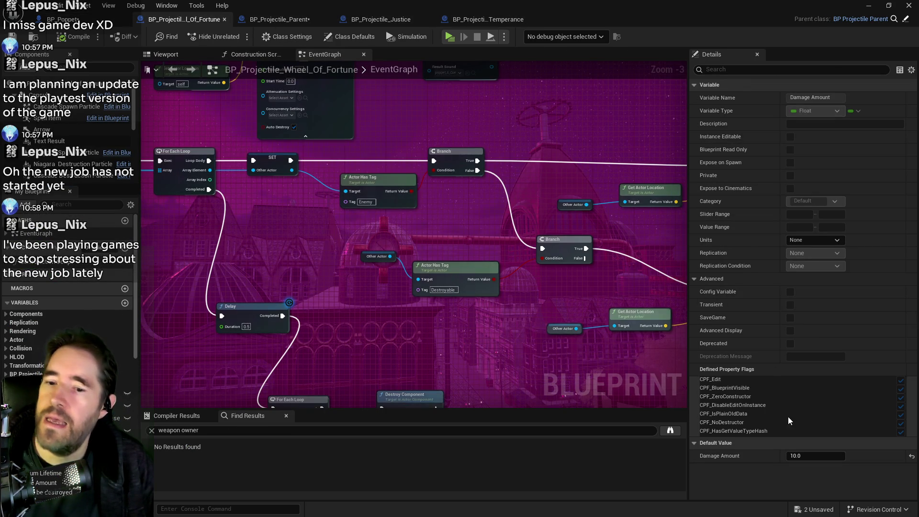
Step: Check the projectile's Tarot Name default reads 'Tarot 10: Wheel of Fortune'
{"action": "type", "text": "tarot"}
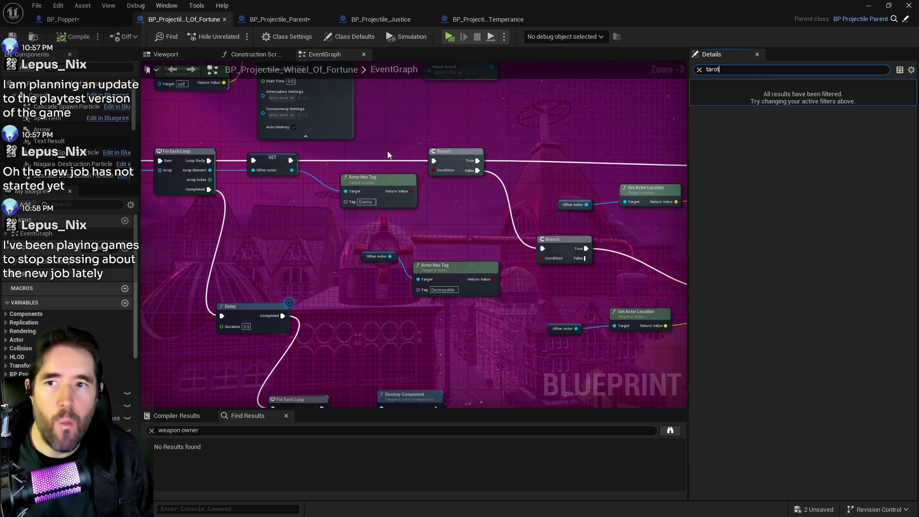
{"action": "left_click", "coordinate": [56, 89]}
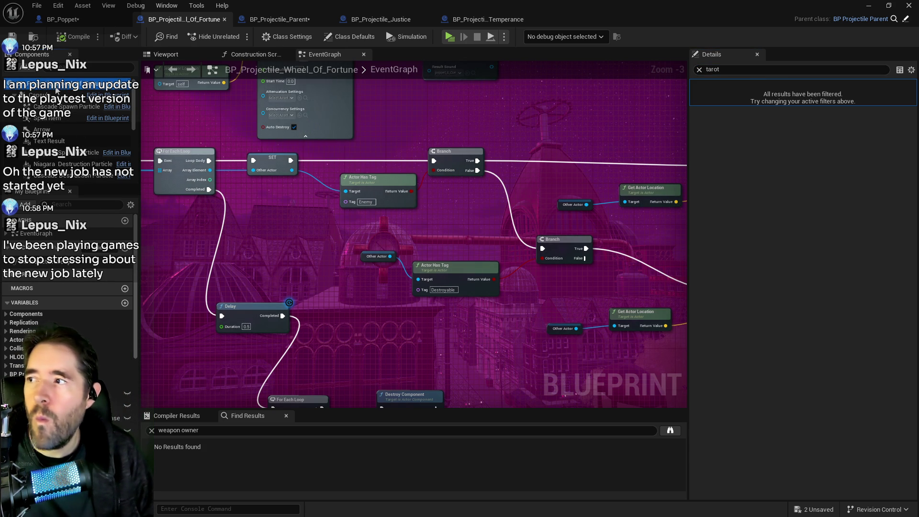
{"action": "left_click", "coordinate": [349, 36]}
{"action": "left_click", "coordinate": [868, 111]}
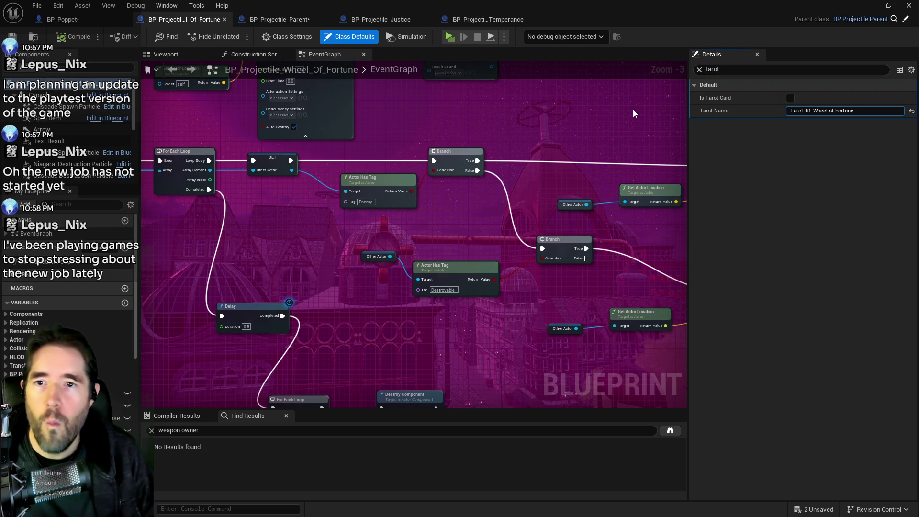
Step: Compile the blueprint, save all, and launch a play-test
{"action": "left_click", "coordinate": [73, 36]}
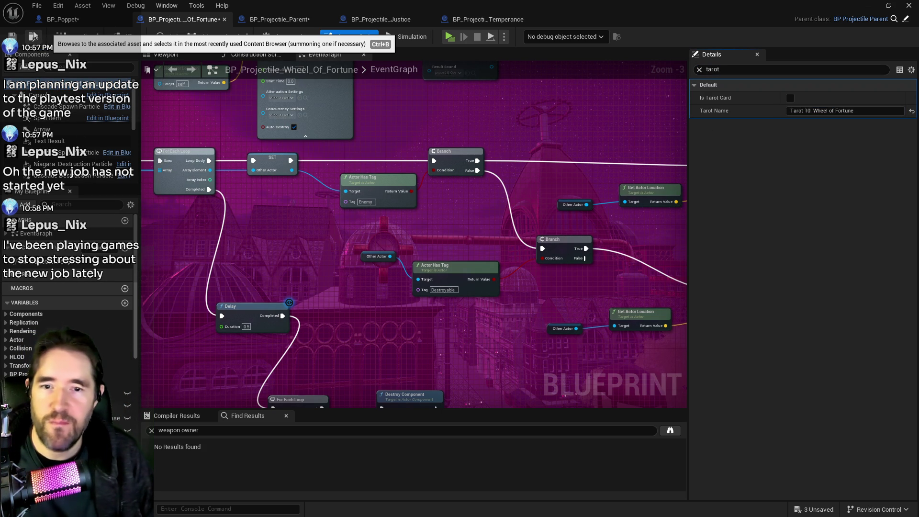
{"action": "key", "text": "ctrl+shift+s"}
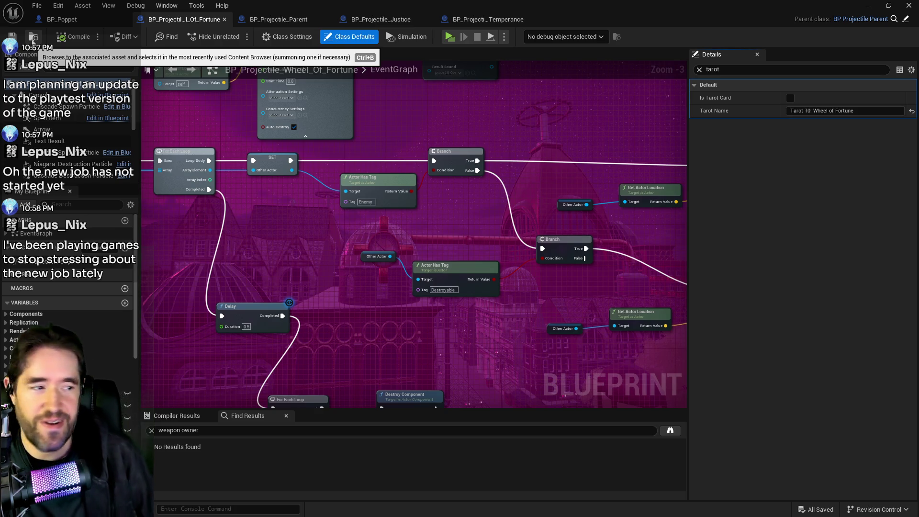
{"action": "left_click", "coordinate": [444, 41]}
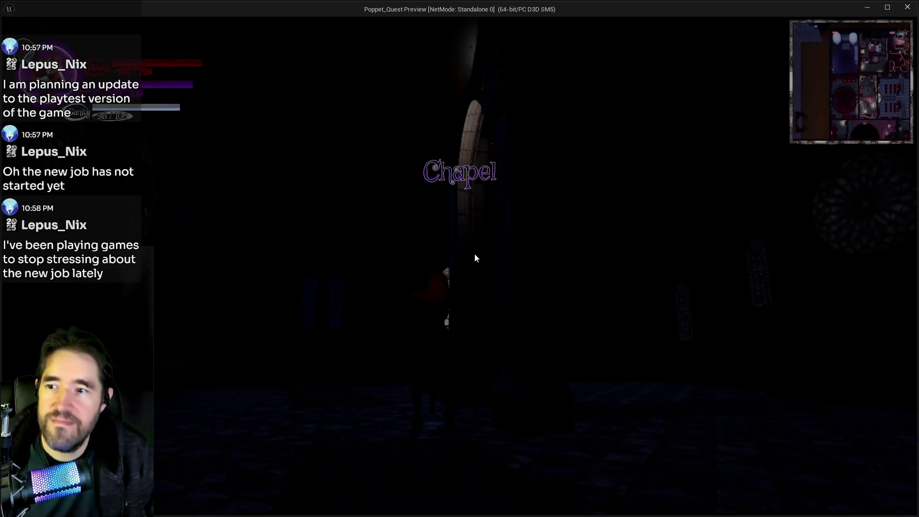
Step: Run through the portal and equip the Wheel of Fortune tarot card
{"action": "key", "text": "w"}
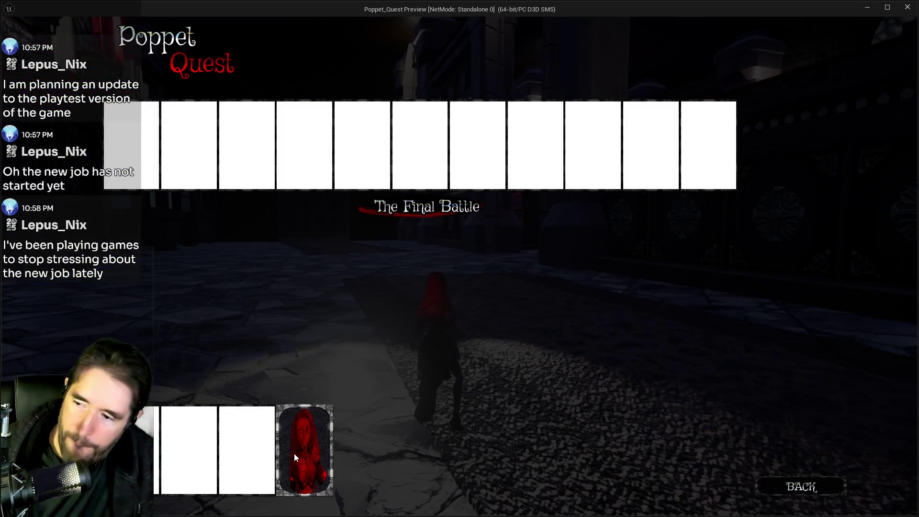
{"action": "left_click", "coordinate": [294, 453]}
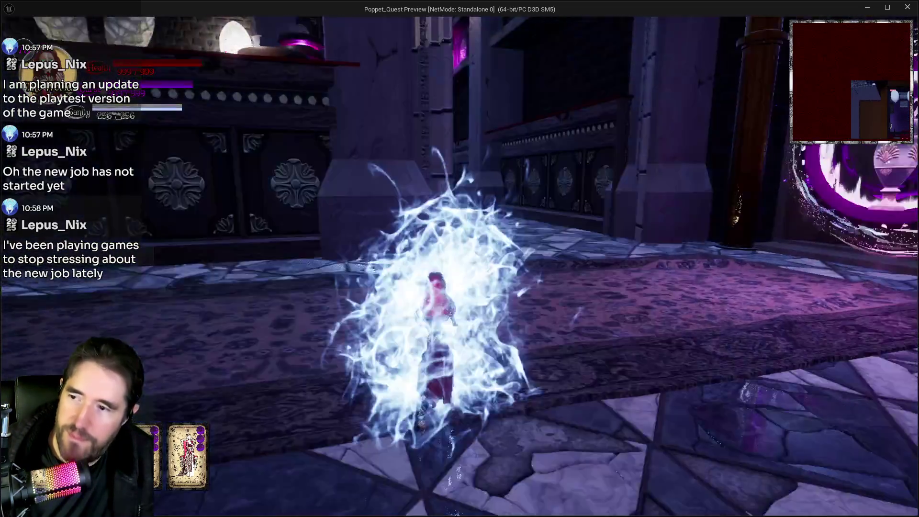
{"action": "key", "text": "Tab"}
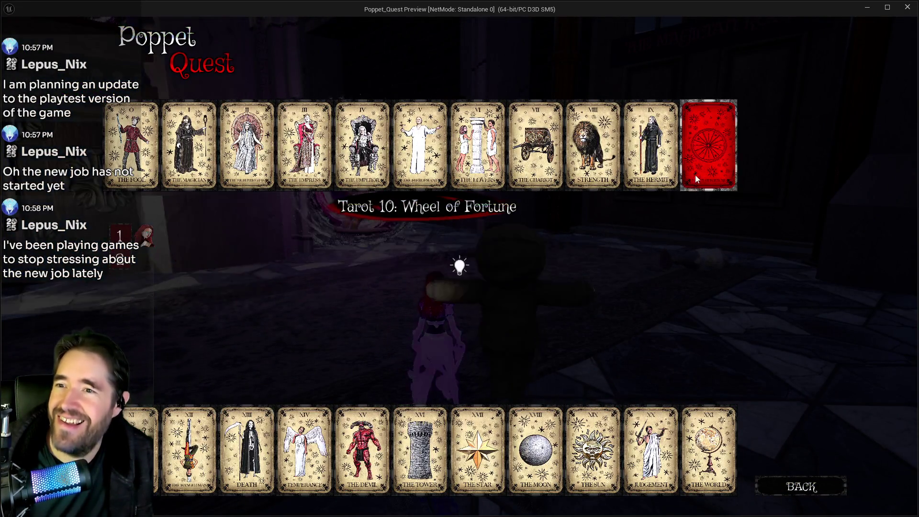
{"action": "key", "text": "Tab"}
Step: Hit the altar enemy with Wheel of Fortune for 6 damage, then exit the preview
{"action": "key", "text": "w"}
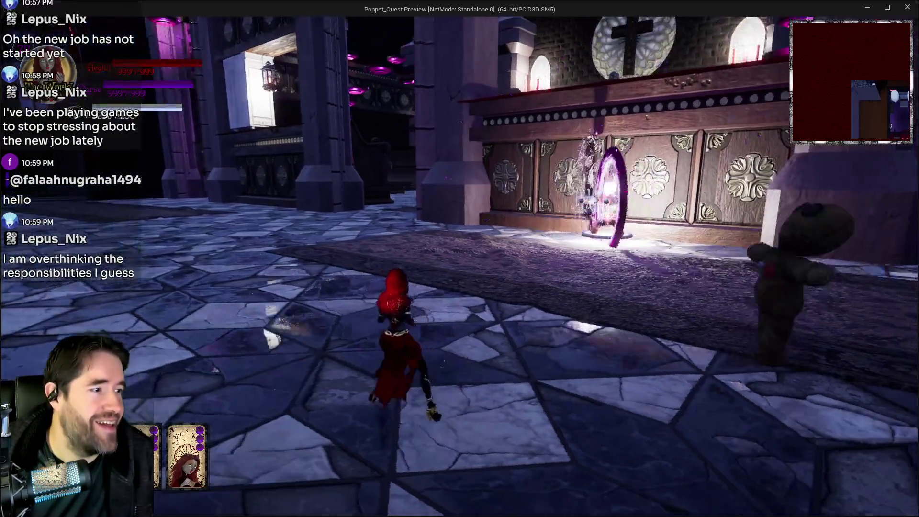
{"action": "key", "text": "w"}
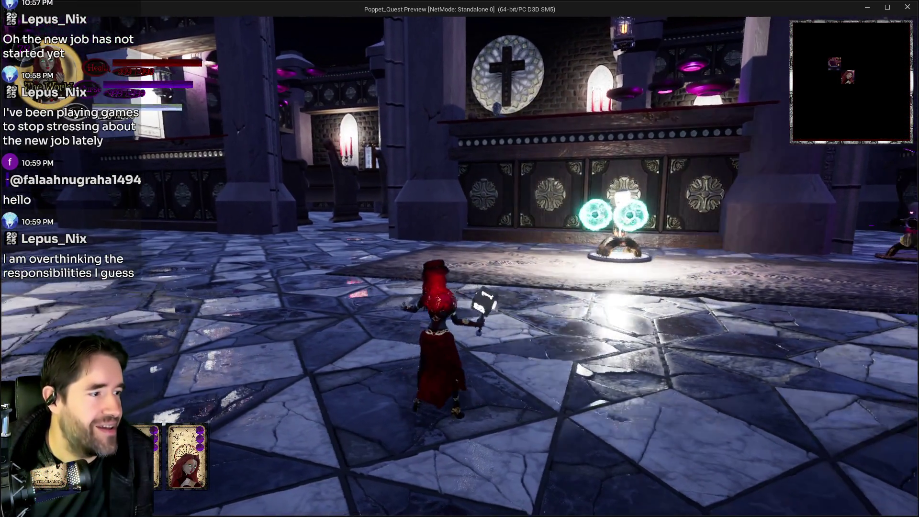
{"action": "key", "text": "e"}
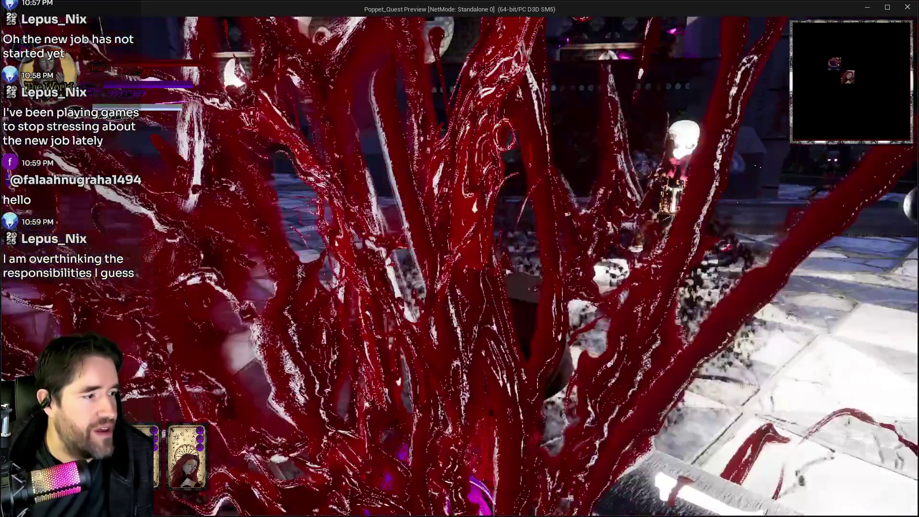
{"action": "key", "text": "w"}
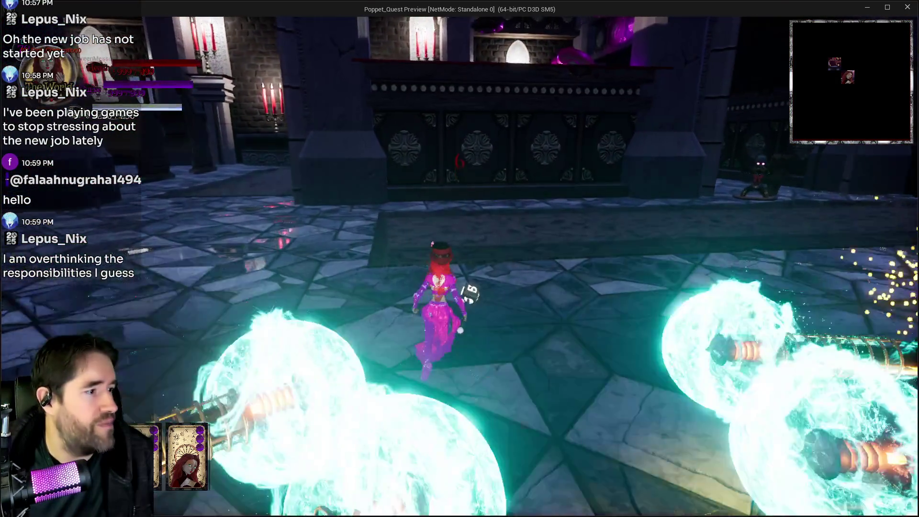
{"action": "key", "text": "Escape"}
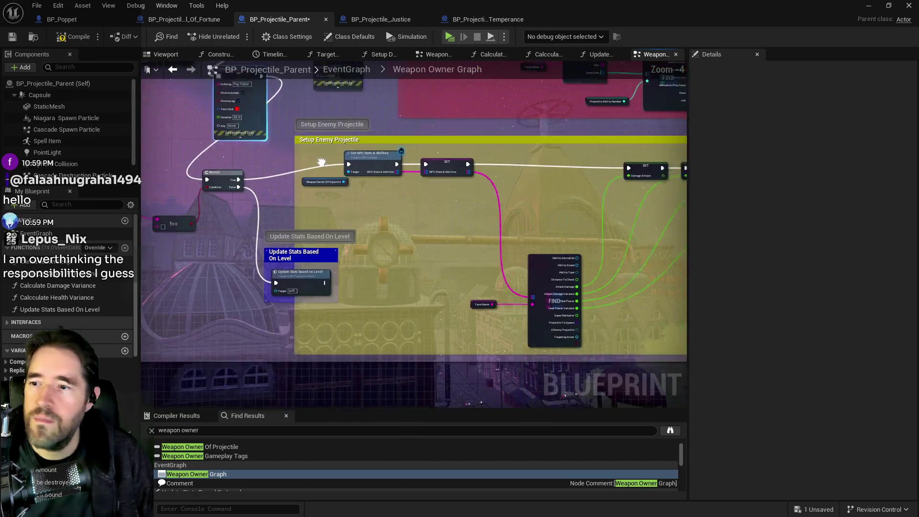
Step: Wire the Has Card? result into the Print String in Setup Poppet Projectile
{"action": "left_click_drag", "start_coordinate": [272, 151], "coordinate": [264, 204]}
{"action": "mouse_move", "coordinate": [357, 152]}
{"action": "left_mouse_down"}
{"action": "mouse_move", "coordinate": [323, 144]}
{"action": "mouse_move", "coordinate": [309, 156]}
{"action": "mouse_move", "coordinate": [360, 169]}
{"action": "mouse_move", "coordinate": [348, 169]}
{"action": "mouse_move", "coordinate": [348, 158]}
{"action": "left_mouse_up"}
{"action": "scroll", "coordinate": [311, 156], "scroll_direction": "up", "scroll_amount": 2}
{"action": "left_click", "coordinate": [219, 252]}
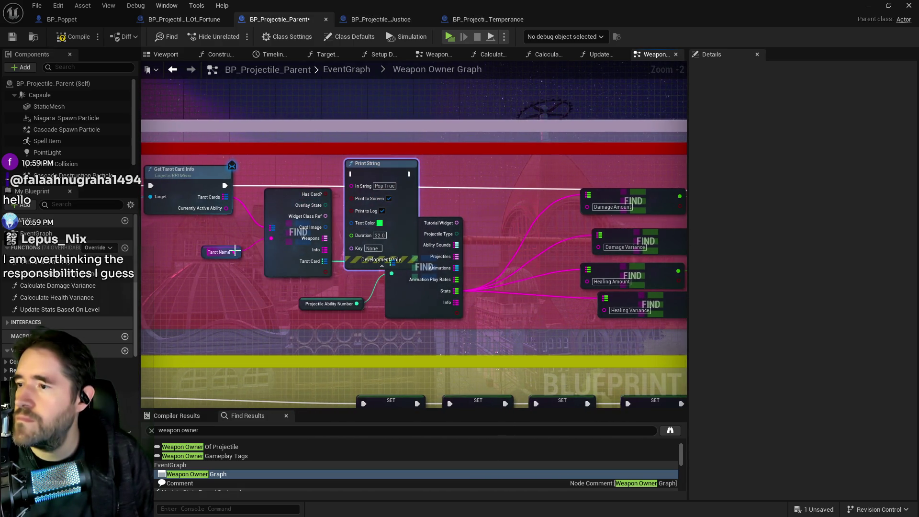
{"action": "left_click_drag", "start_coordinate": [327, 194], "coordinate": [351, 186]}
{"action": "mouse_move", "coordinate": [217, 191]}
{"action": "left_mouse_down"}
{"action": "mouse_move", "coordinate": [241, 192]}
{"action": "mouse_move", "coordinate": [229, 180]}
{"action": "mouse_move", "coordinate": [352, 174]}
{"action": "left_mouse_up"}
Step: Paste another Print String fed by the FIND Damage Amount lookup, then go to Calculate Damage Variance
{"action": "left_click_drag", "start_coordinate": [422, 190], "coordinate": [186, 167]}
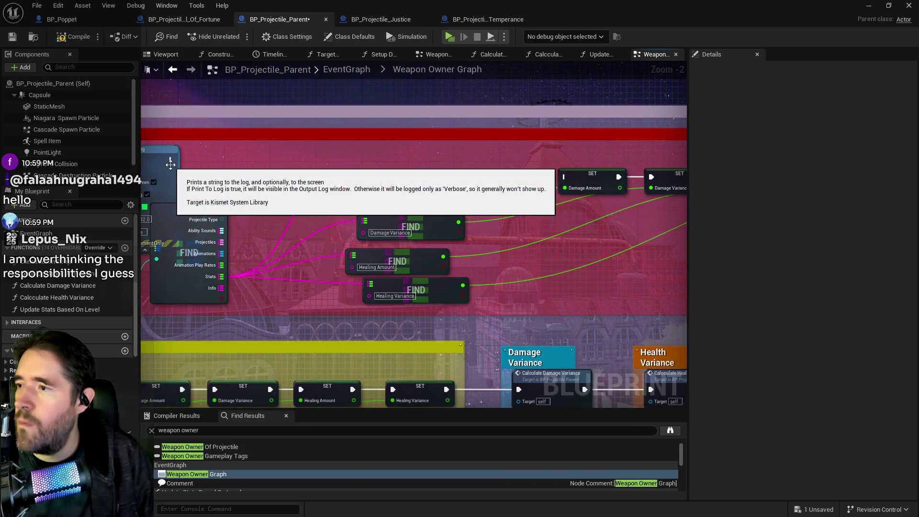
{"action": "key", "text": "ctrl+v"}
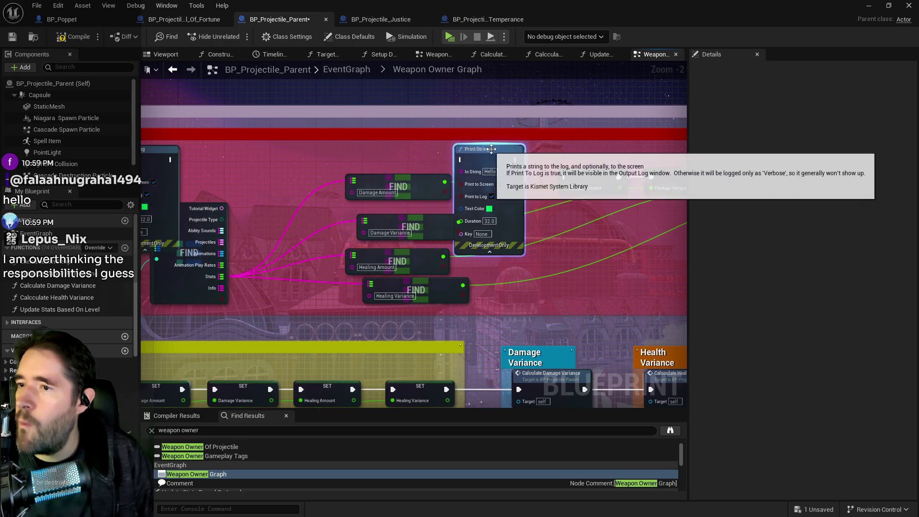
{"action": "left_click_drag", "start_coordinate": [445, 182], "coordinate": [473, 171]}
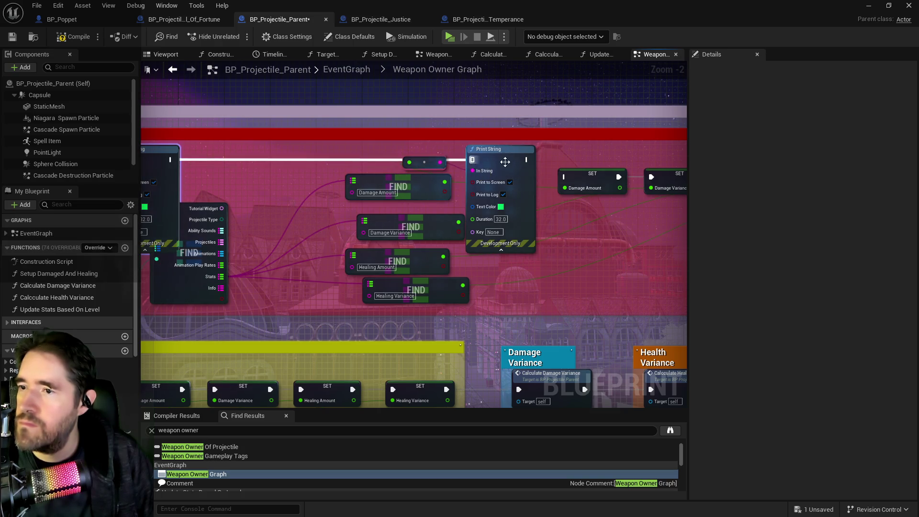
{"action": "mouse_move", "coordinate": [522, 163]}
{"action": "left_mouse_down"}
{"action": "mouse_move", "coordinate": [565, 178]}
{"action": "mouse_move", "coordinate": [501, 196]}
{"action": "left_mouse_up"}
{"action": "key", "text": "alt+Left"}
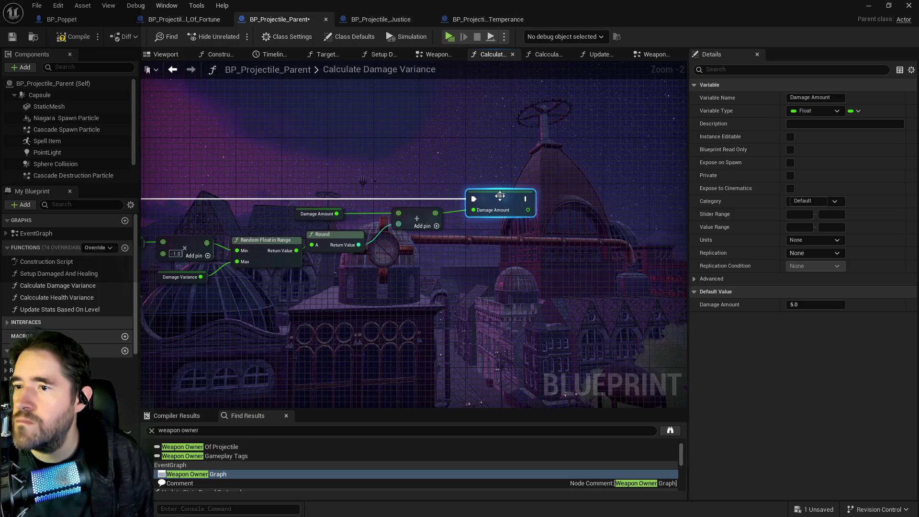
Step: Add a purple Print String of Damage Amount right after SET Damage Amount
{"action": "key", "text": "ctrl+v"}
{"action": "left_click_drag", "start_coordinate": [389, 210], "coordinate": [423, 216]}
{"action": "left_click", "coordinate": [450, 252]}
{"action": "mouse_move", "coordinate": [497, 343]}
{"action": "left_mouse_down"}
{"action": "mouse_move", "coordinate": [479, 330]}
{"action": "mouse_move", "coordinate": [472, 302]}
{"action": "mouse_move", "coordinate": [500, 266]}
{"action": "left_mouse_up"}
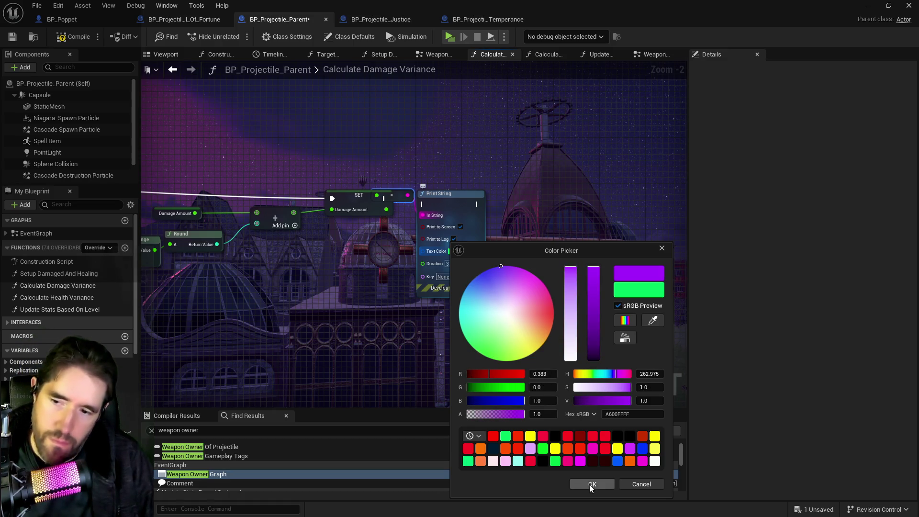
{"action": "left_click", "coordinate": [591, 484]}
{"action": "left_click_drag", "start_coordinate": [386, 199], "coordinate": [423, 204]}
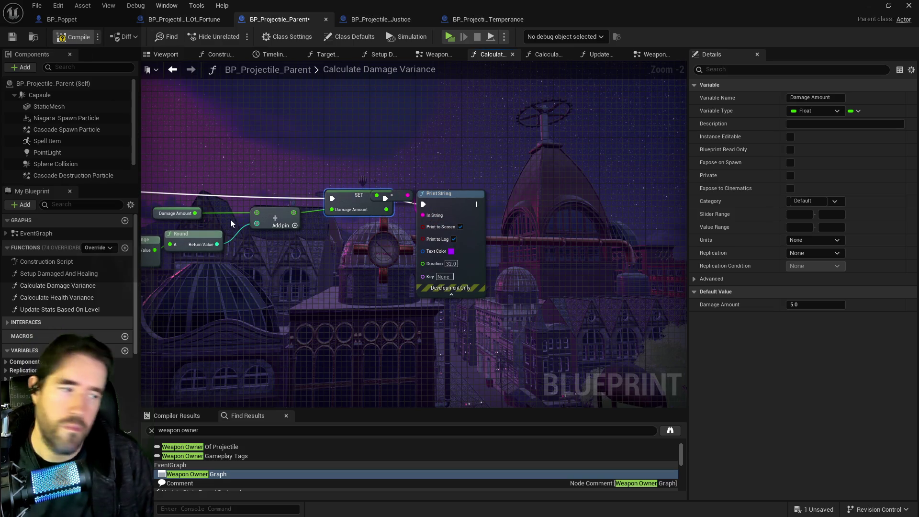
Step: Compile and save BP_Projectile_Parent, then launch a new play-test
{"action": "key", "text": "F7"}
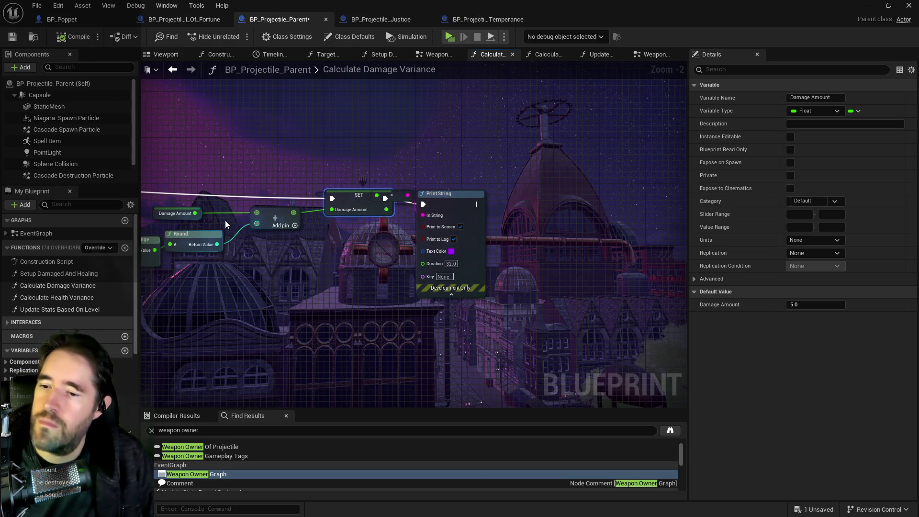
{"action": "key", "text": "ctrl+s"}
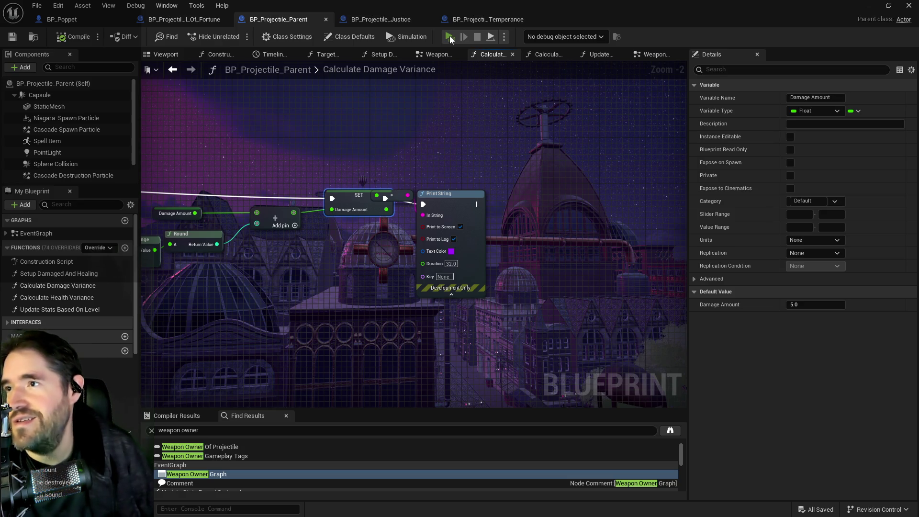
{"action": "left_click", "coordinate": [449, 36]}
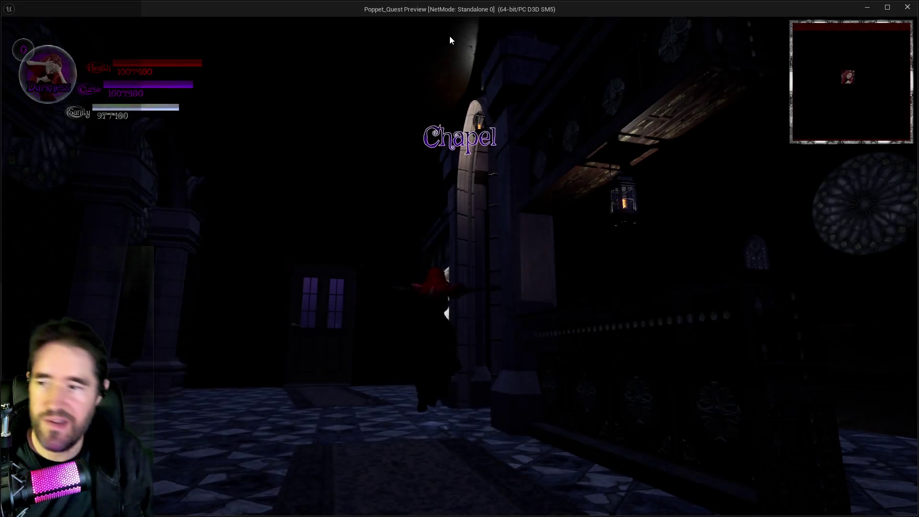
Step: Run through the chapel pews and activate The World card
{"action": "key", "text": "w"}
{"action": "key", "text": "d"}
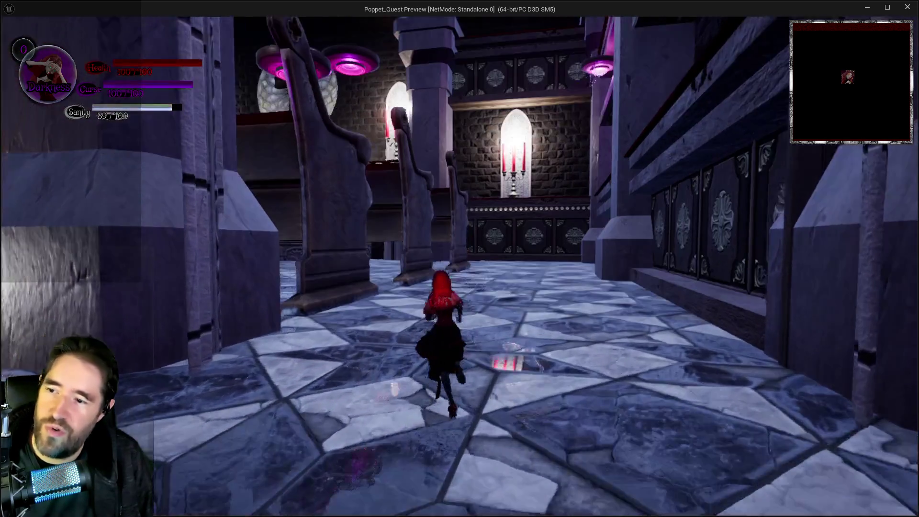
{"action": "key", "text": "a"}
{"action": "key", "text": "w"}
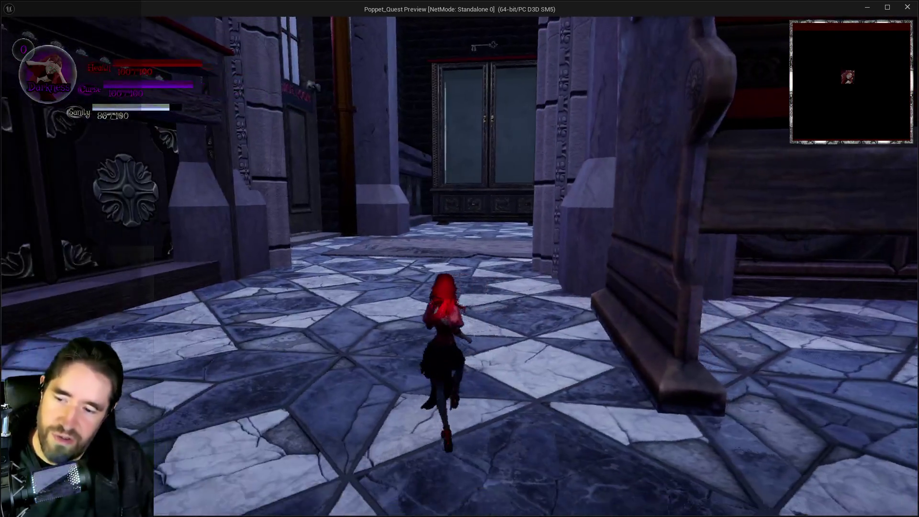
{"action": "key", "text": "Tab"}
{"action": "left_click", "coordinate": [315, 453]}
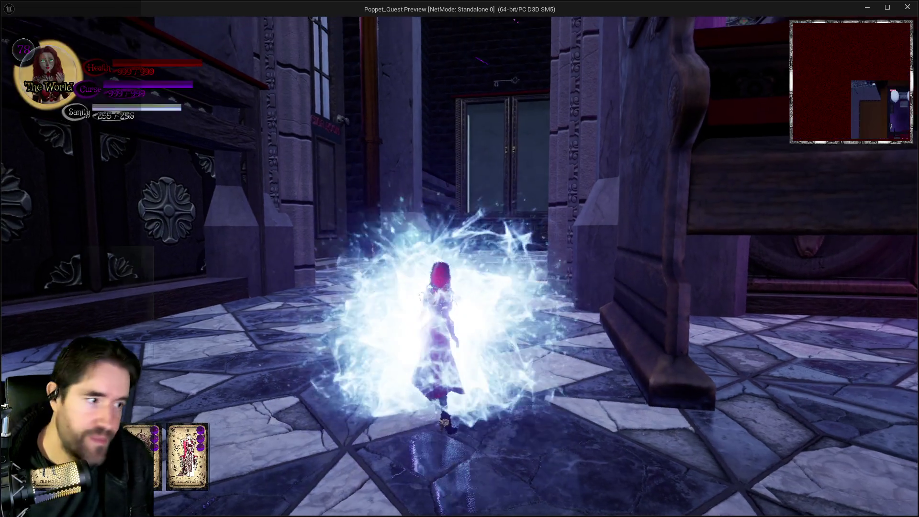
Step: Cross the hall, activate the Chariot card, and equip Wheel of Fortune
{"action": "key", "text": "w"}
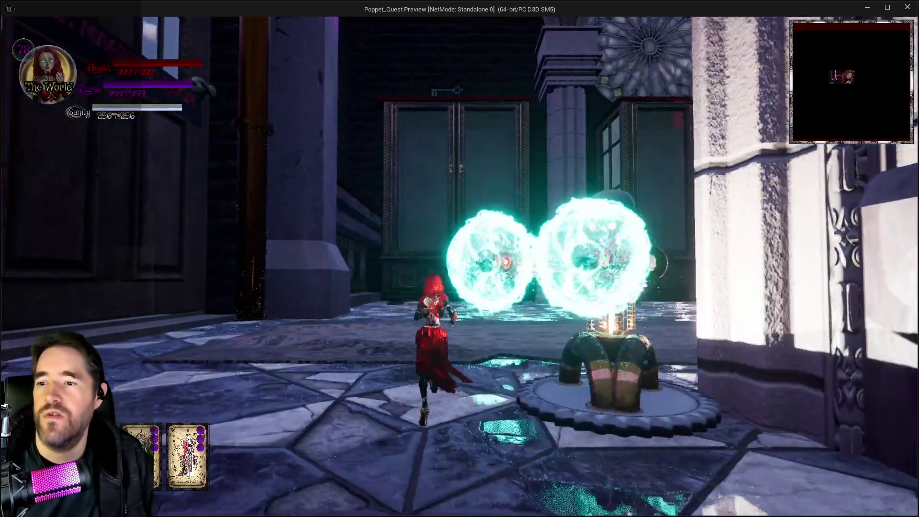
{"action": "key", "text": "w"}
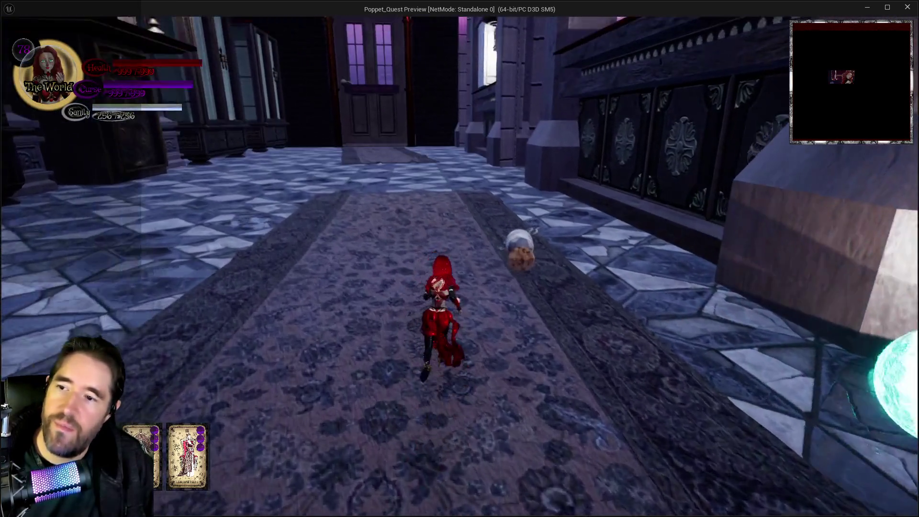
{"action": "key", "text": "w"}
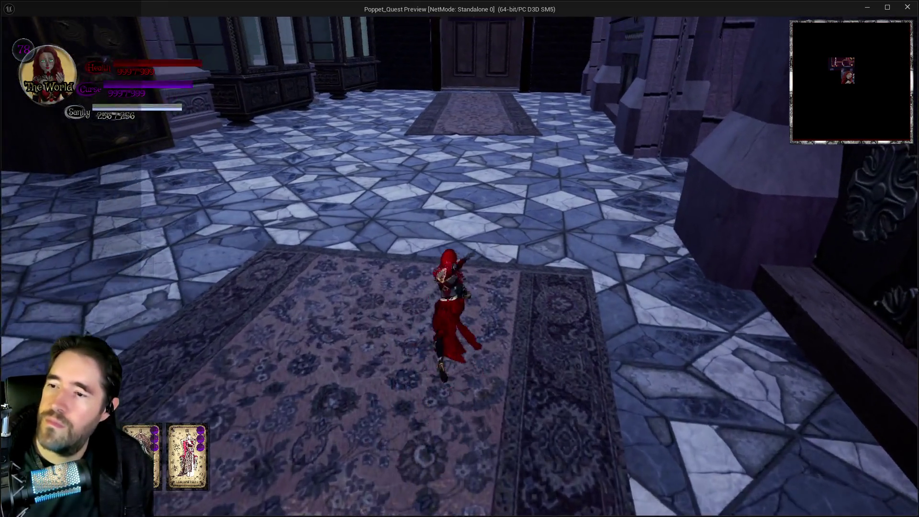
{"action": "key", "text": "Tab"}
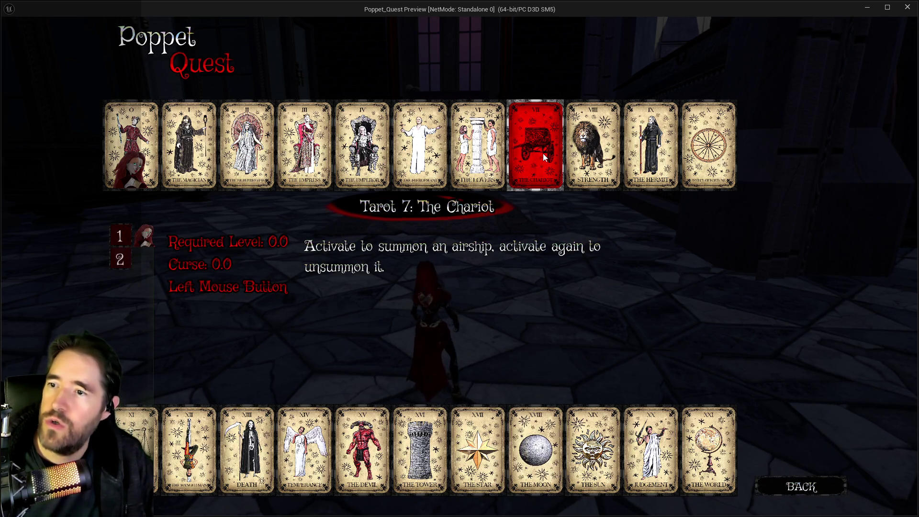
{"action": "left_click", "coordinate": [541, 153]}
{"action": "key", "text": "Tab"}
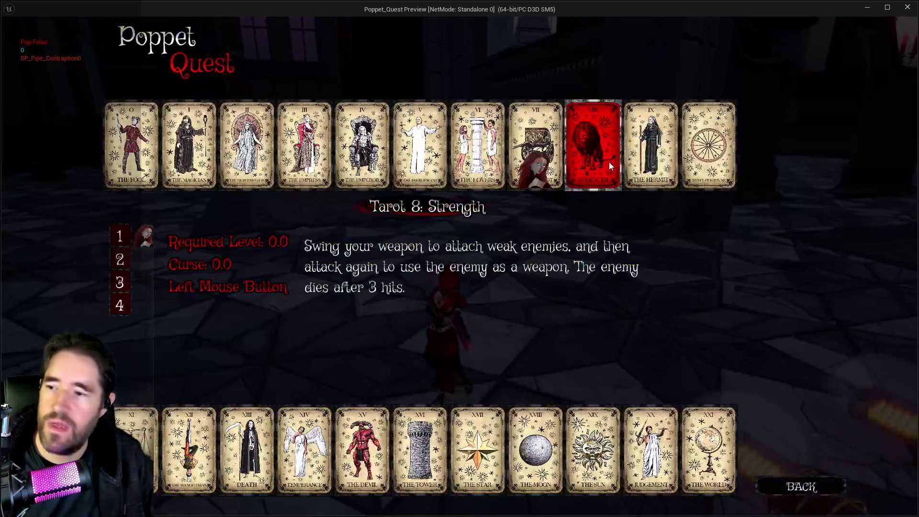
{"action": "left_click", "coordinate": [730, 150]}
Step: Attack the mechanical enemy with Wheel of Fortune, pause, and close the game window
{"action": "key", "text": "w"}
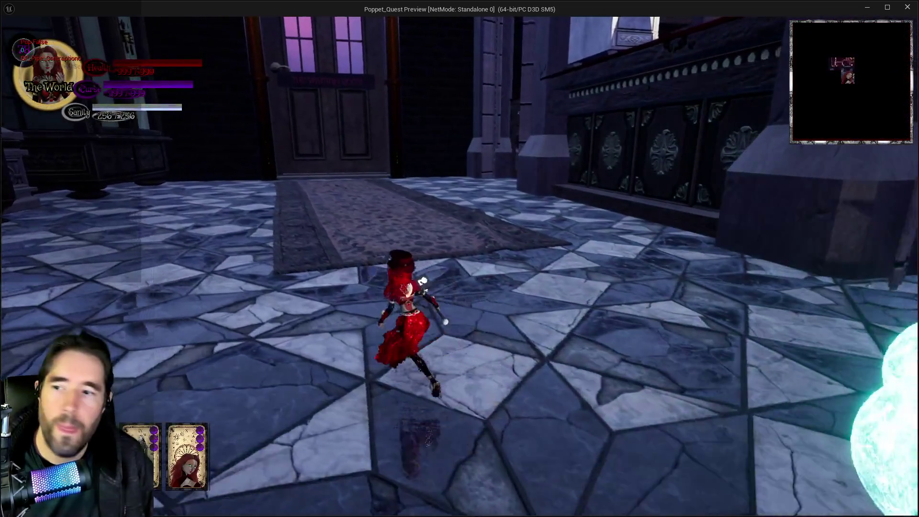
{"action": "key", "text": "w"}
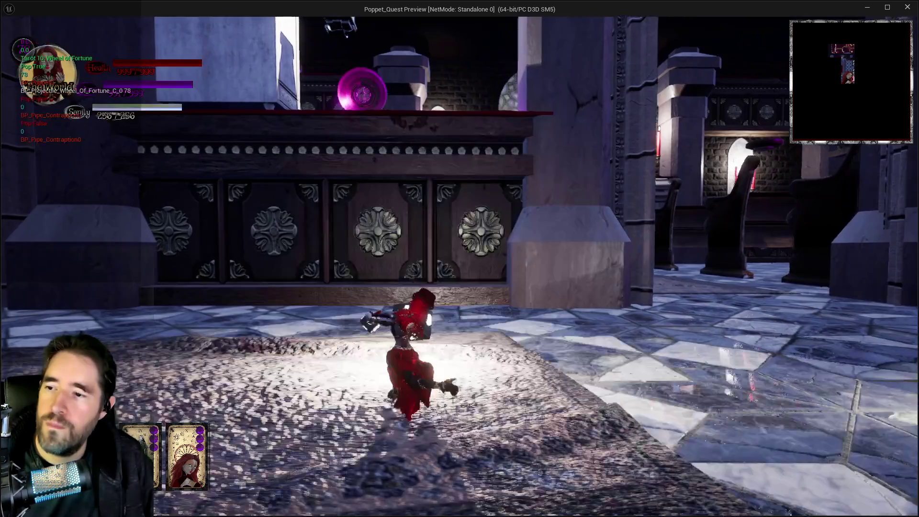
{"action": "key", "text": "w"}
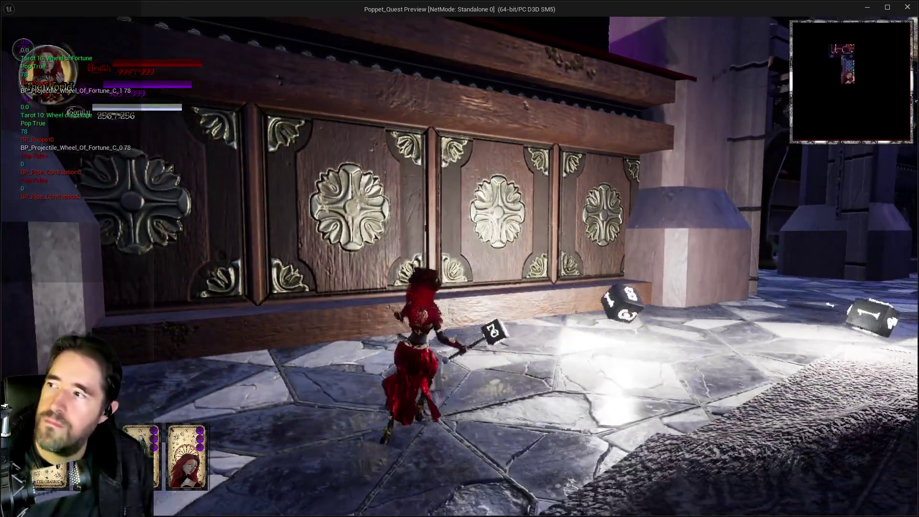
{"action": "key", "text": "w"}
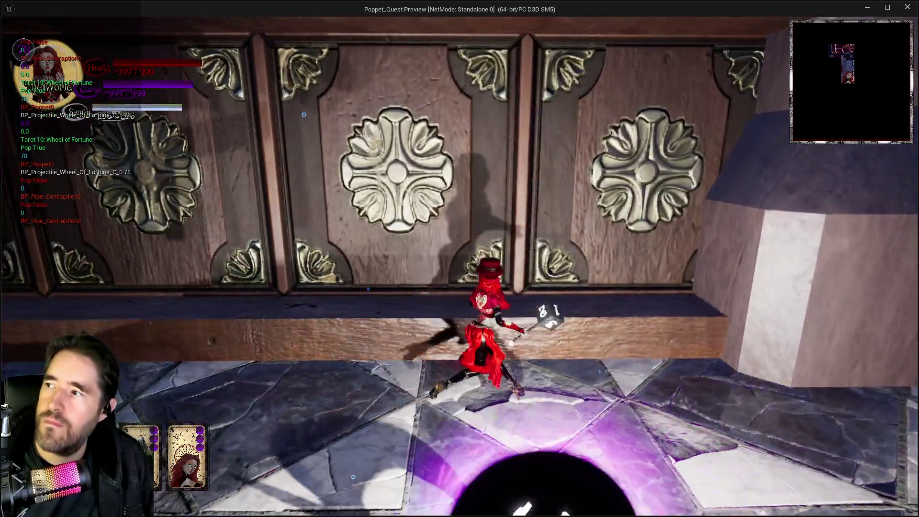
{"action": "key", "text": "w"}
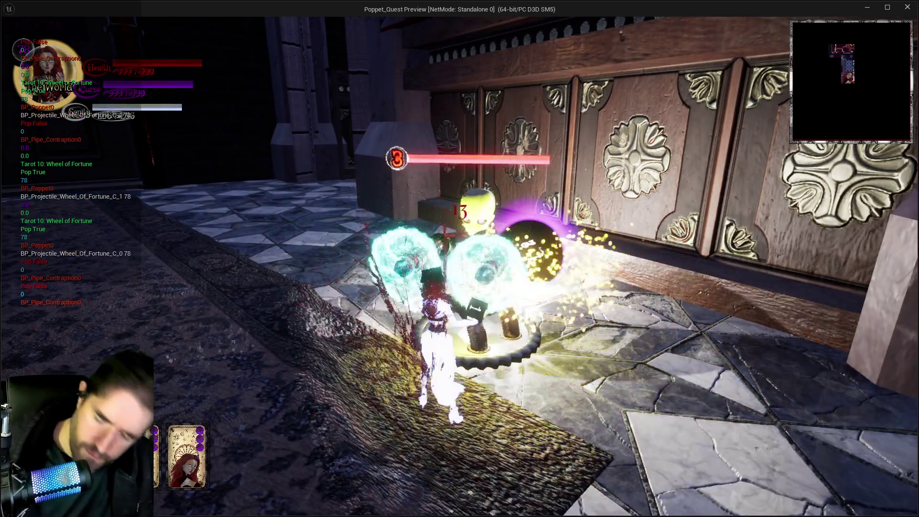
{"action": "key", "text": "Escape"}
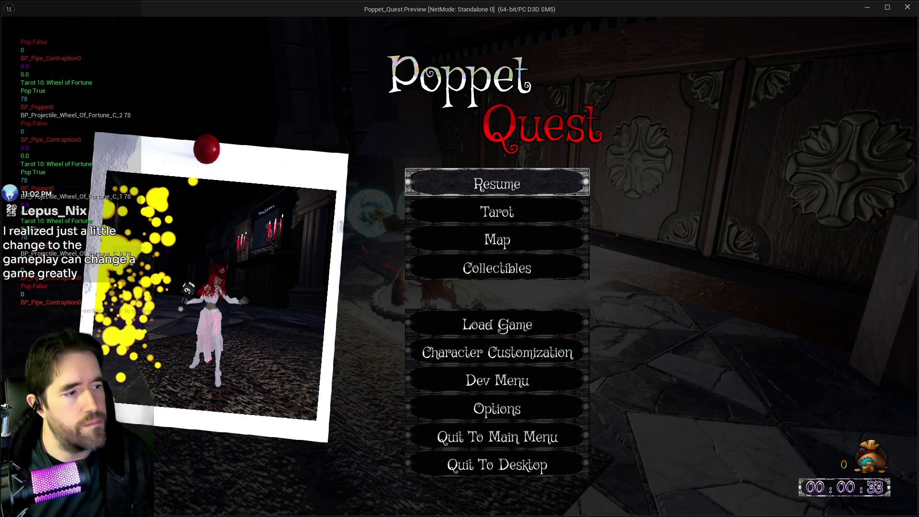
{"action": "left_click", "coordinate": [908, 7]}
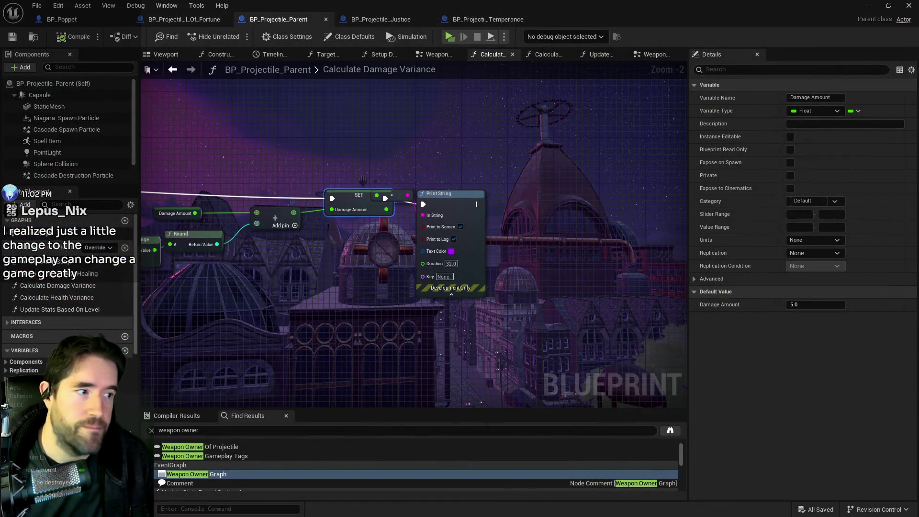
{"action": "key", "text": "alt+Tab"}
{"action": "double_click", "coordinate": [501, 105]}
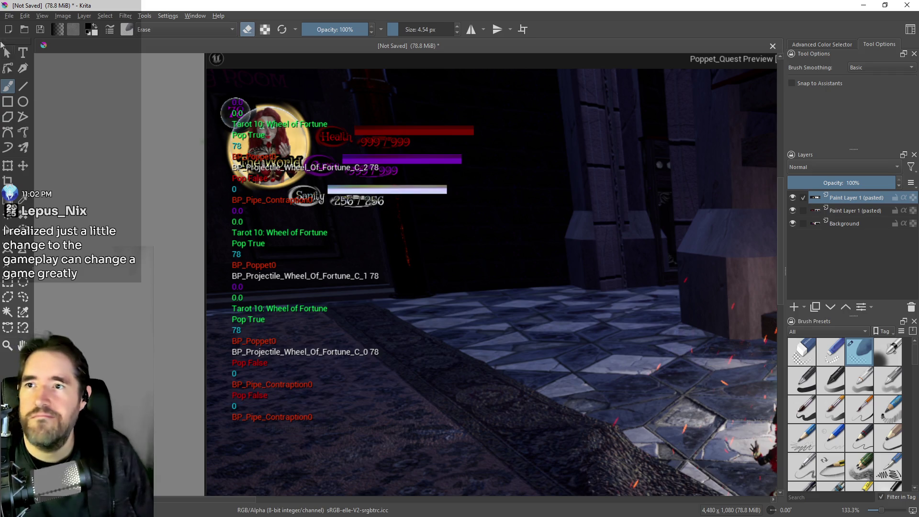
{"action": "left_click", "coordinate": [885, 5]}
{"action": "left_click", "coordinate": [886, 84]}
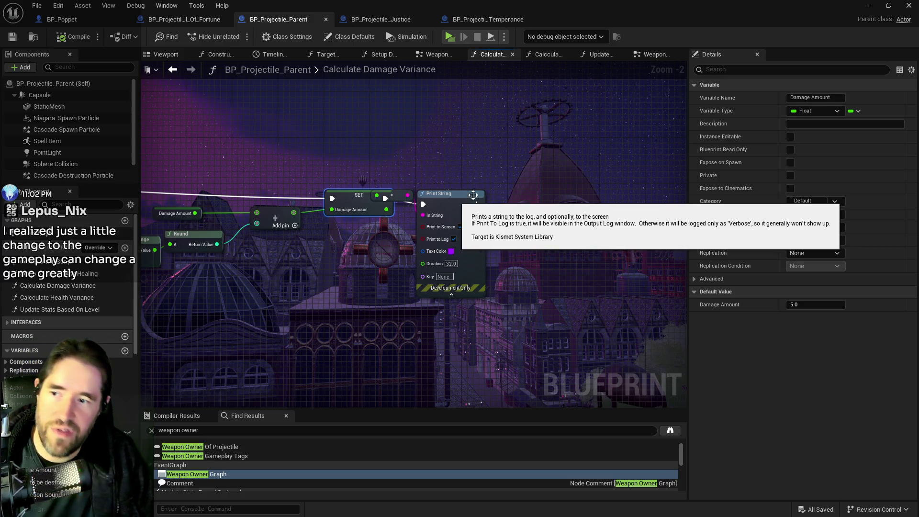
Step: Tidy the Print String and conversion nodes, save, and switch to BP_Poppet's Tarot 10 graph
{"action": "left_click_drag", "start_coordinate": [455, 197], "coordinate": [495, 191]}
{"action": "left_click_drag", "start_coordinate": [403, 197], "coordinate": [432, 214]}
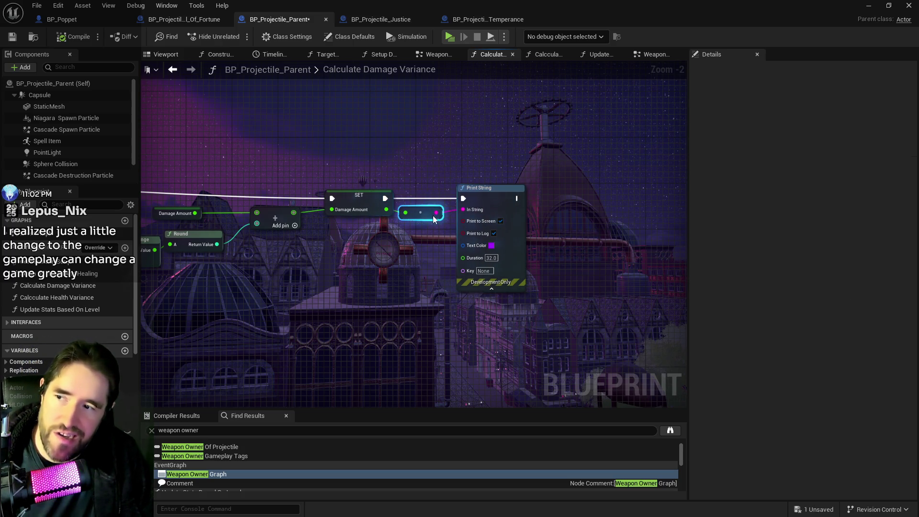
{"action": "key", "text": "ctrl+s"}
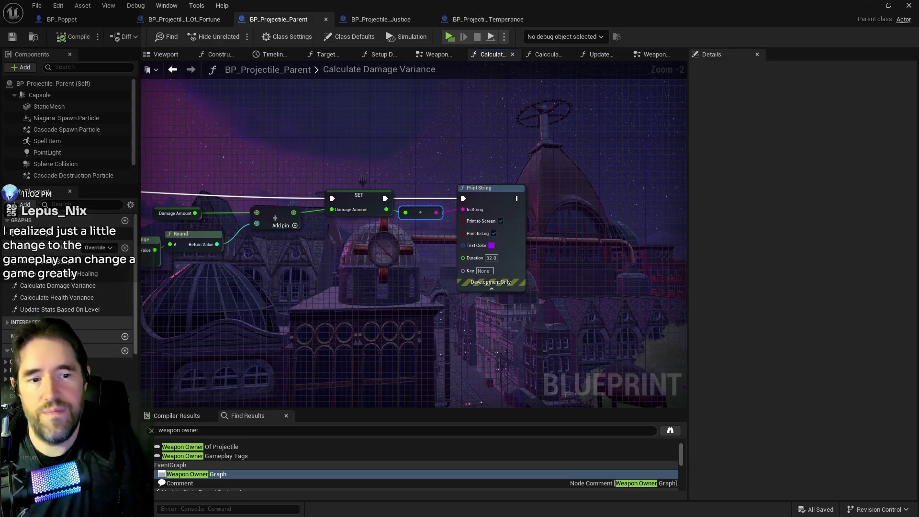
{"action": "mouse_move", "coordinate": [351, 320]}
{"action": "left_mouse_down"}
{"action": "mouse_move", "coordinate": [673, 324]}
{"action": "mouse_move", "coordinate": [659, 311]}
{"action": "mouse_move", "coordinate": [355, 255]}
{"action": "left_mouse_up"}
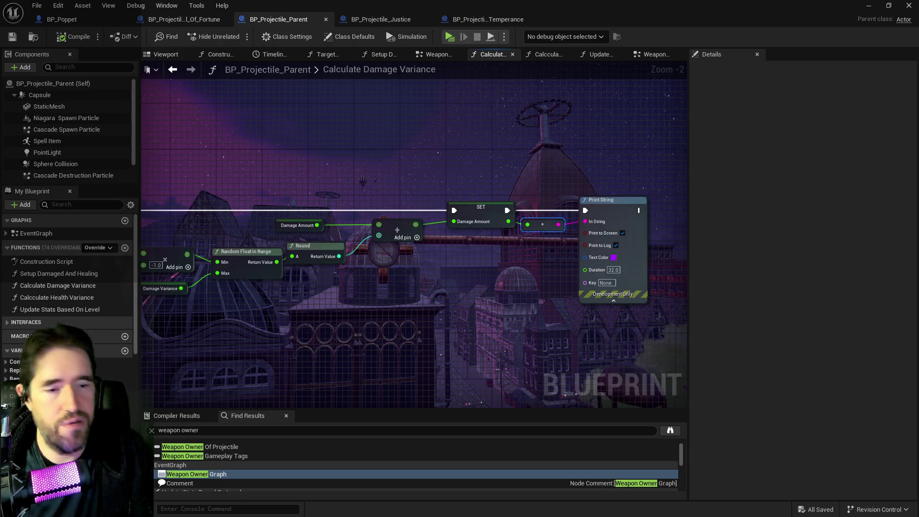
{"action": "left_click", "coordinate": [94, 21]}
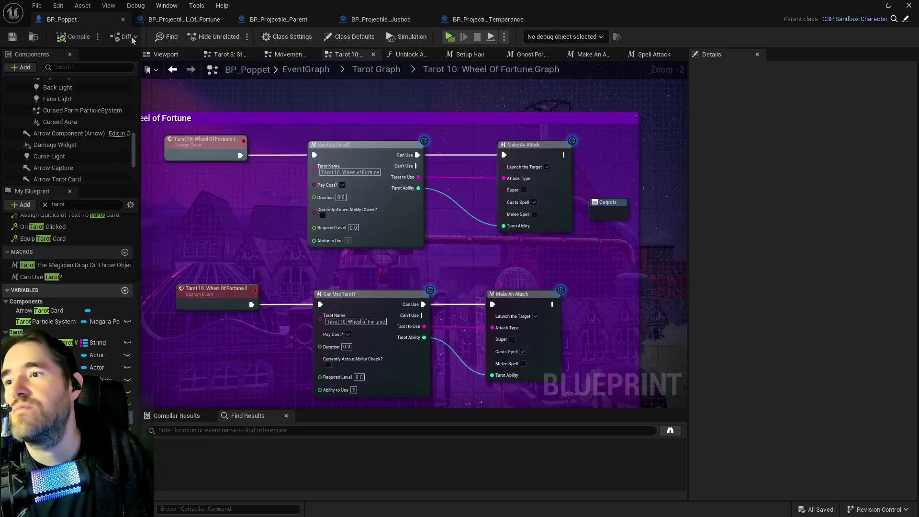
Step: Open the Make An Attack macro and pan to show the rest of its graph
{"action": "scroll", "coordinate": [459, 191], "scroll_direction": "down", "scroll_amount": 2}
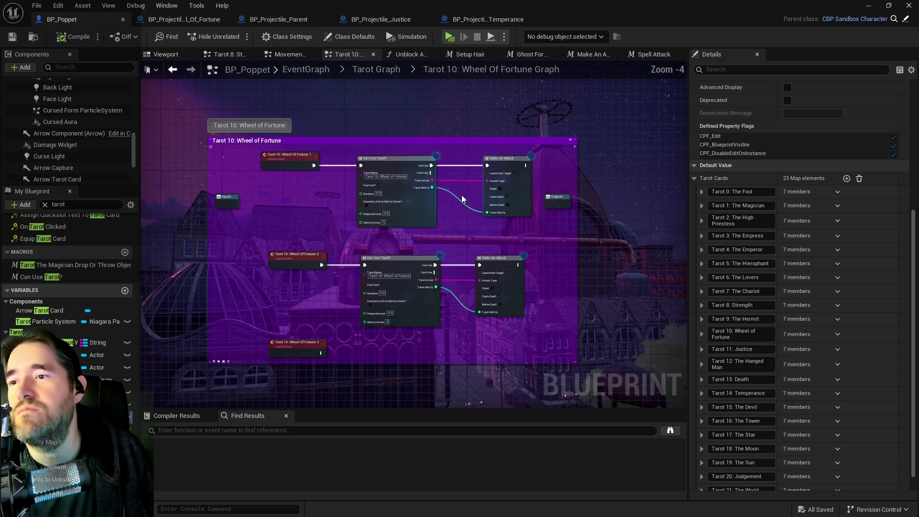
{"action": "left_click", "coordinate": [519, 190]}
{"action": "double_click", "coordinate": [519, 189]}
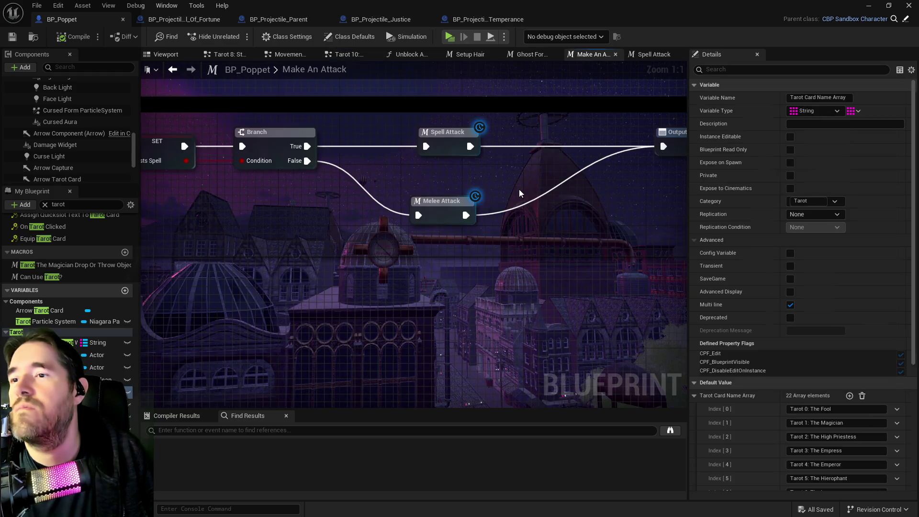
{"action": "left_click_drag", "start_coordinate": [353, 223], "coordinate": [484, 225]}
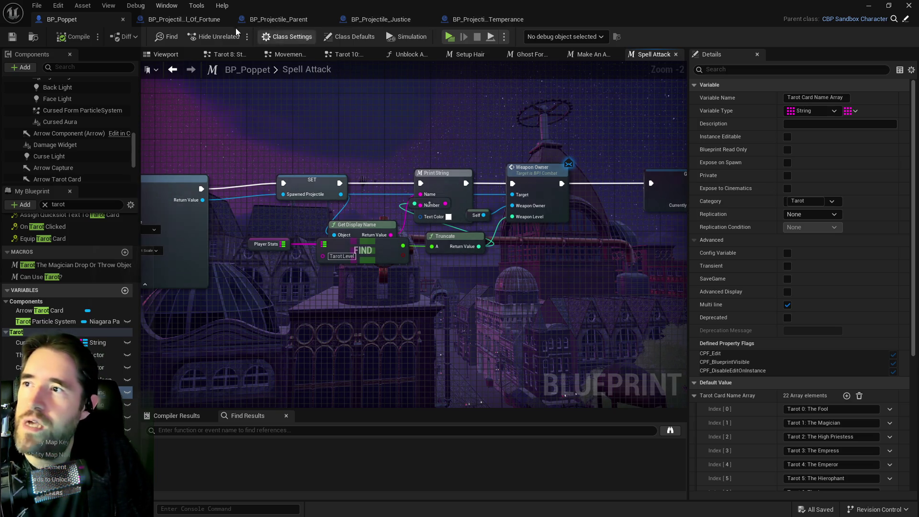
Step: Review the debug text in the Krita screenshot, then move the Krita window off screen
{"action": "key", "text": "alt+Tab"}
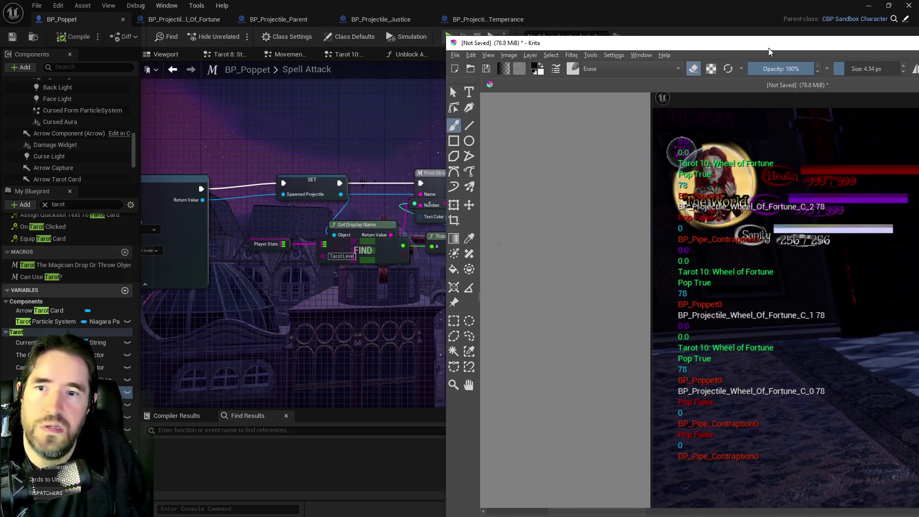
{"action": "left_click_drag", "start_coordinate": [455, 105], "coordinate": [381, 100]}
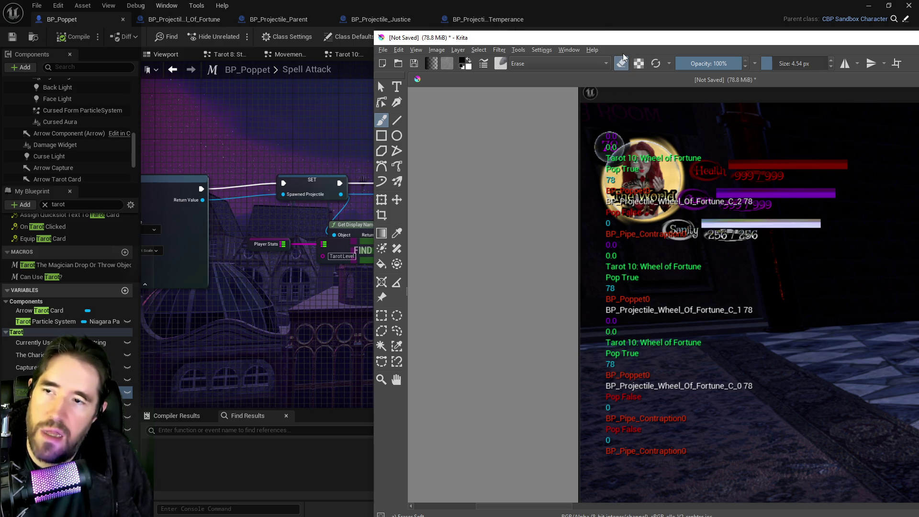
{"action": "left_click_drag", "start_coordinate": [627, 38], "coordinate": [918, 29]}
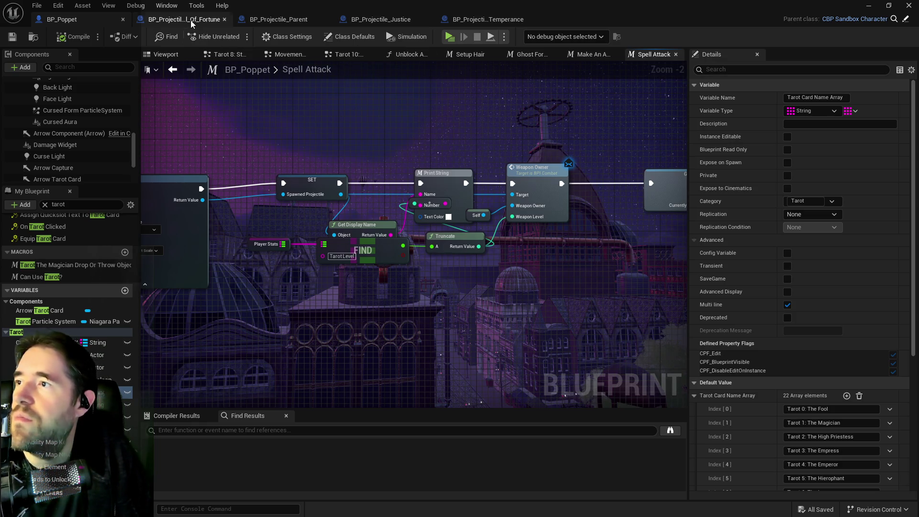
Step: In BP_Projectile_Parent's Weapon Owner graph, reposition Print String and wire Get Display Name to the weapon owner
{"action": "left_click", "coordinate": [283, 20]}
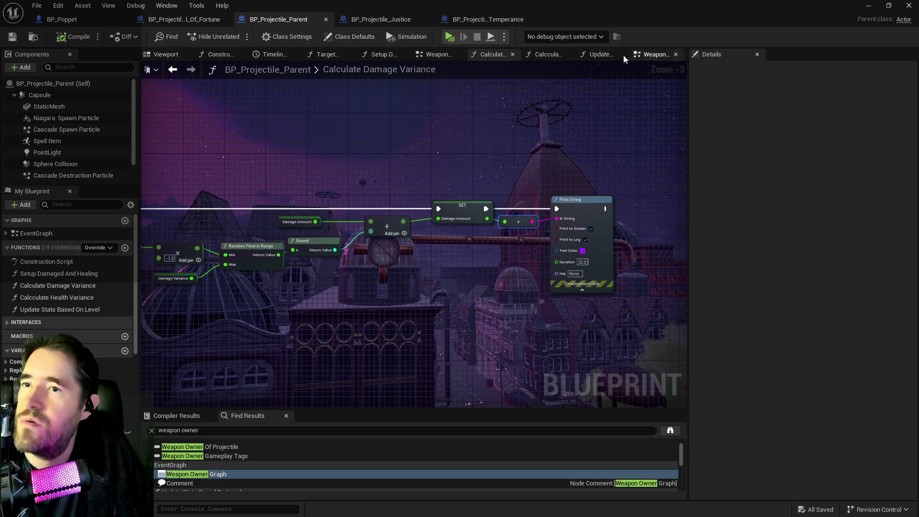
{"action": "left_click", "coordinate": [545, 56]}
{"action": "left_click", "coordinate": [556, 54]}
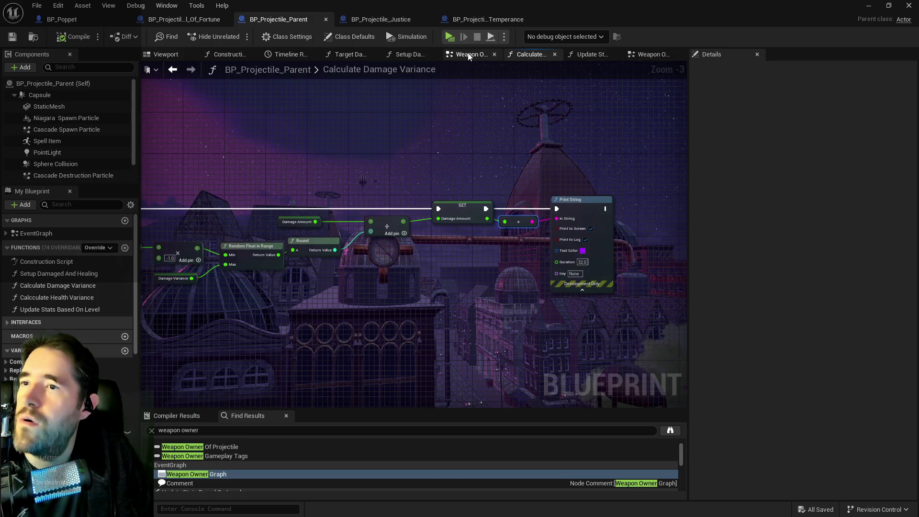
{"action": "left_click", "coordinate": [467, 54]}
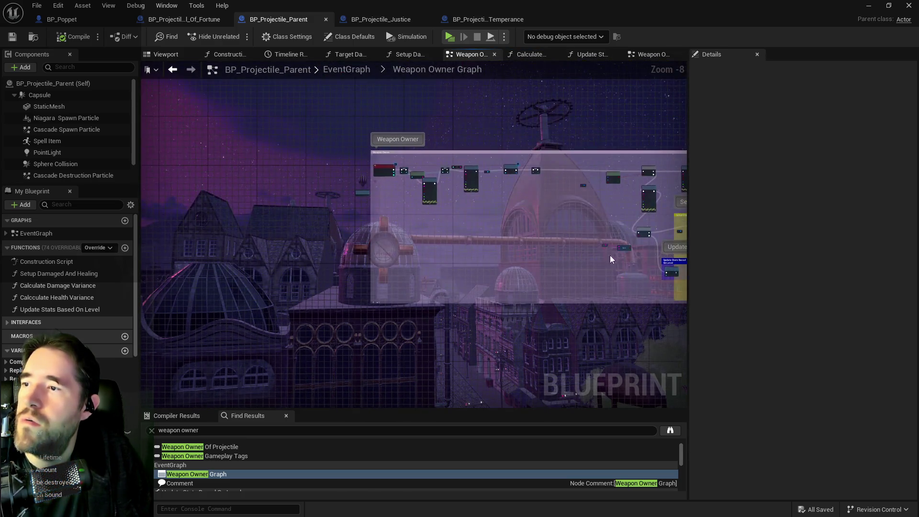
{"action": "scroll", "coordinate": [300, 229], "scroll_direction": "up", "scroll_amount": 1}
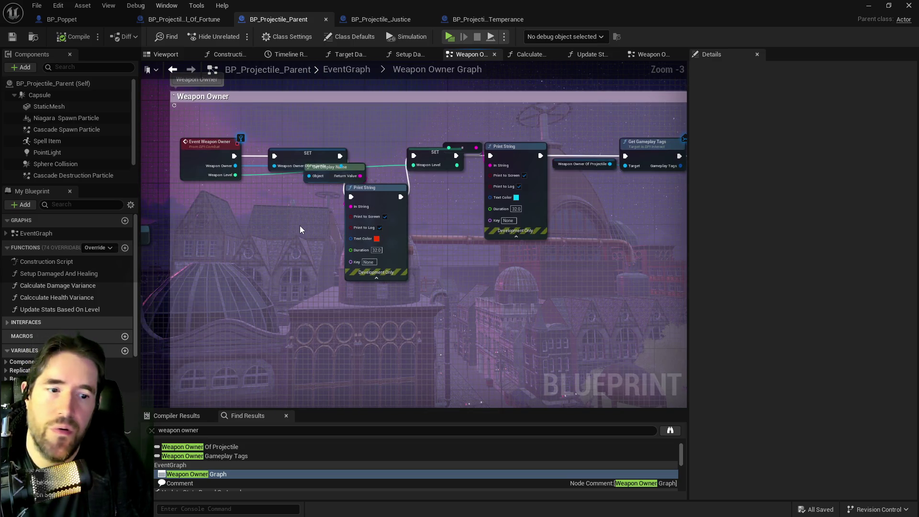
{"action": "scroll", "coordinate": [300, 225], "scroll_direction": "up", "scroll_amount": 2}
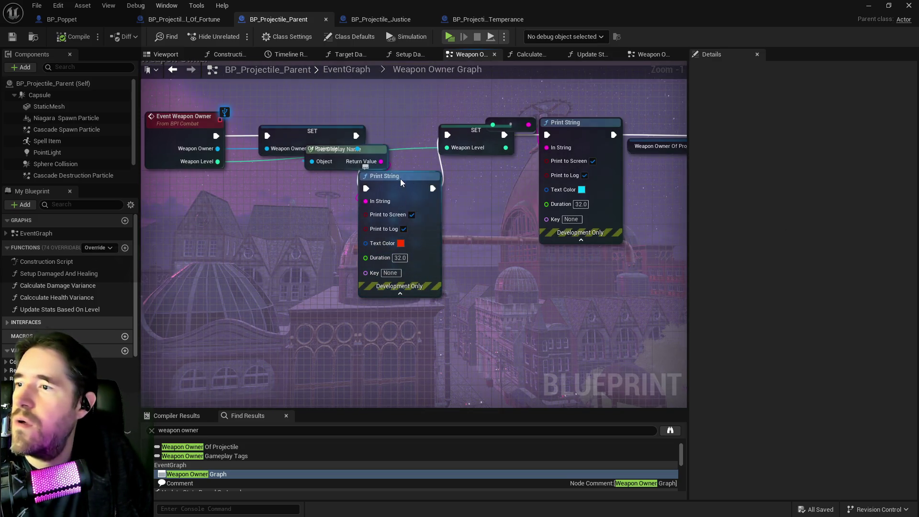
{"action": "left_click_drag", "start_coordinate": [401, 182], "coordinate": [461, 203]}
{"action": "left_click", "coordinate": [296, 144]}
{"action": "mouse_move", "coordinate": [290, 154]}
{"action": "left_mouse_down"}
{"action": "mouse_move", "coordinate": [316, 185]}
{"action": "mouse_move", "coordinate": [306, 210]}
{"action": "left_mouse_up"}
{"action": "key", "text": "Escape"}
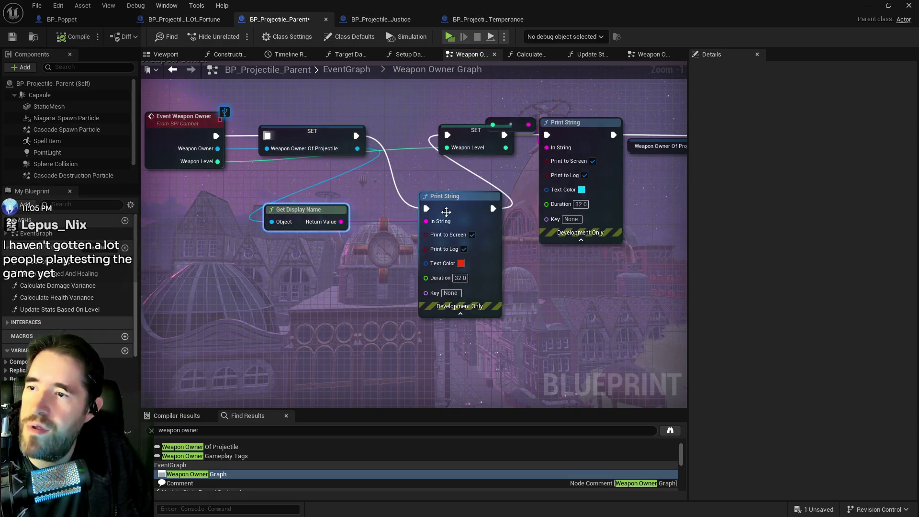
Step: Pan through the Has Tag, Branch and Get Tarot Card Info nodes, moving the FIND node clear of Print String
{"action": "left_click_drag", "start_coordinate": [445, 213], "coordinate": [389, 188]}
{"action": "mouse_move", "coordinate": [459, 186]}
{"action": "left_mouse_down"}
{"action": "mouse_move", "coordinate": [334, 197]}
{"action": "mouse_move", "coordinate": [209, 189]}
{"action": "left_mouse_up"}
{"action": "left_click_drag", "start_coordinate": [441, 173], "coordinate": [266, 175]}
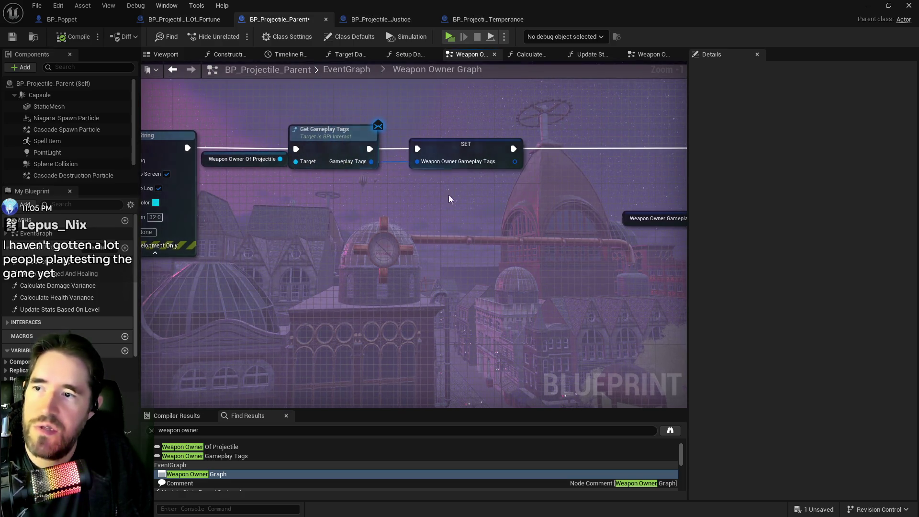
{"action": "left_click_drag", "start_coordinate": [441, 194], "coordinate": [271, 191]}
{"action": "left_click_drag", "start_coordinate": [462, 206], "coordinate": [345, 208]}
{"action": "left_click_drag", "start_coordinate": [617, 208], "coordinate": [395, 210]}
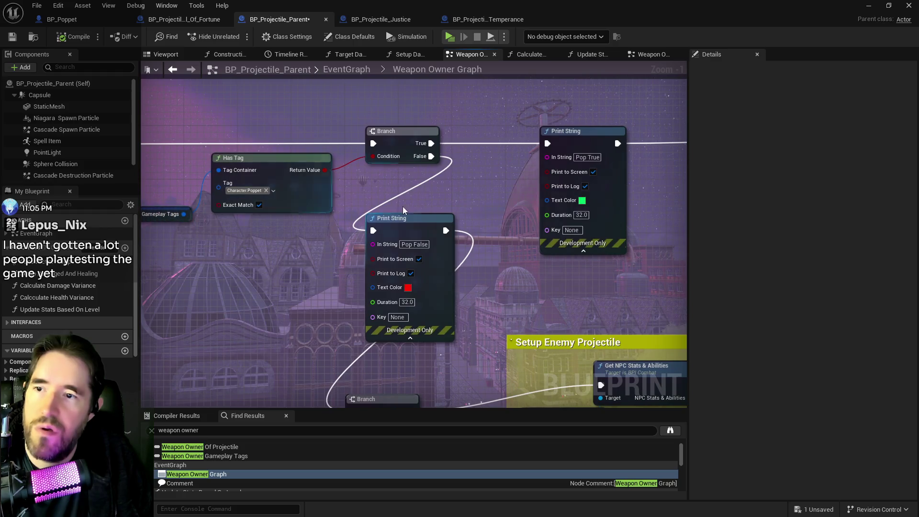
{"action": "left_click_drag", "start_coordinate": [548, 206], "coordinate": [227, 207]}
{"action": "left_click_drag", "start_coordinate": [476, 234], "coordinate": [127, 247]}
{"action": "left_click_drag", "start_coordinate": [471, 275], "coordinate": [524, 300]}
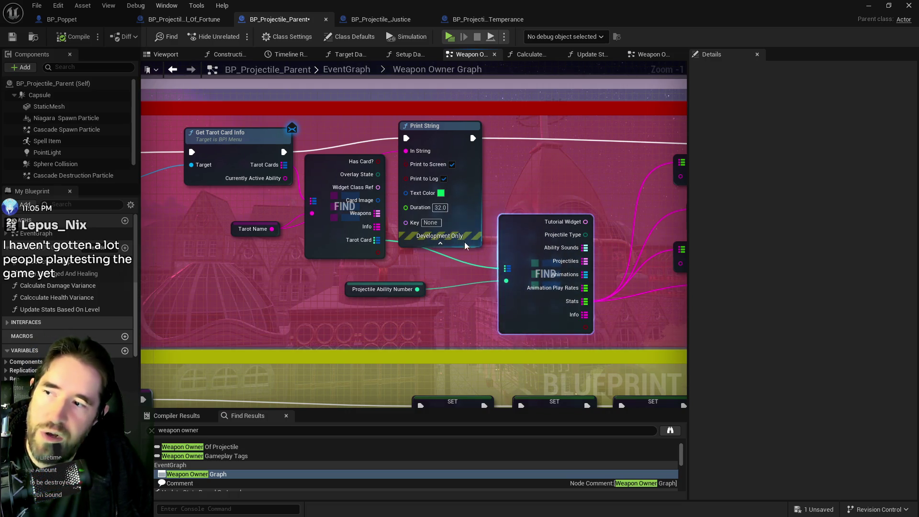
{"action": "left_click", "coordinate": [356, 289]}
Step: Keep Projectile Ability Number's default value at 0 and compile BP_Projectile_Parent
{"action": "left_click", "coordinate": [411, 349]}
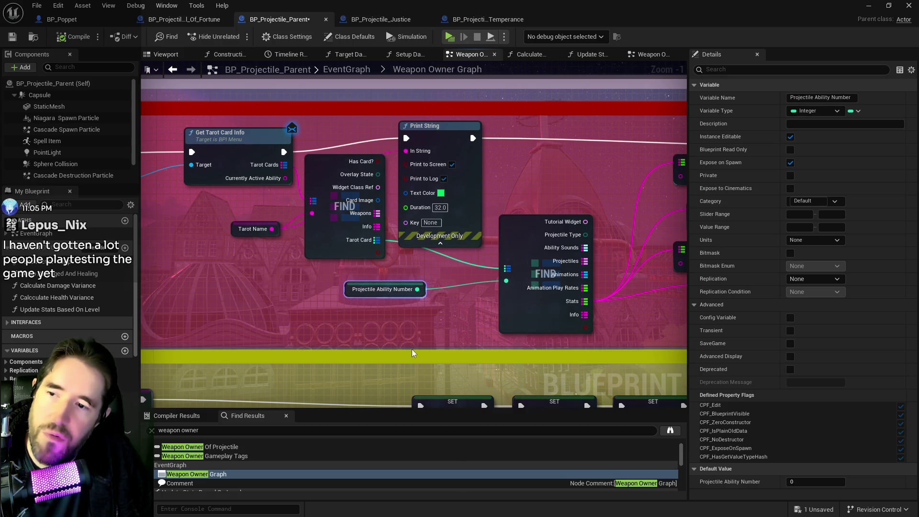
{"action": "left_click", "coordinate": [798, 482]}
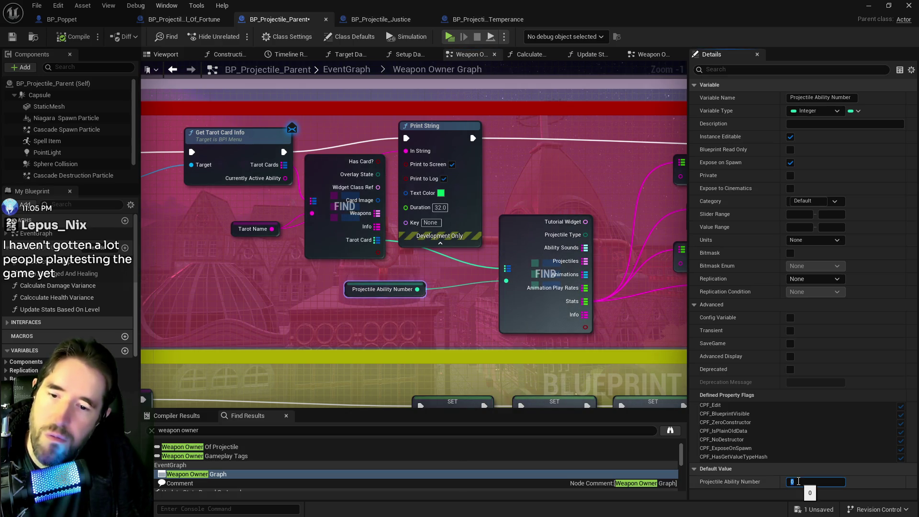
{"action": "type", "text": "1"}
{"action": "key", "text": "Return"}
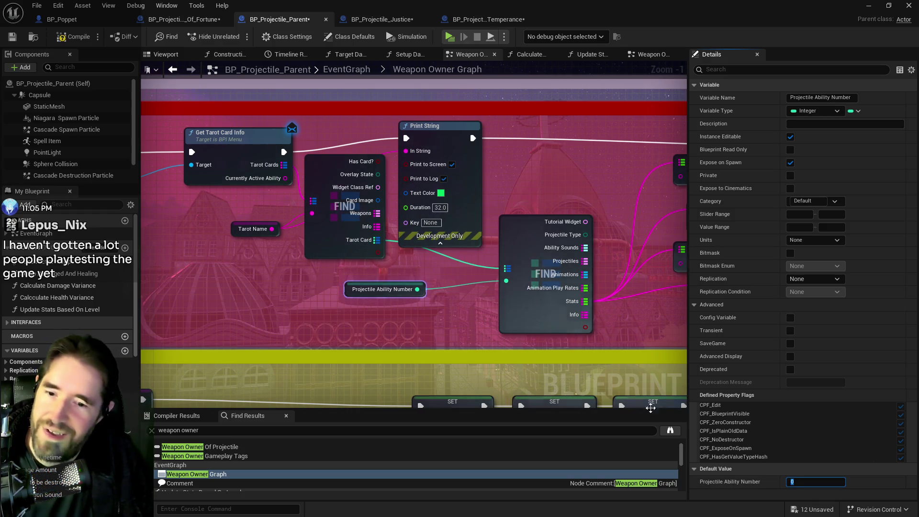
{"action": "left_click", "coordinate": [80, 31]}
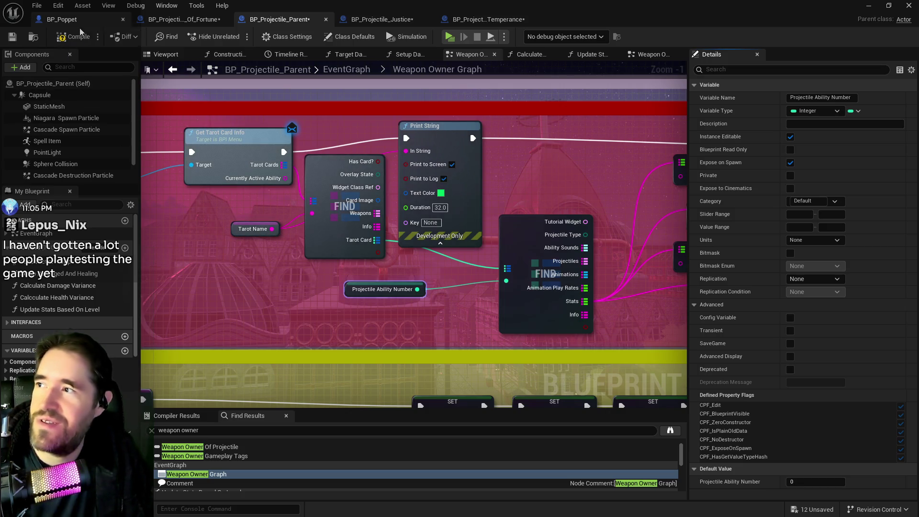
Step: Check Wheel of Fortune's Projectile Ability Number after filtering its class defaults for 'projec'
{"action": "left_click", "coordinate": [141, 20]}
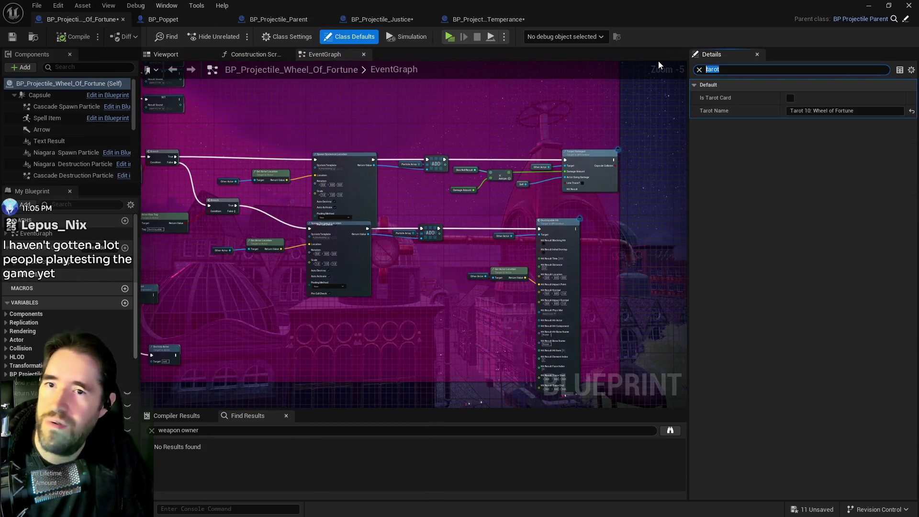
{"action": "type", "text": "projec"}
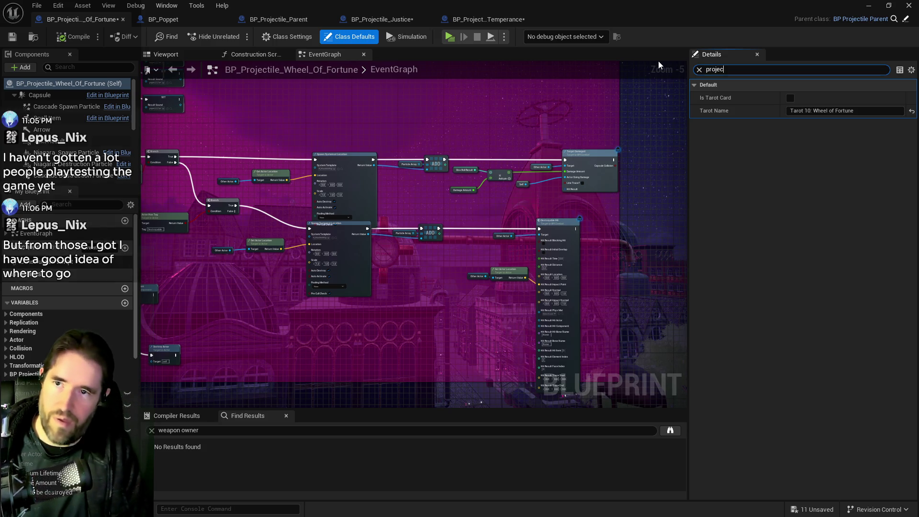
{"action": "left_click", "coordinate": [793, 125]}
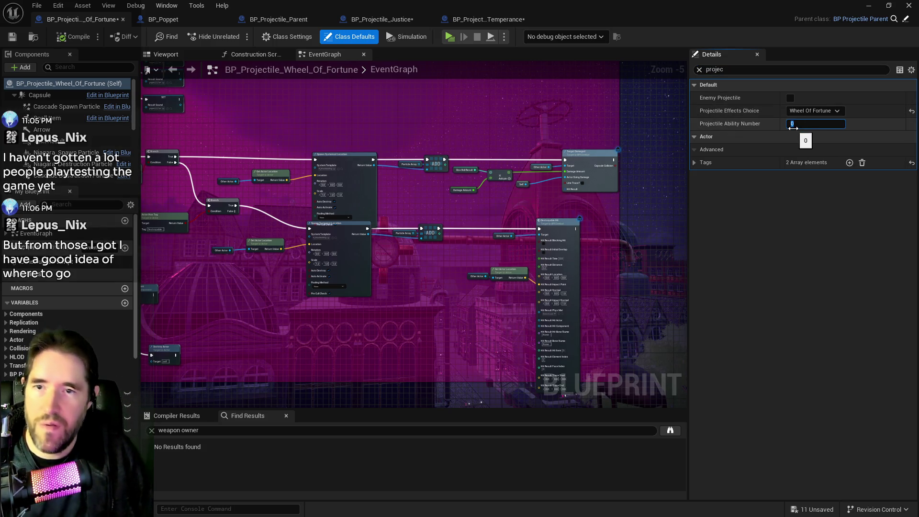
Step: Set BP_Projectile_Temperance's Projectile Ability Number to 1 and save all blueprints
{"action": "left_click", "coordinate": [481, 20]}
{"action": "left_click", "coordinate": [739, 71]}
{"action": "type", "text": "pro"}
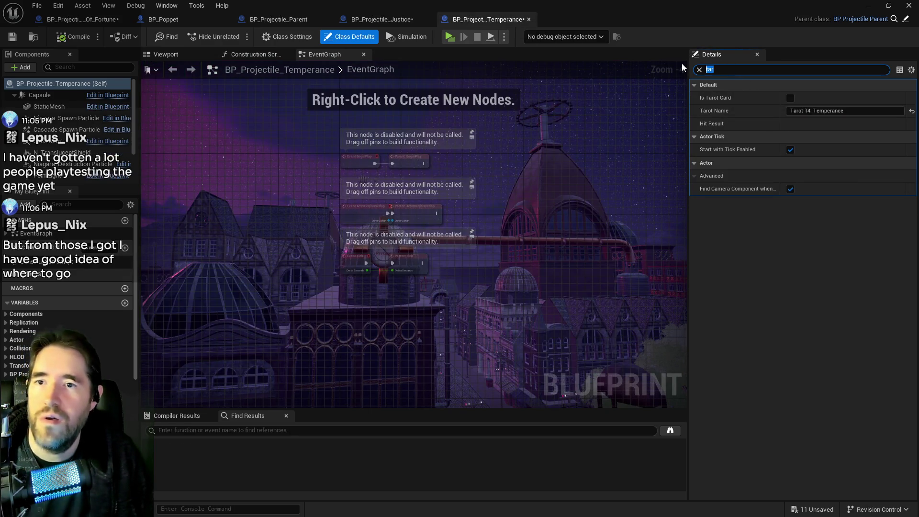
{"action": "left_click", "coordinate": [797, 124]}
{"action": "type", "text": "1"}
{"action": "key", "text": "Return"}
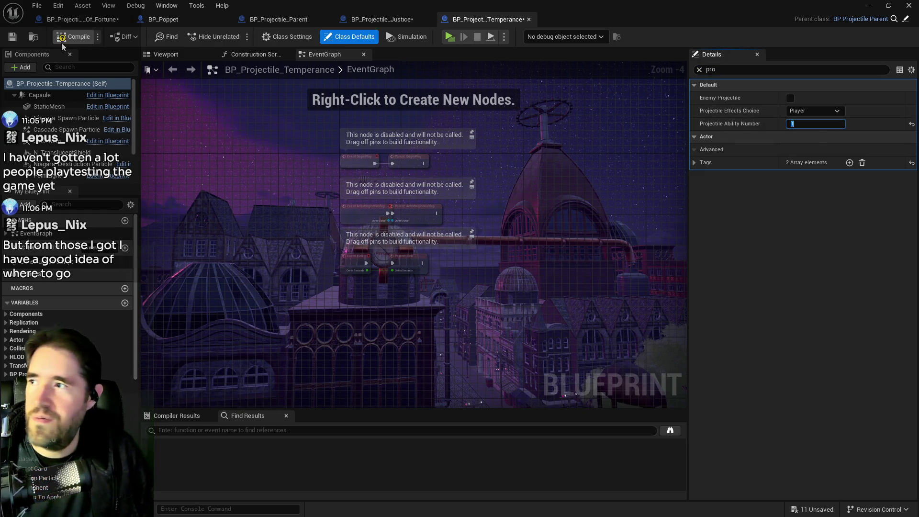
{"action": "key", "text": "ctrl+shift+s"}
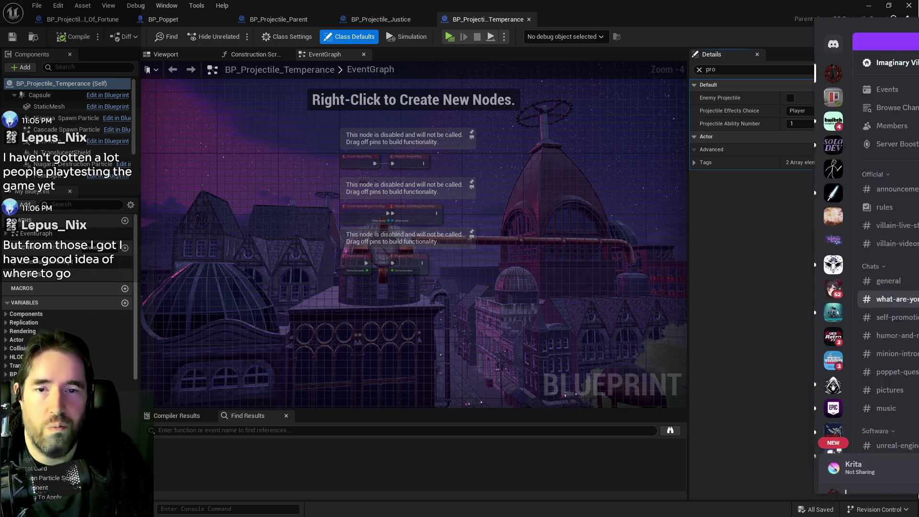
{"action": "left_click", "coordinate": [870, 309]}
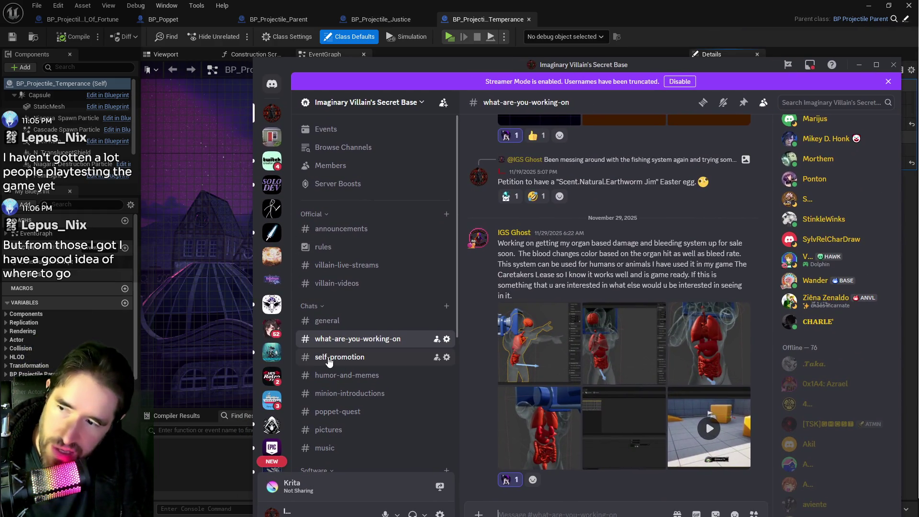
{"action": "scroll", "coordinate": [551, 360], "scroll_direction": "up", "scroll_amount": 3}
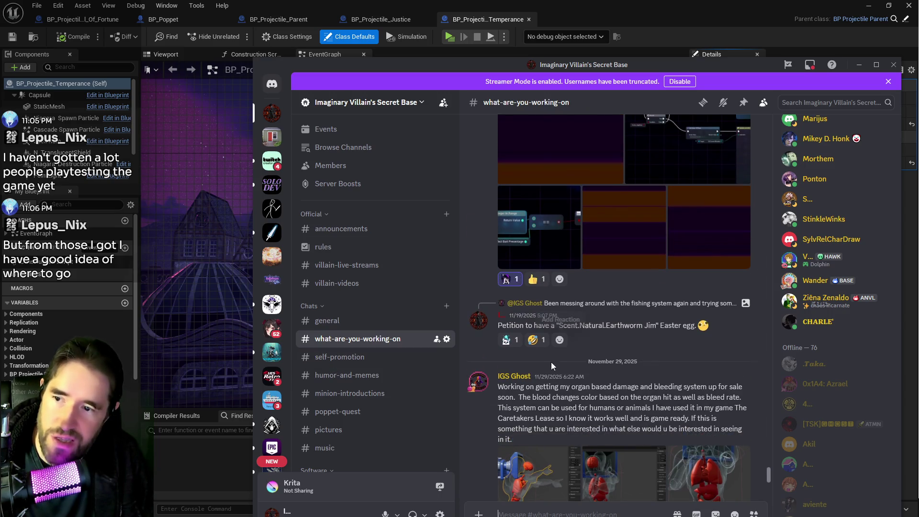
{"action": "scroll", "coordinate": [544, 379], "scroll_direction": "down", "scroll_amount": 3}
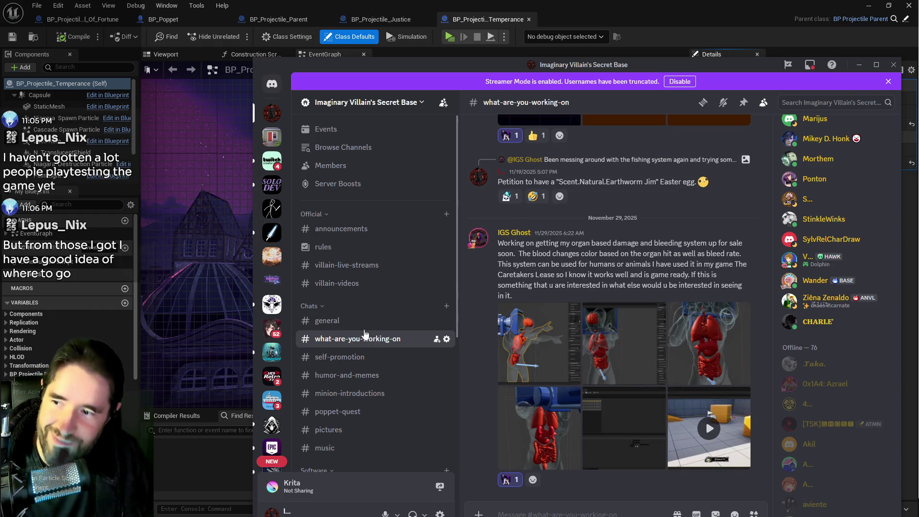
{"action": "left_click", "coordinate": [383, 367]}
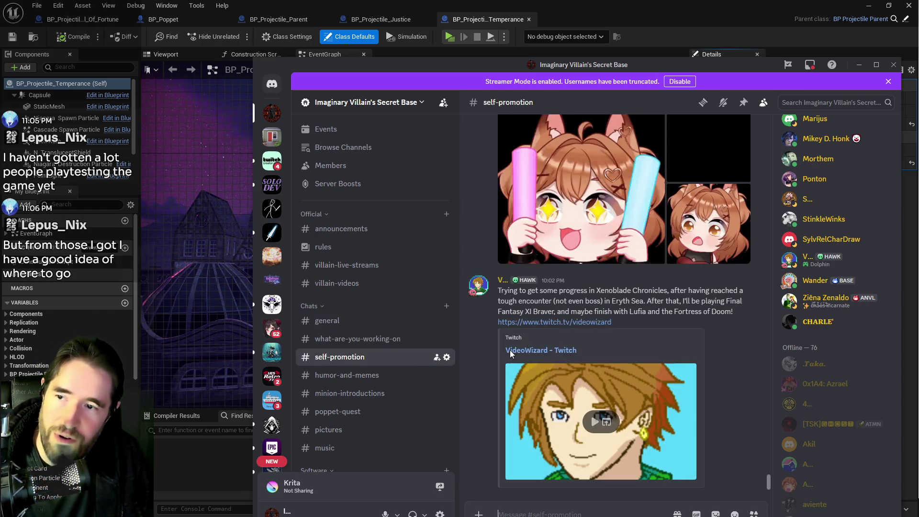
{"action": "scroll", "coordinate": [526, 314], "scroll_direction": "up", "scroll_amount": 10}
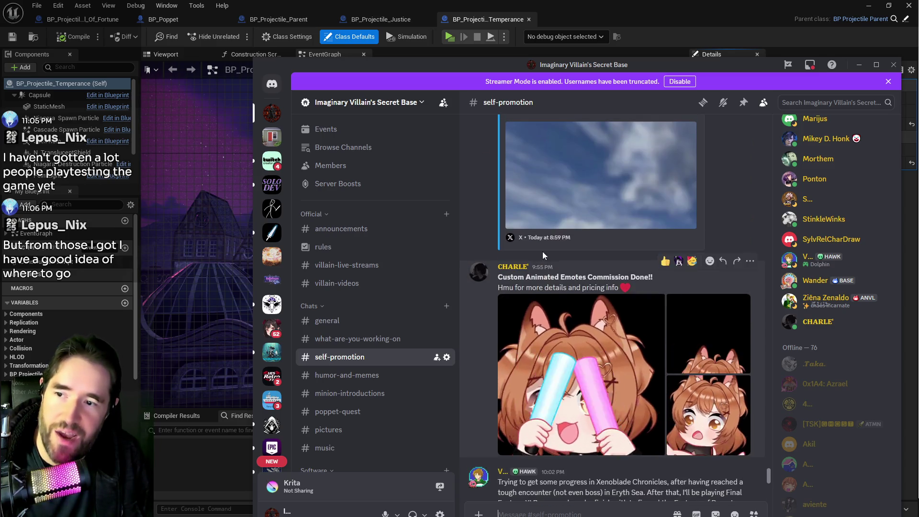
{"action": "scroll", "coordinate": [527, 313], "scroll_direction": "up", "scroll_amount": 10}
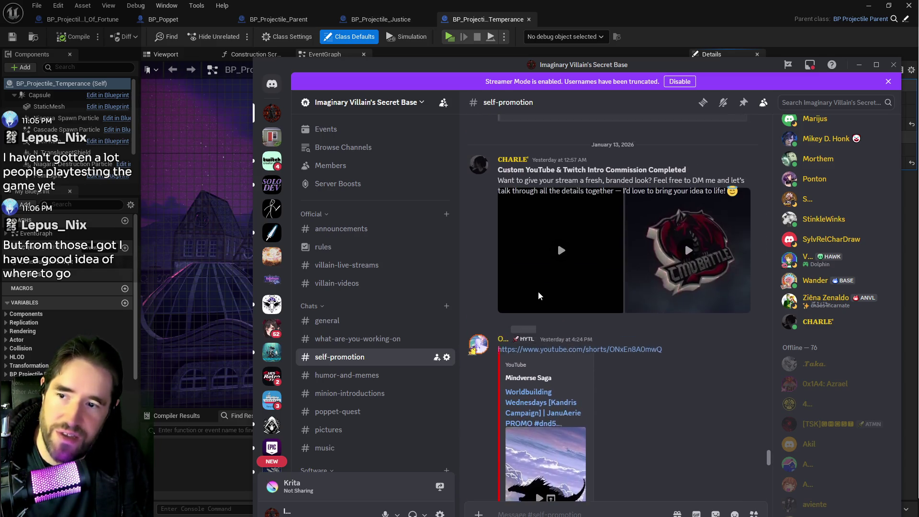
{"action": "scroll", "coordinate": [530, 323], "scroll_direction": "up", "scroll_amount": 3}
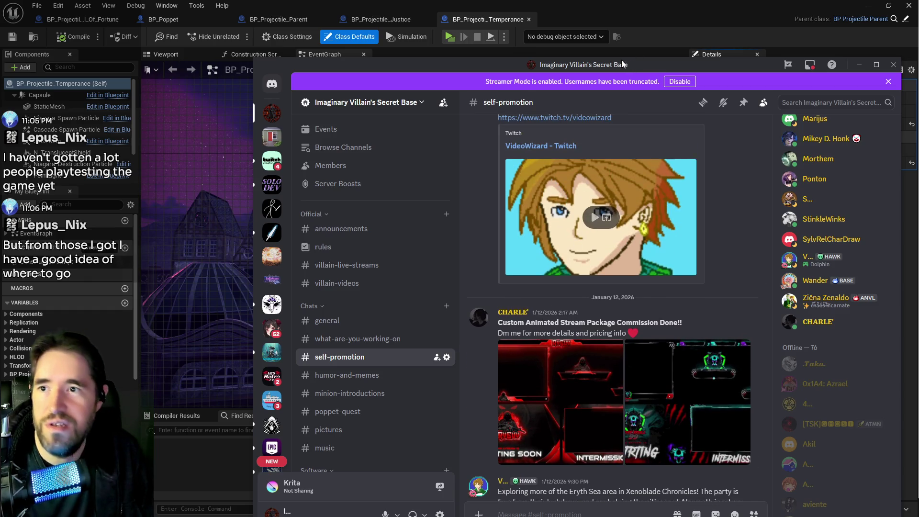
{"action": "left_click", "coordinate": [325, 55]}
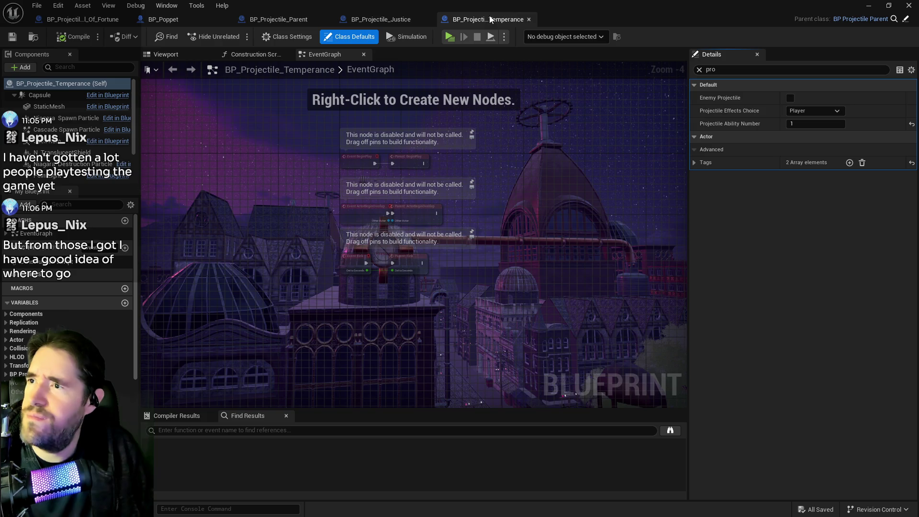
Step: Back in the main level editor, look over File > Recent Assets and dismiss the list
{"action": "key", "text": "alt+Tab"}
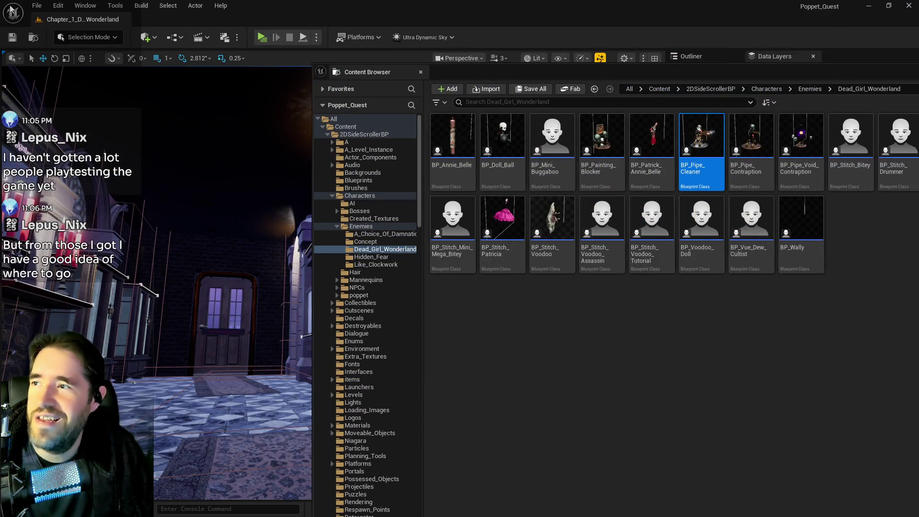
{"action": "left_click", "coordinate": [36, 5]}
{"action": "key", "text": "Escape"}
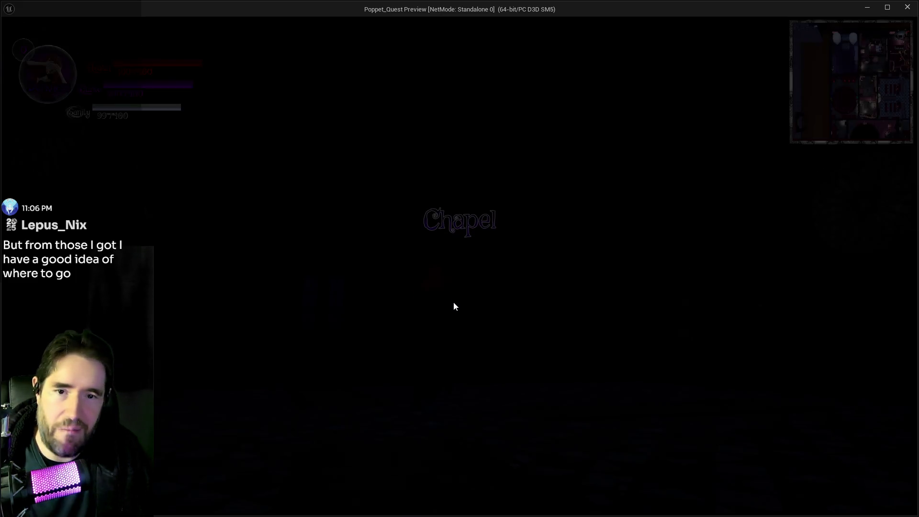
Step: Run out of the chapel, use The World aura, then fire Wheel of Fortune projectiles at the dolls
{"action": "key", "text": "w"}
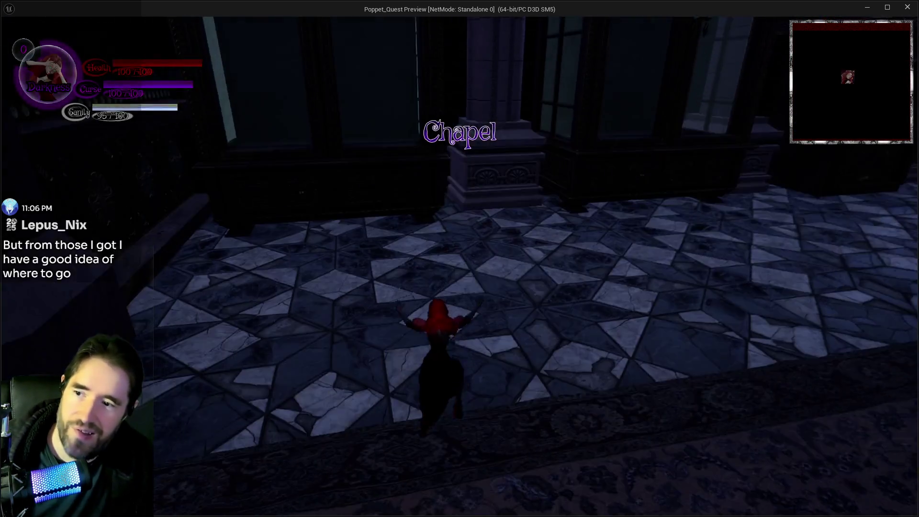
{"action": "key", "text": "w"}
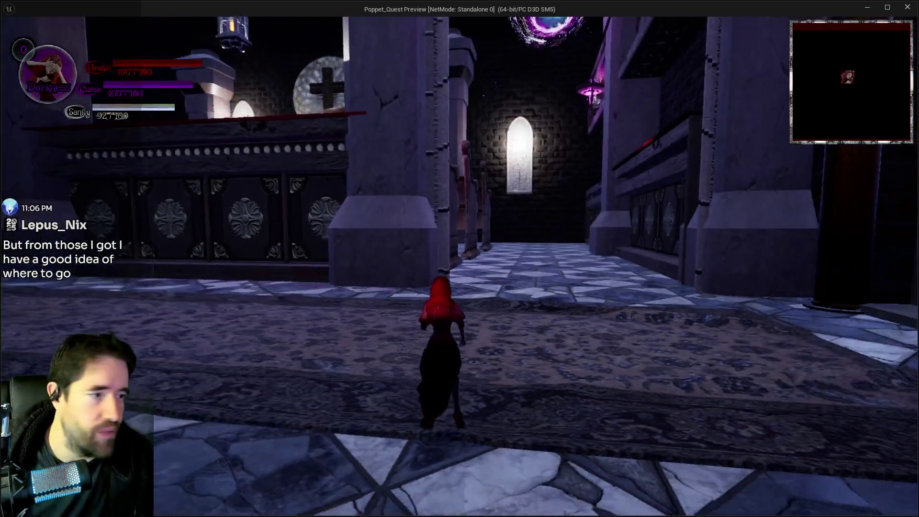
{"action": "key", "text": "w"}
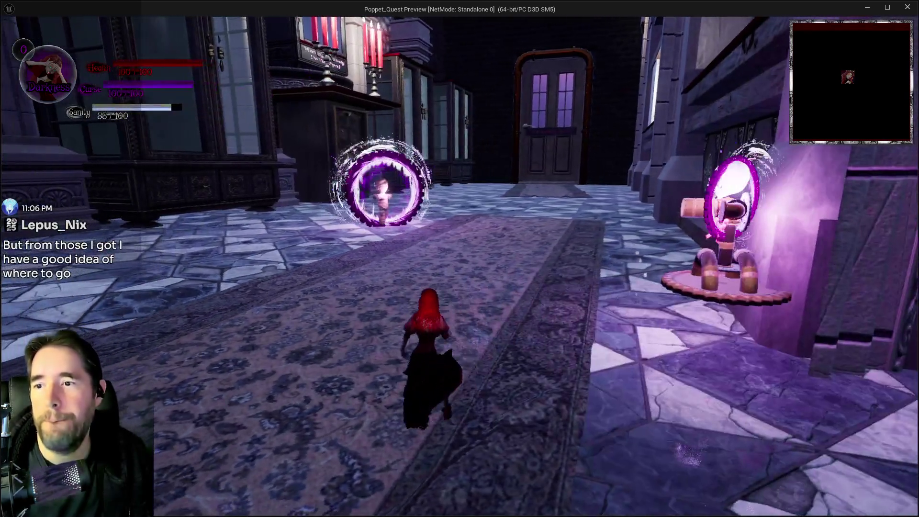
{"action": "key", "text": "Tab"}
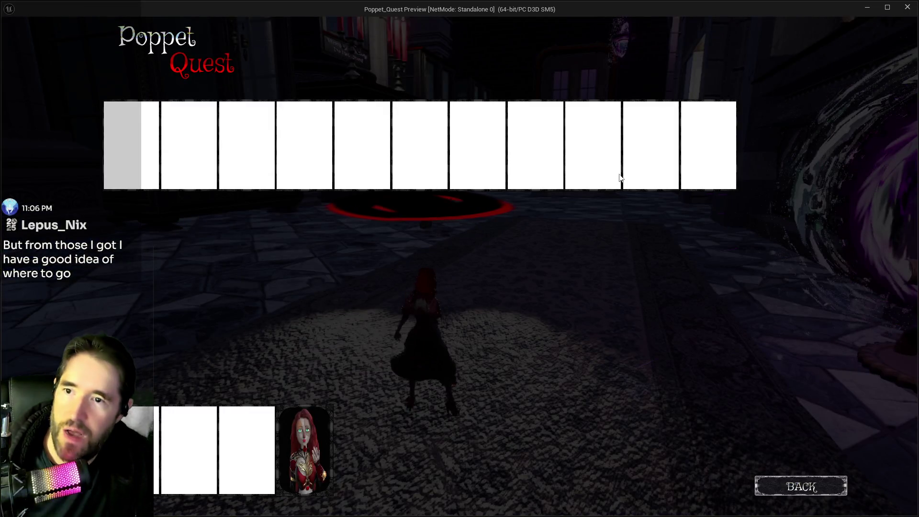
{"action": "key", "text": "w"}
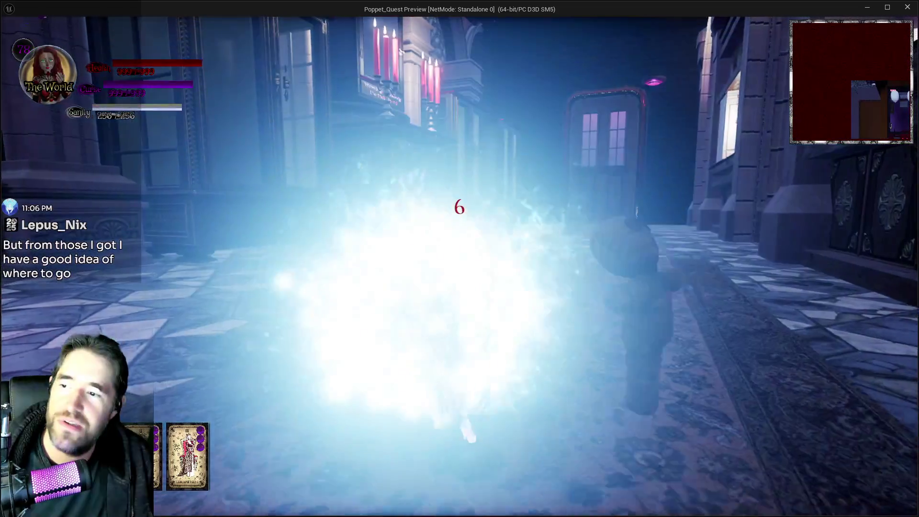
{"action": "key", "text": "Tab"}
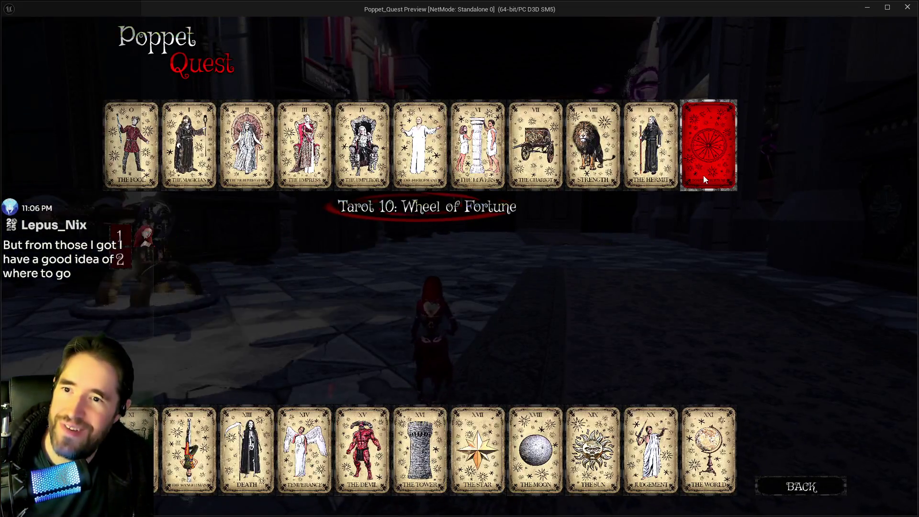
{"action": "key", "text": "w"}
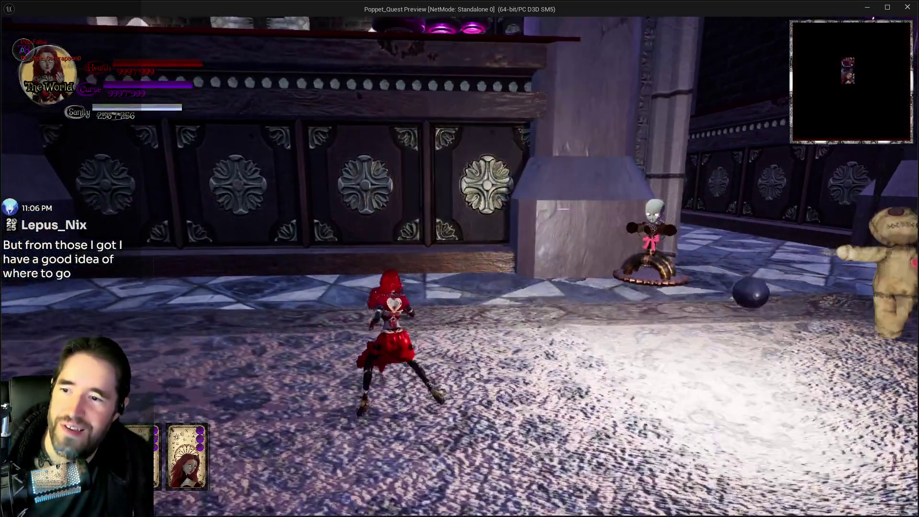
{"action": "key", "text": "w"}
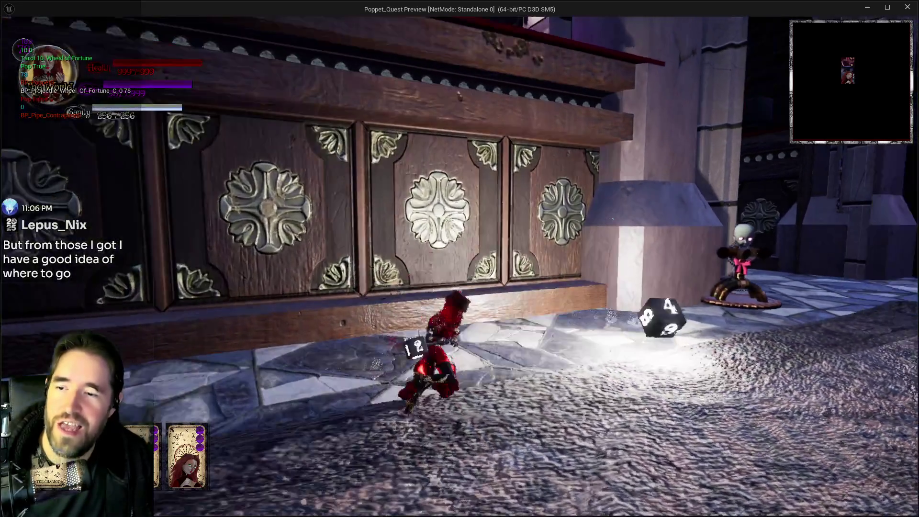
{"action": "key", "text": "w"}
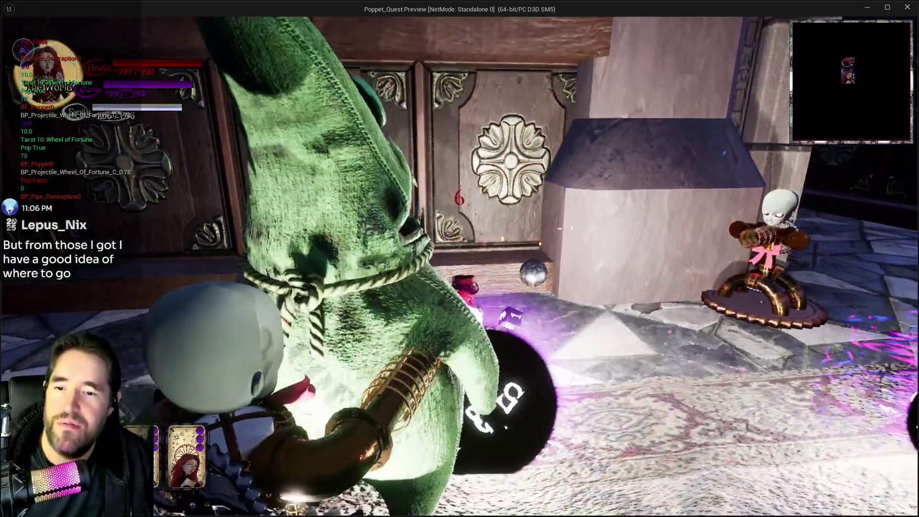
{"action": "key", "text": "w"}
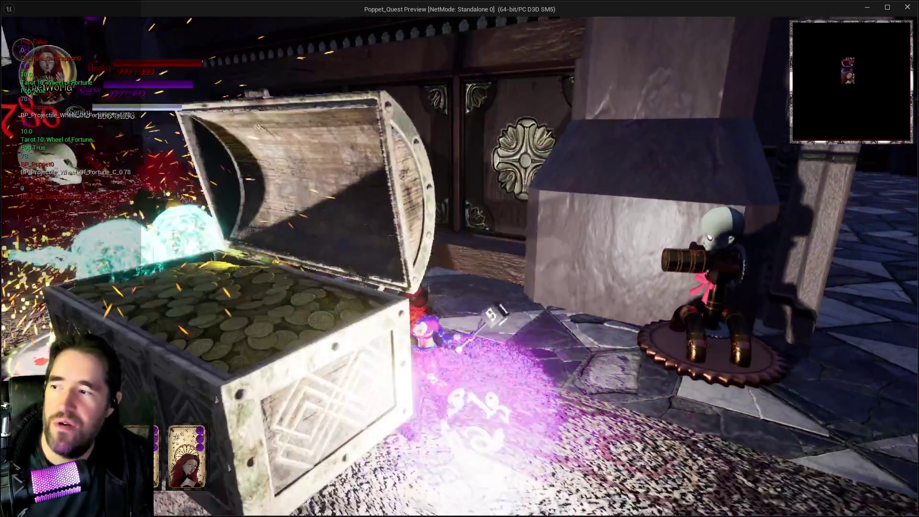
{"action": "key", "text": "w"}
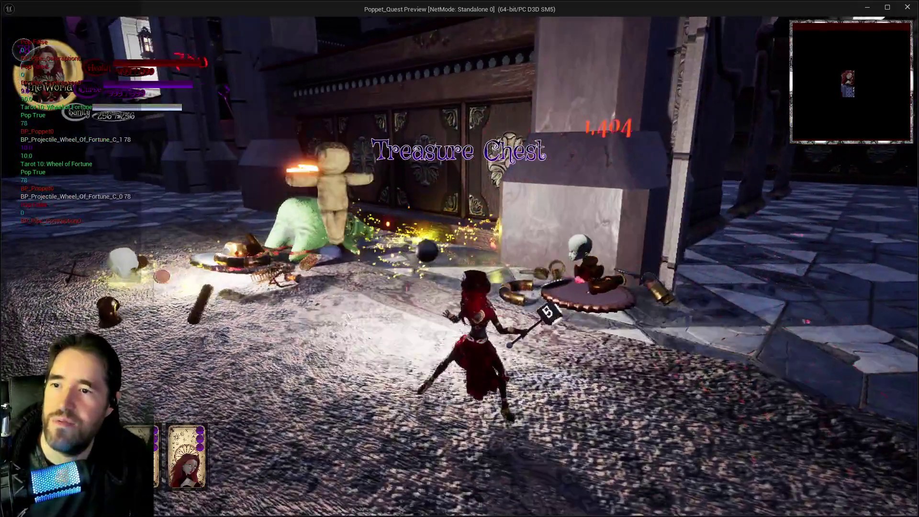
{"action": "key", "text": "w"}
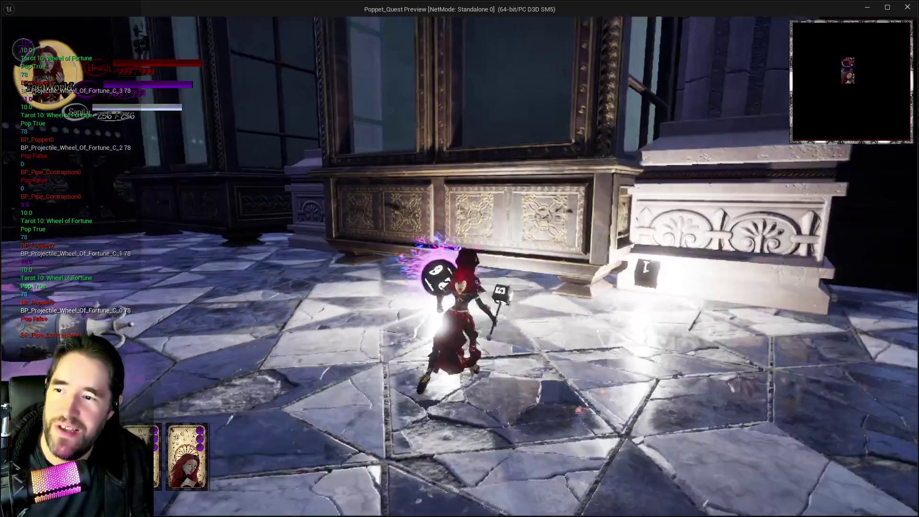
Step: Destroy the skull turret and green monster with Wheel of Fortune orbs, then bring up tarot selection
{"action": "key", "text": "d"}
{"action": "key", "text": "s"}
{"action": "key", "text": "w"}
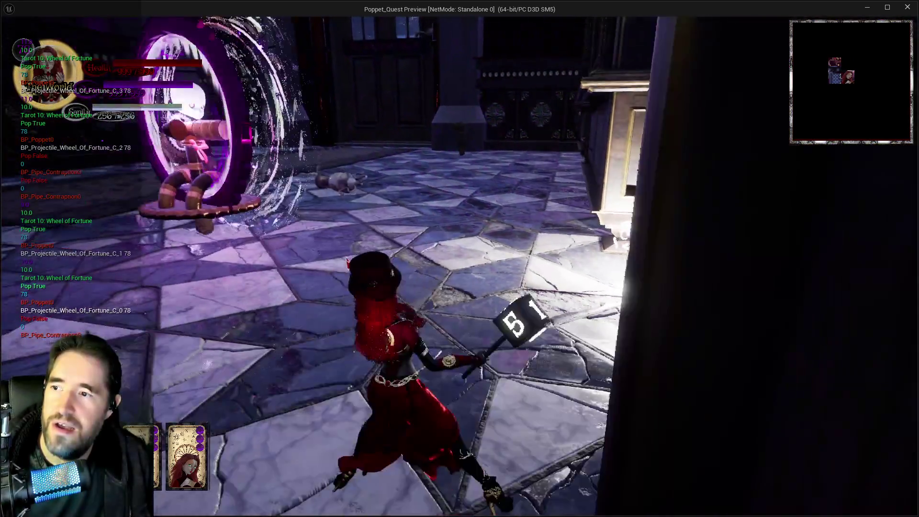
{"action": "key", "text": "a"}
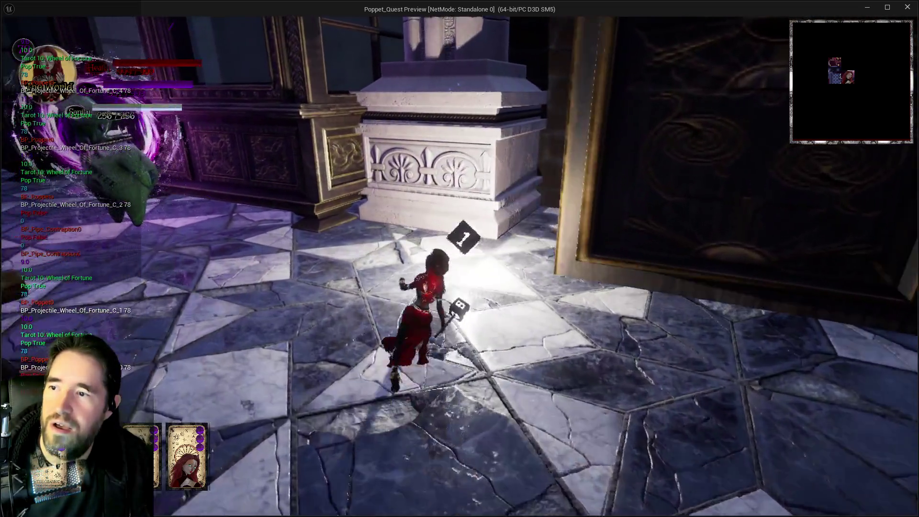
{"action": "key", "text": "a"}
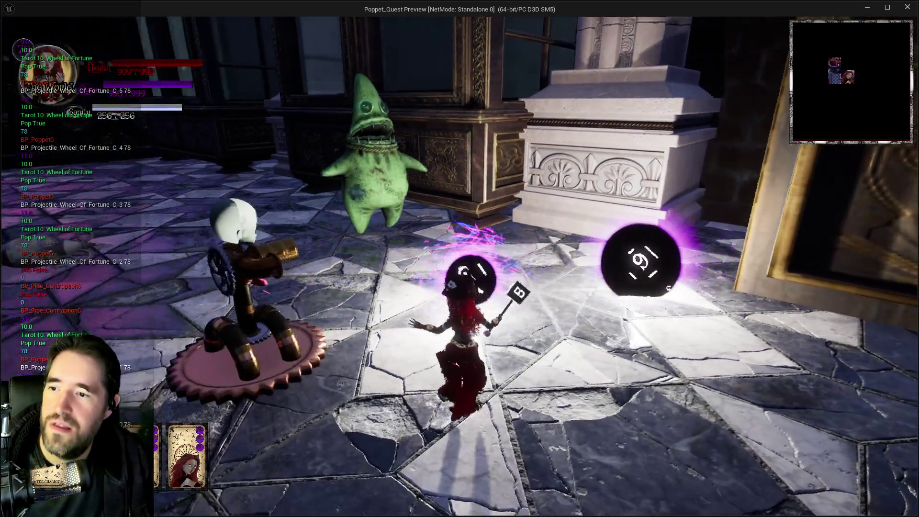
{"action": "key", "text": "a"}
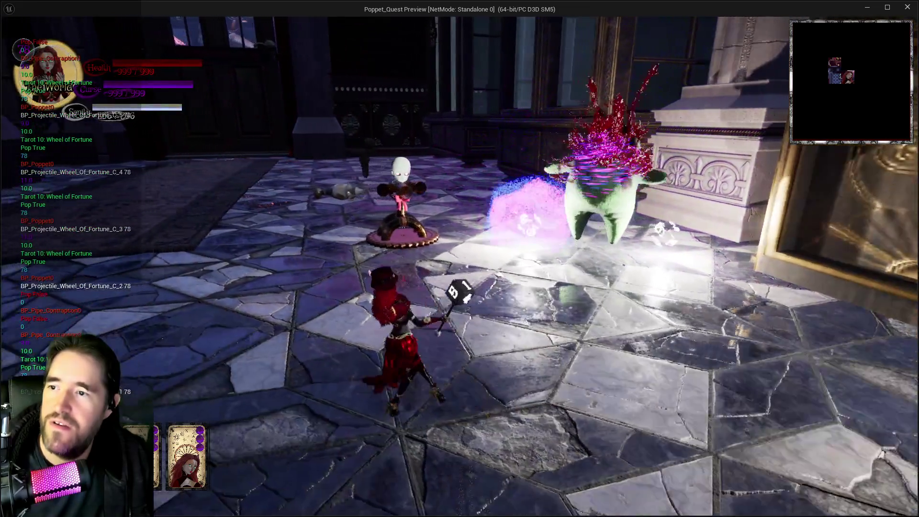
{"action": "key", "text": "a"}
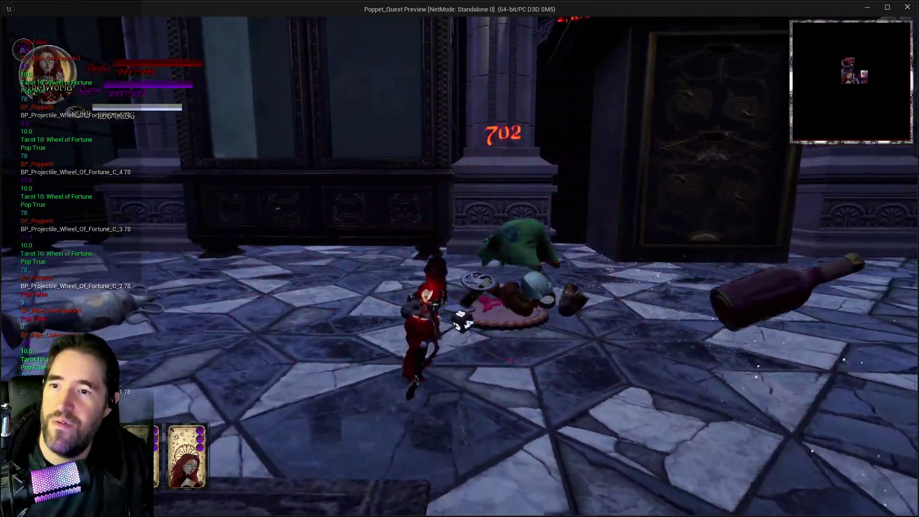
{"action": "key", "text": "w"}
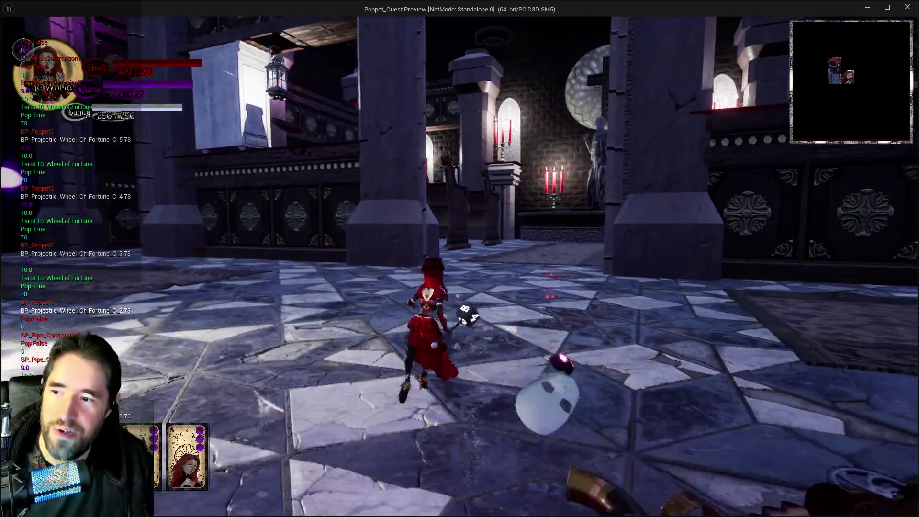
{"action": "key", "text": "Tab"}
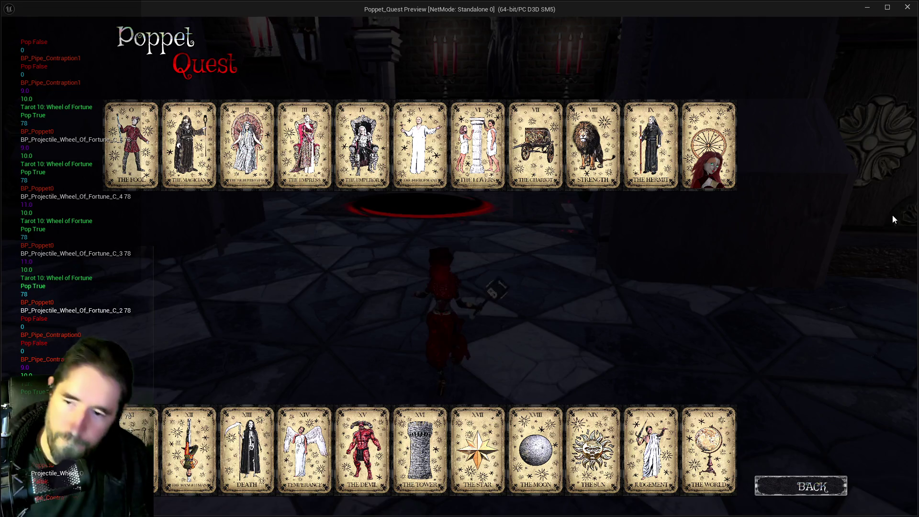
Step: Add The Lovers and Temperance to the hand, then trap the shielded poppet in Temperance bubbles
{"action": "left_click", "coordinate": [481, 164]}
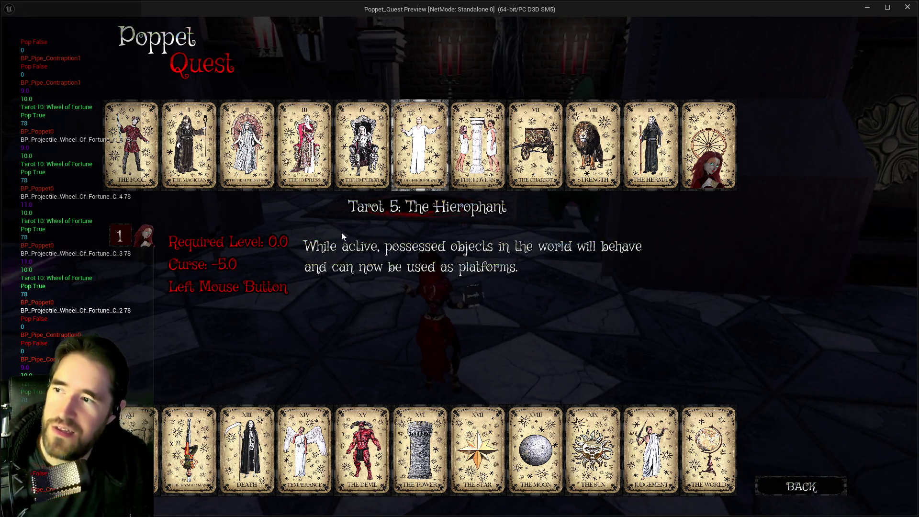
{"action": "left_click", "coordinate": [304, 450]}
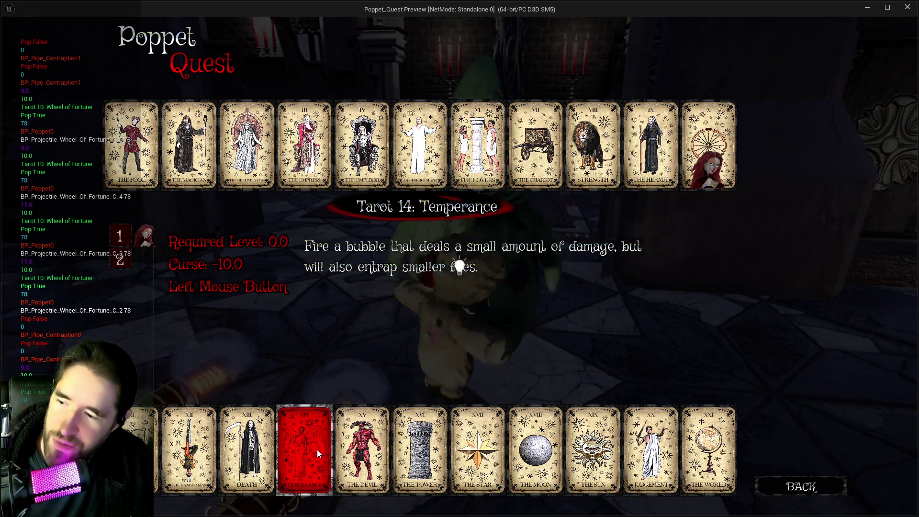
{"action": "key", "text": "Tab"}
{"action": "key", "text": "w"}
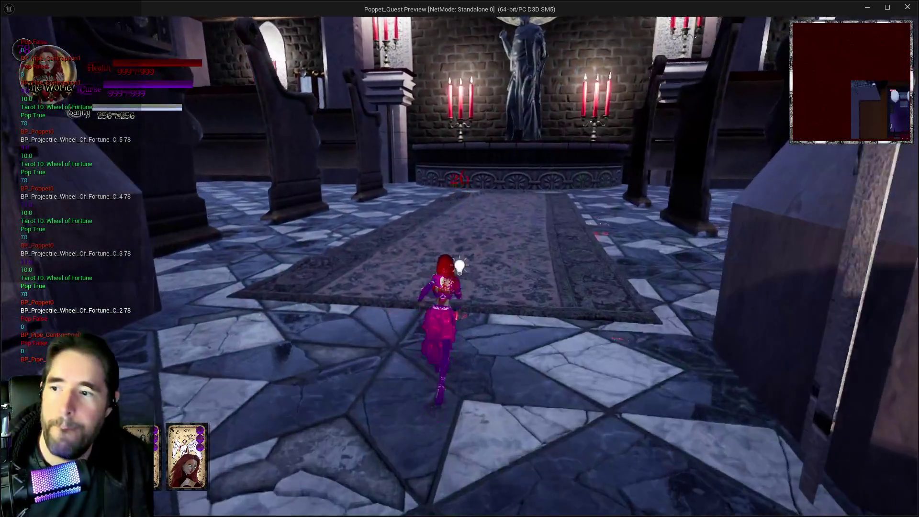
{"action": "key", "text": "w"}
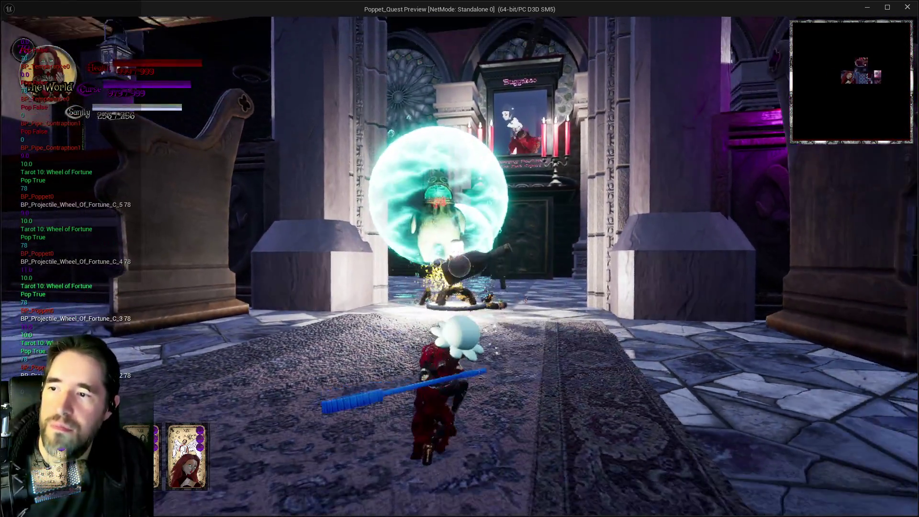
{"action": "left_click", "coordinate": [459, 258]}
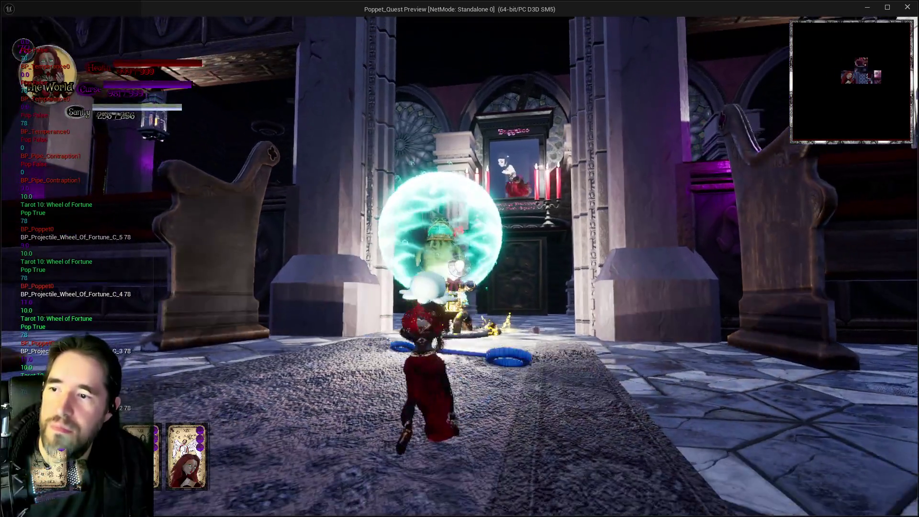
{"action": "key", "text": "w"}
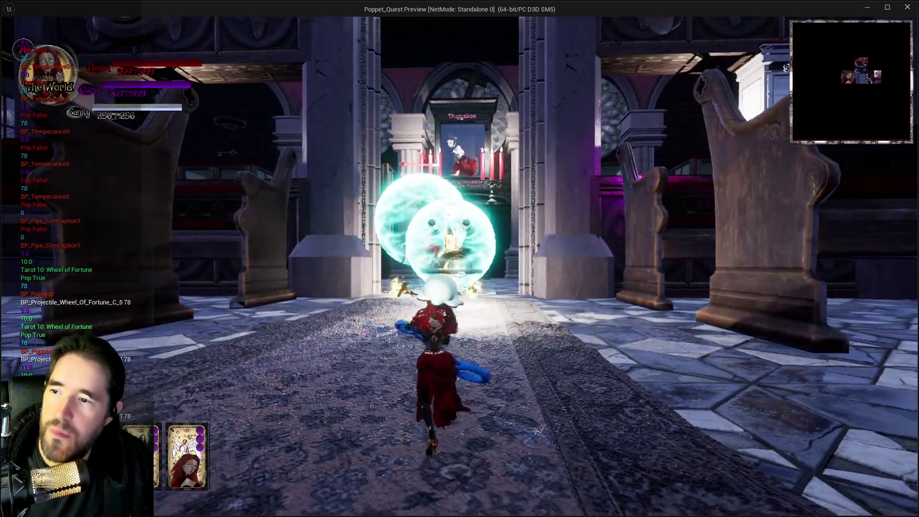
{"action": "key", "text": "w"}
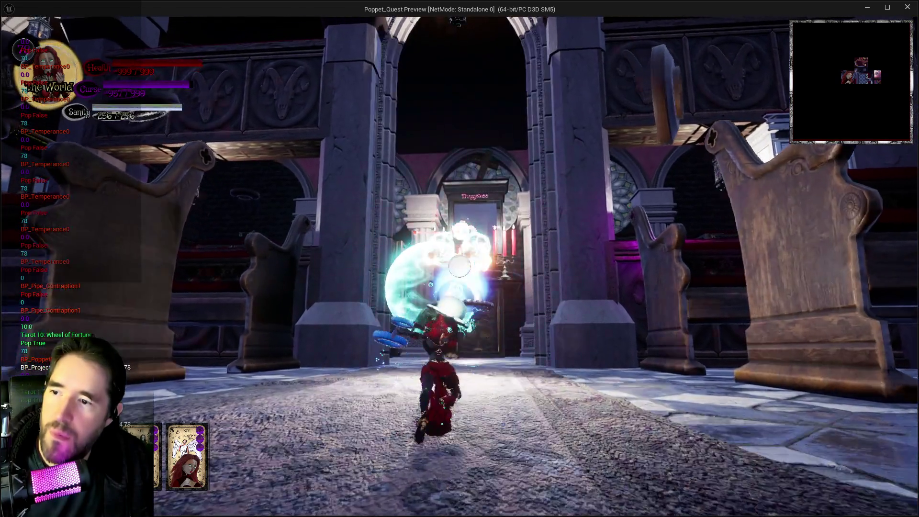
{"action": "key", "text": "w"}
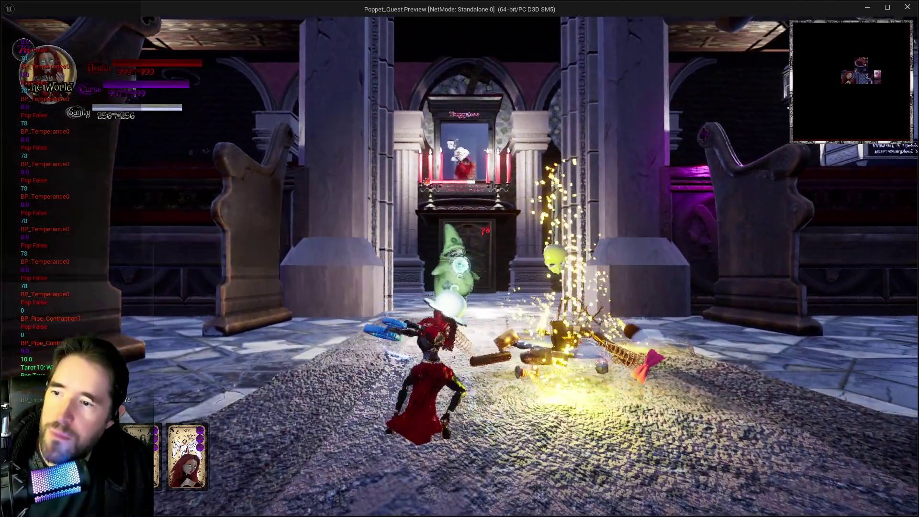
{"action": "key", "text": "w"}
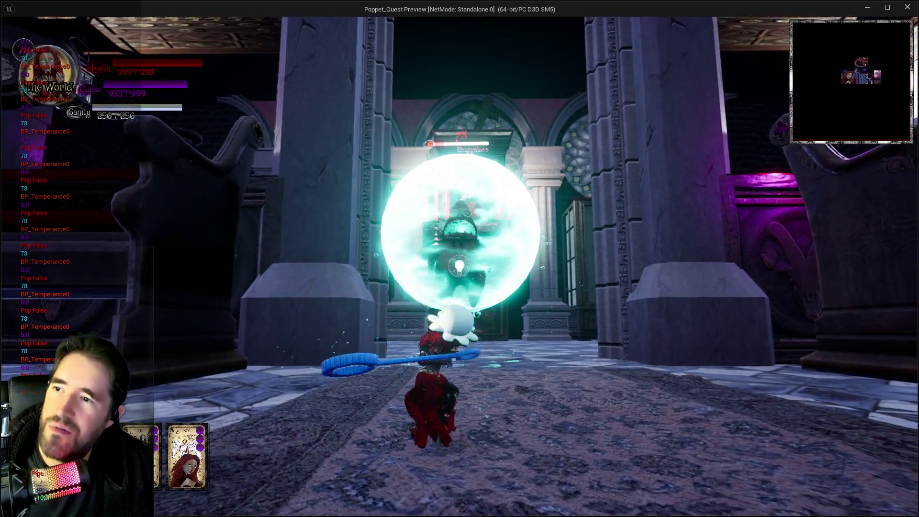
Step: Keep bubbling and bursting poppets near the altar, then return to the editor
{"action": "key", "text": "w"}
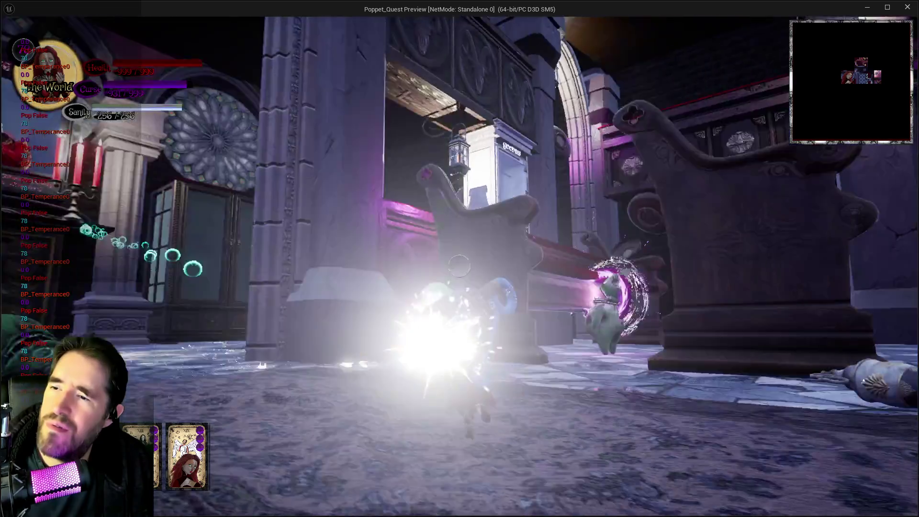
{"action": "key", "text": "w"}
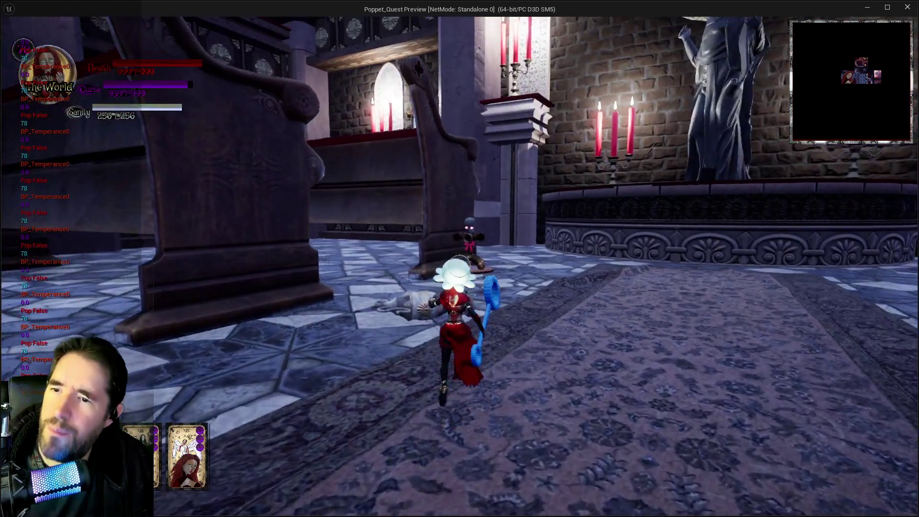
{"action": "key", "text": "w"}
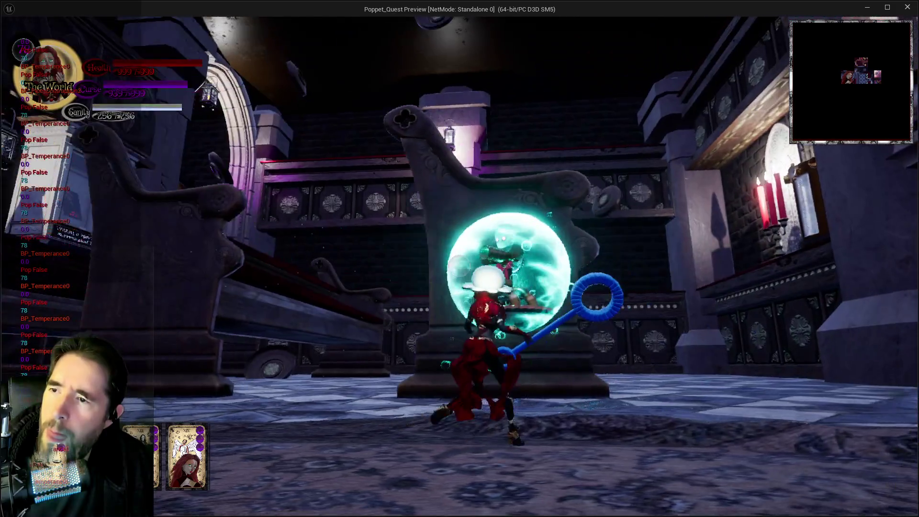
{"action": "key", "text": "w"}
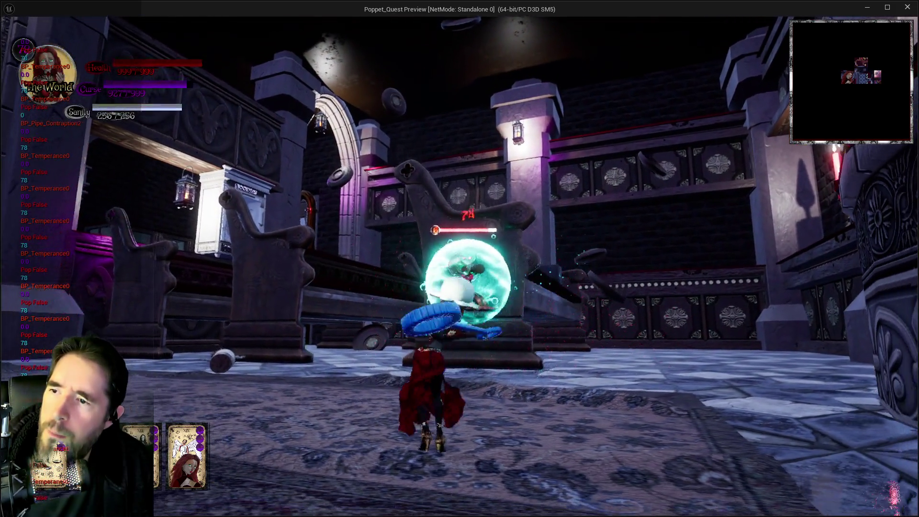
{"action": "key", "text": "w"}
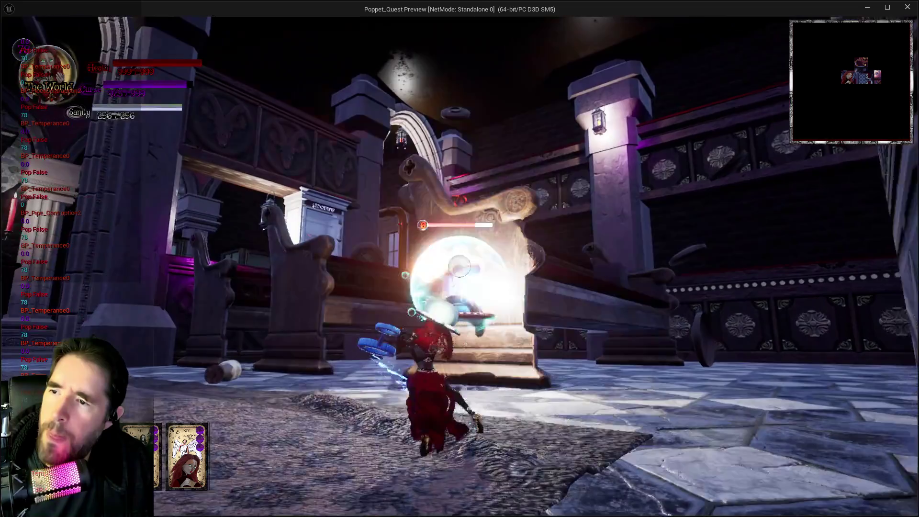
{"action": "key", "text": "w"}
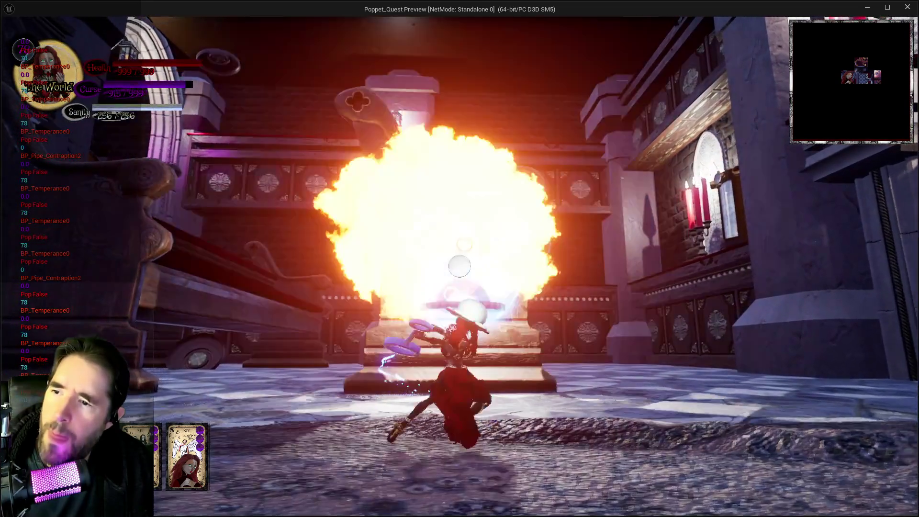
{"action": "key", "text": "w"}
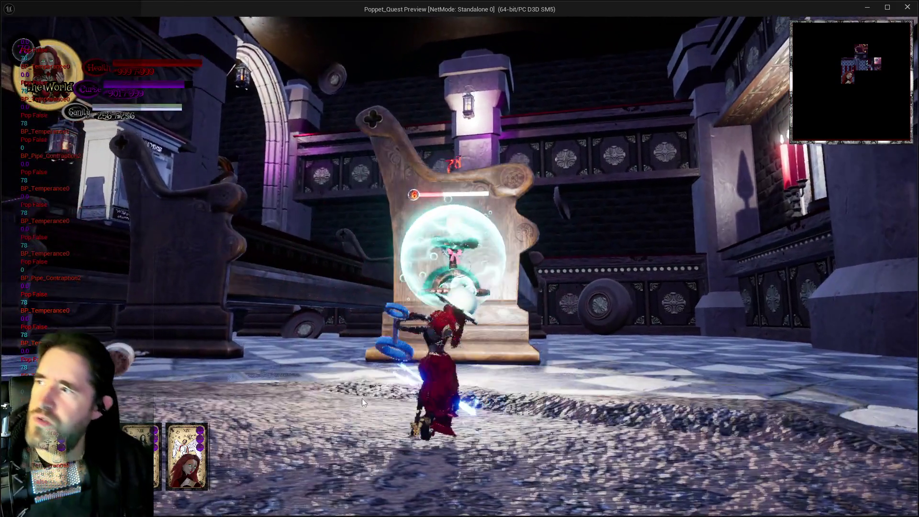
{"action": "key", "text": "alt+Tab"}
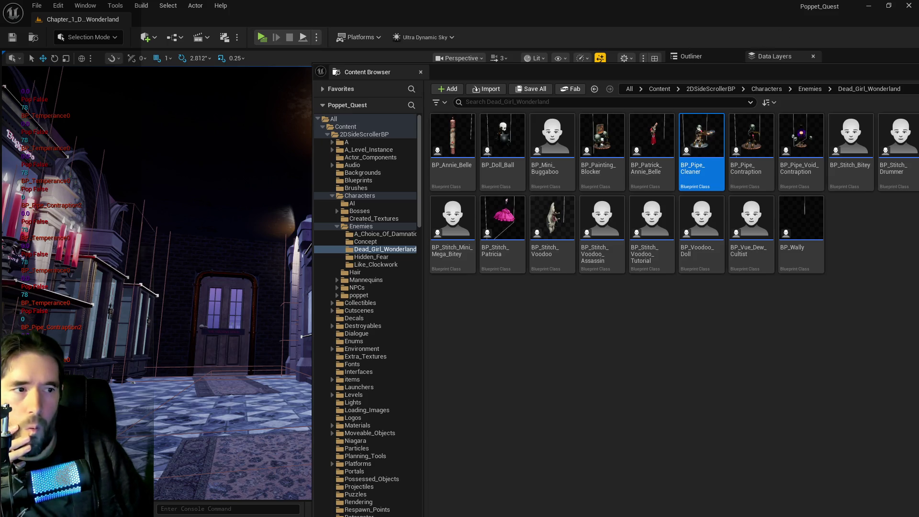
{"action": "left_click_drag", "start_coordinate": [778, 56], "coordinate": [373, 95]}
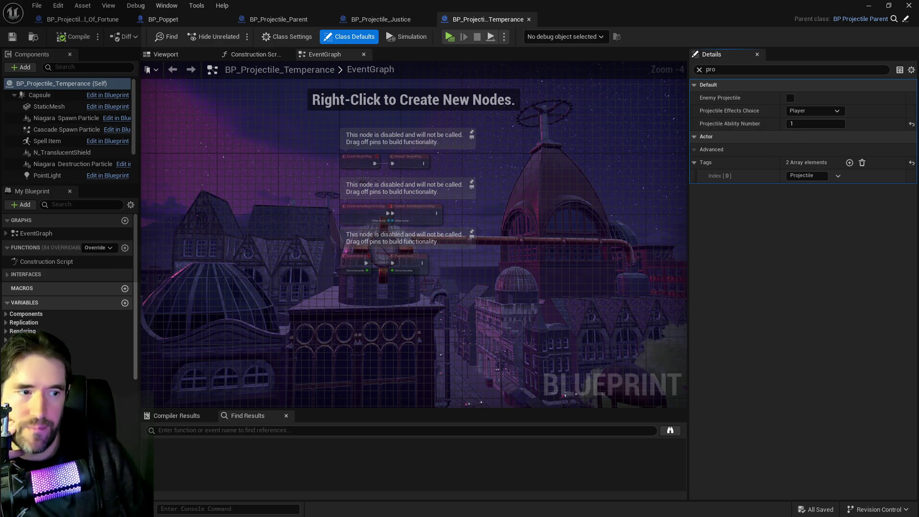
{"action": "key", "text": "alt+Tab"}
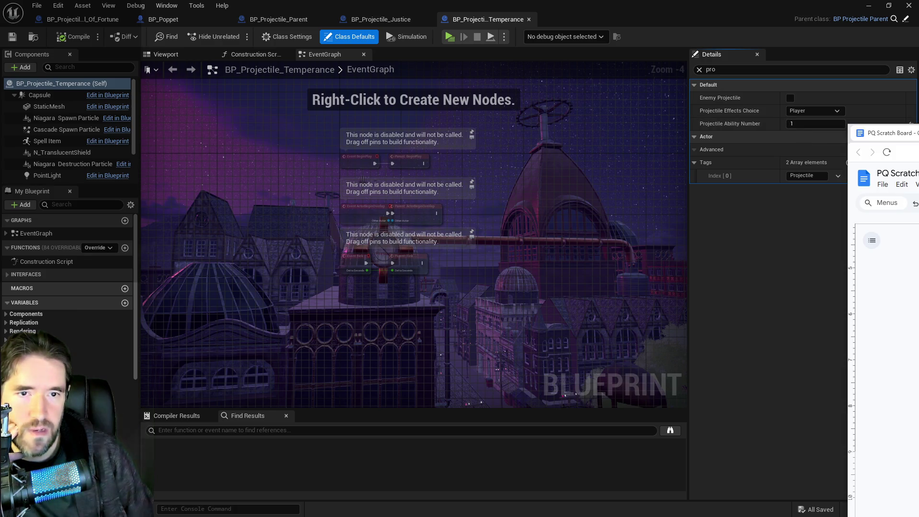
{"action": "key", "text": "alt+Tab"}
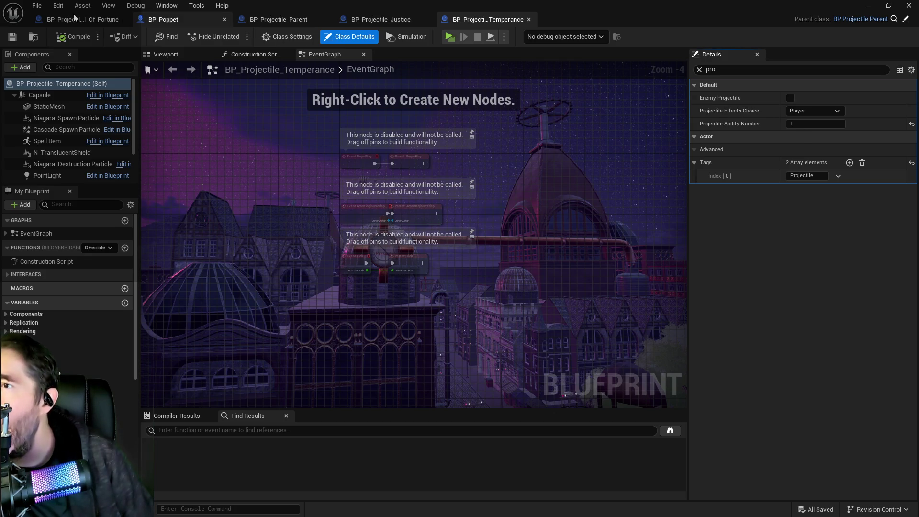
{"action": "left_click", "coordinate": [136, 20]}
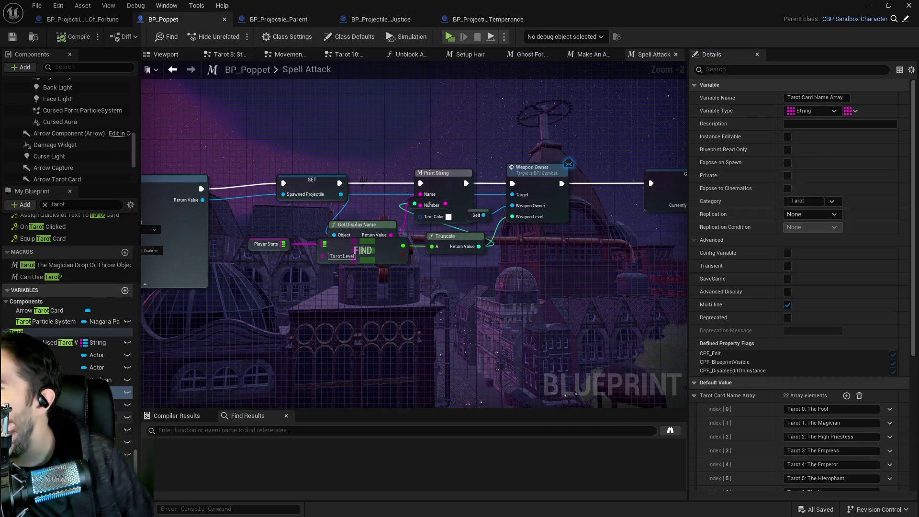
Step: In the Tarot Cards defaults, expand Tarot 14: Temperance's Tarot Card map down to entry 1
{"action": "scroll", "coordinate": [751, 458], "scroll_direction": "down", "scroll_amount": 3}
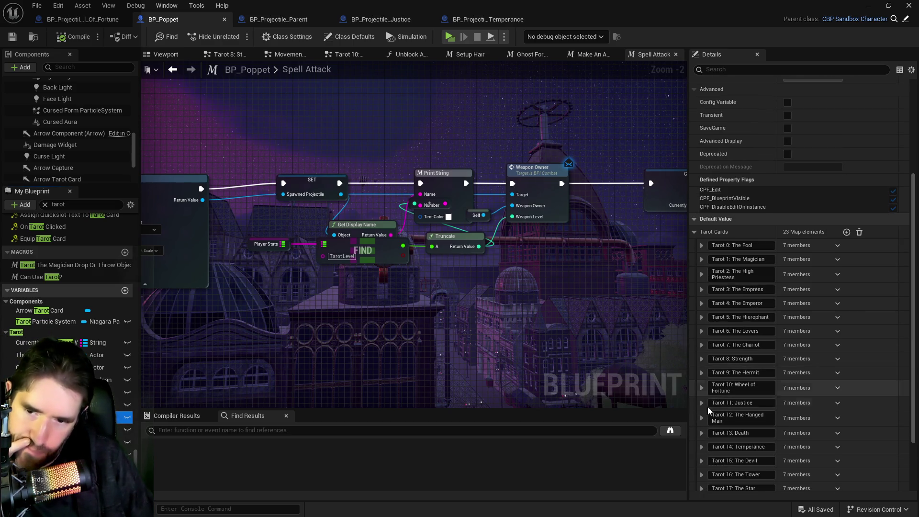
{"action": "scroll", "coordinate": [699, 431], "scroll_direction": "down", "scroll_amount": 1}
{"action": "left_click", "coordinate": [702, 431]}
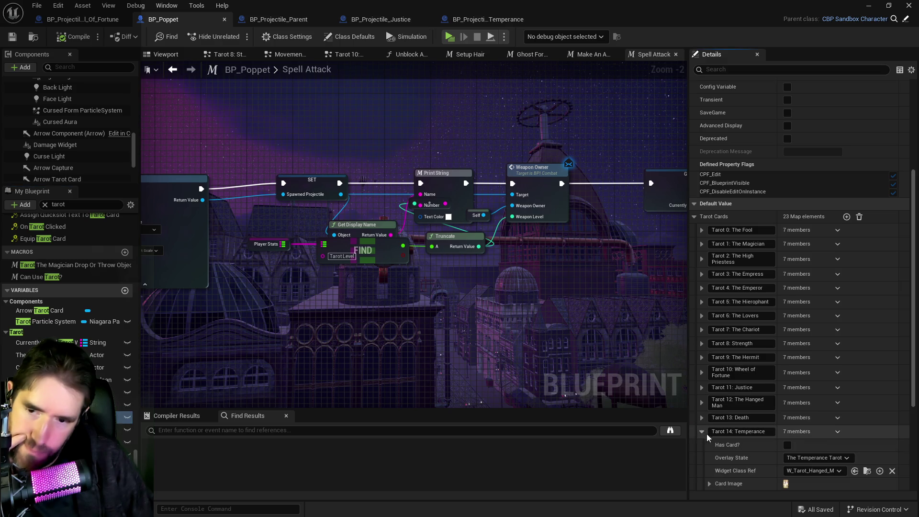
{"action": "scroll", "coordinate": [707, 433], "scroll_direction": "down", "scroll_amount": 4}
{"action": "left_click", "coordinate": [711, 387]}
{"action": "left_click", "coordinate": [715, 400]}
Step: Expand ability 1's Stats and Info sections to inspect their values
{"action": "scroll", "coordinate": [717, 401], "scroll_direction": "down", "scroll_amount": 1}
{"action": "scroll", "coordinate": [723, 407], "scroll_direction": "down", "scroll_amount": 3}
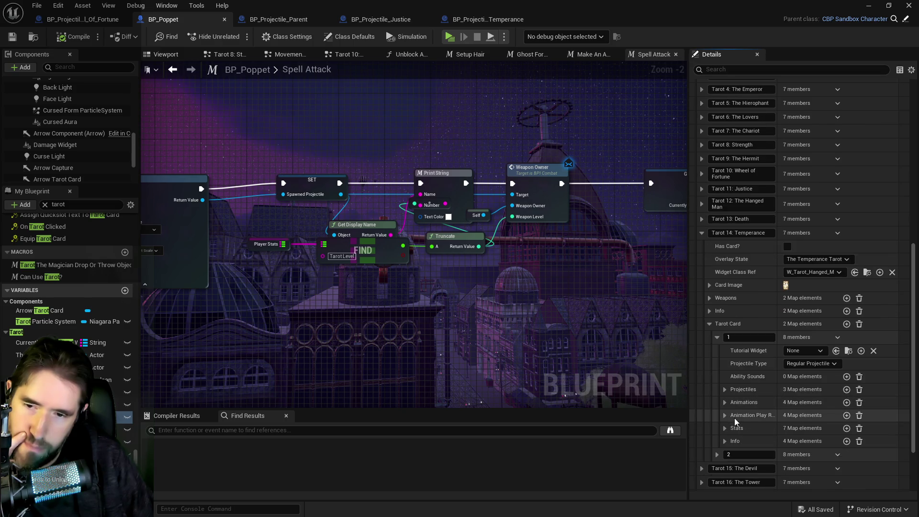
{"action": "left_click", "coordinate": [724, 431]}
{"action": "scroll", "coordinate": [732, 435], "scroll_direction": "down", "scroll_amount": 4}
{"action": "scroll", "coordinate": [736, 445], "scroll_direction": "down", "scroll_amount": 2}
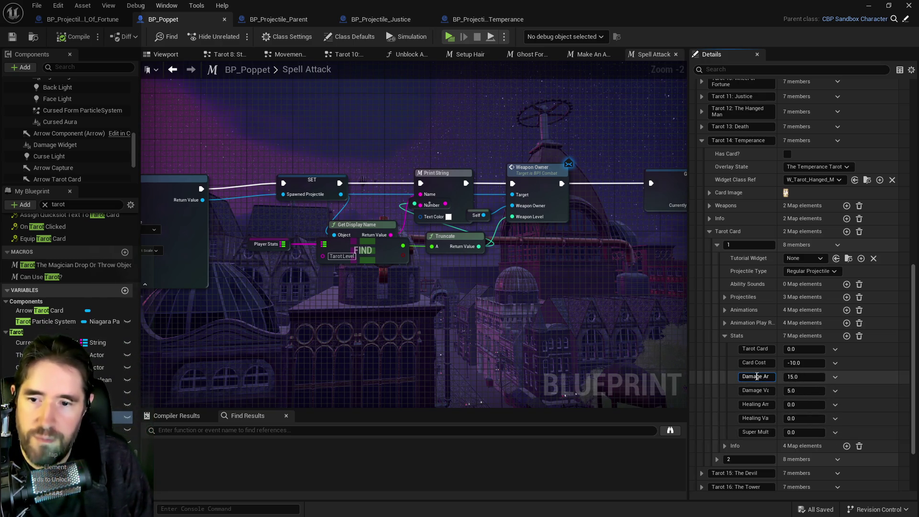
{"action": "left_click", "coordinate": [725, 445]}
{"action": "scroll", "coordinate": [748, 450], "scroll_direction": "down", "scroll_amount": 2}
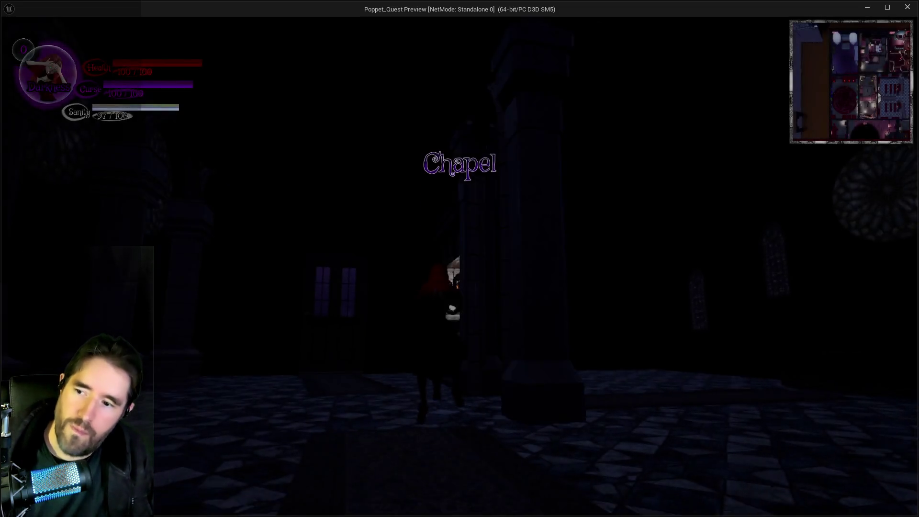
Step: Walk down the chapel corridor and equip the Temperance card from the tarot menu
{"action": "key", "text": "w"}
{"action": "key", "text": "Tab"}
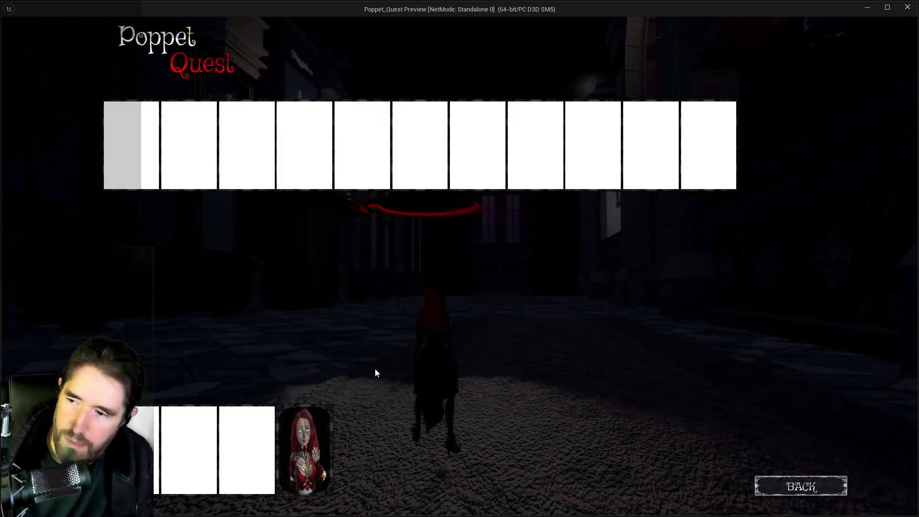
{"action": "key", "text": "Tab"}
{"action": "key", "text": "Tab"}
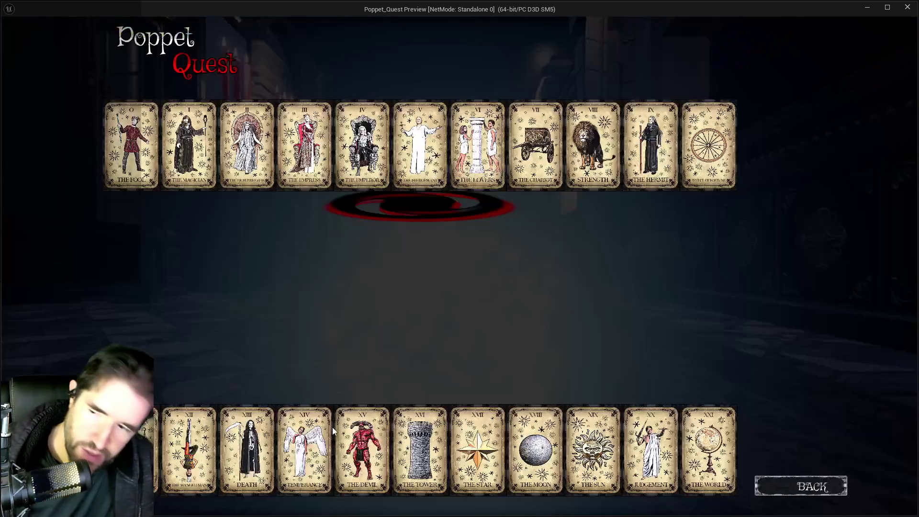
{"action": "mouse_move", "coordinate": [333, 427]}
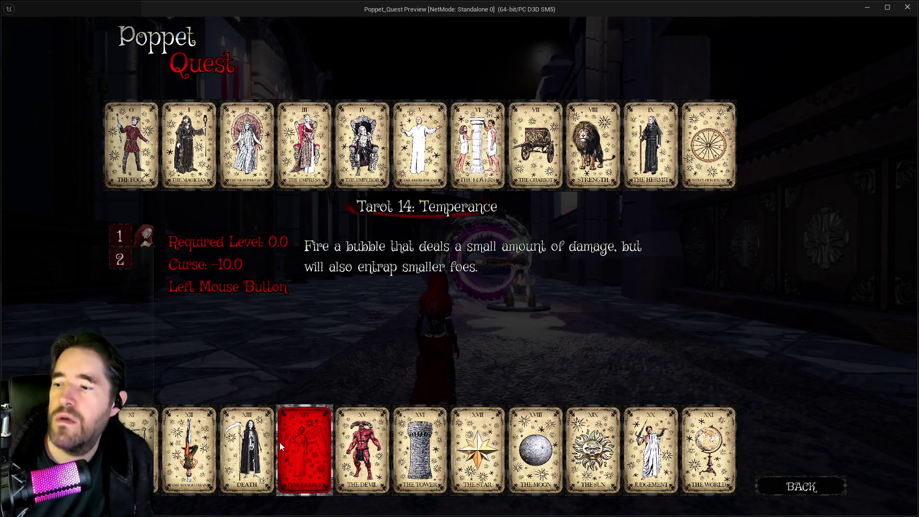
{"action": "left_click", "coordinate": [291, 451]}
Step: Fire Temperance bubbles at enemies, then pause and close the preview window
{"action": "key", "text": "w"}
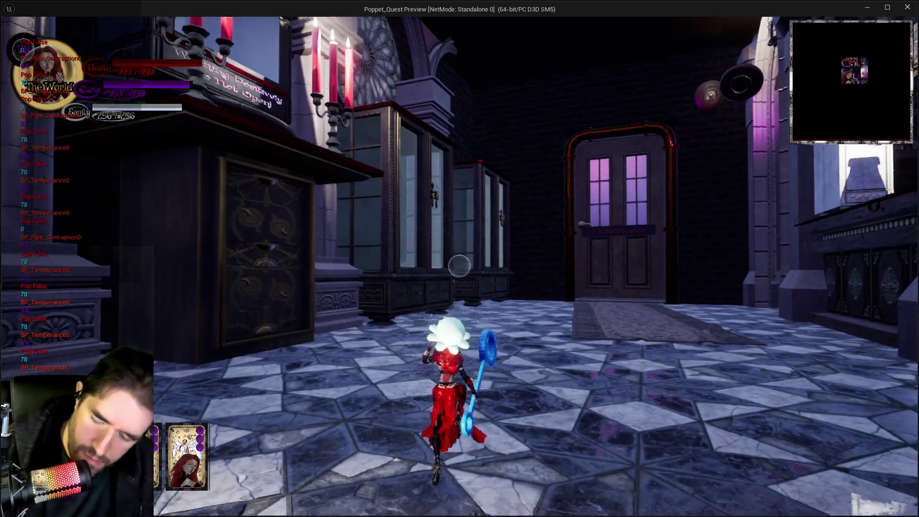
{"action": "key", "text": "Escape"}
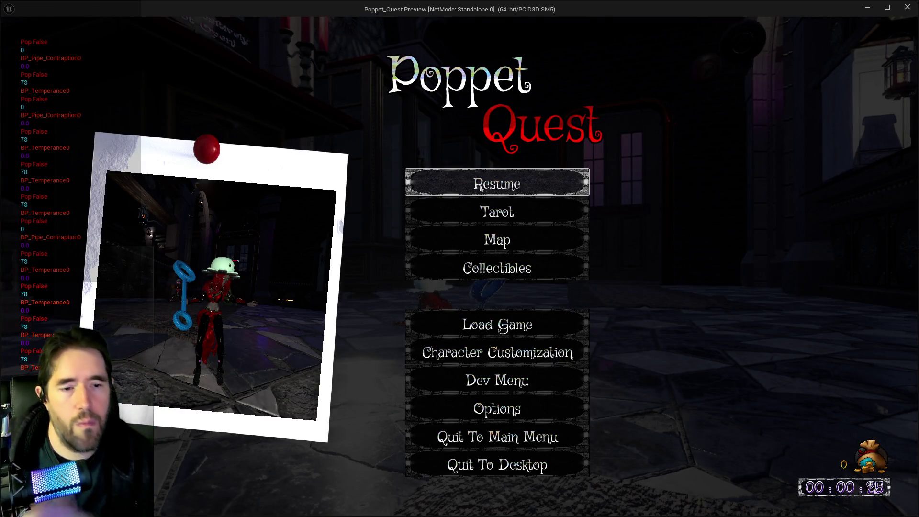
{"action": "left_click", "coordinate": [907, 12]}
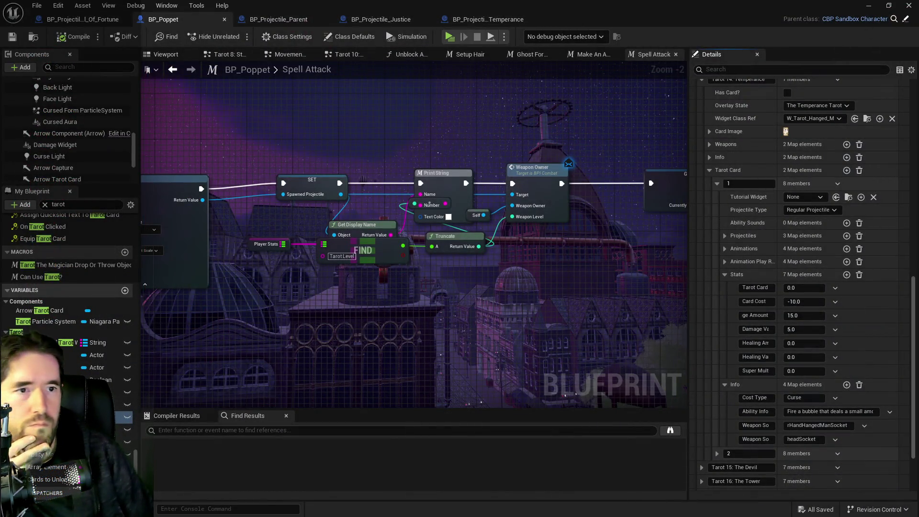
Step: Move the Krita window mostly off-screen and bring the Unreal editor back to front
{"action": "key", "text": "alt+Tab"}
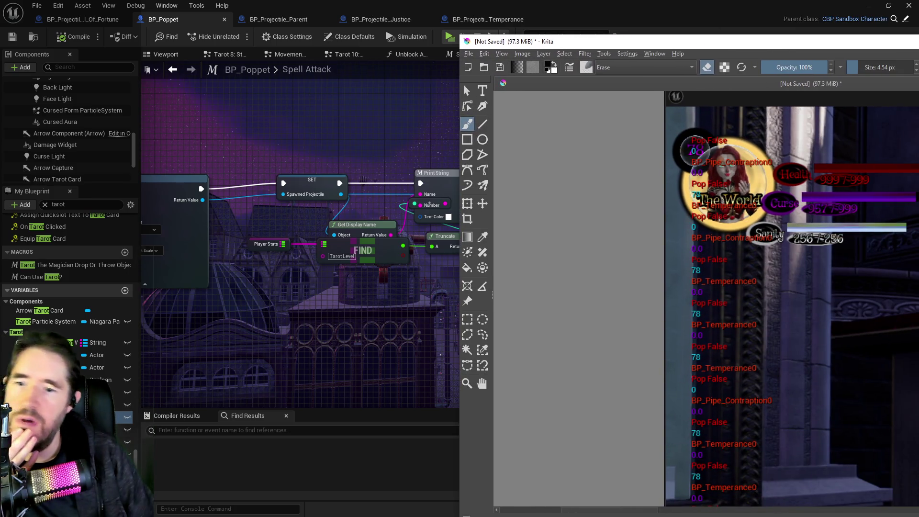
{"action": "left_click_drag", "start_coordinate": [467, 105], "coordinate": [879, 136]}
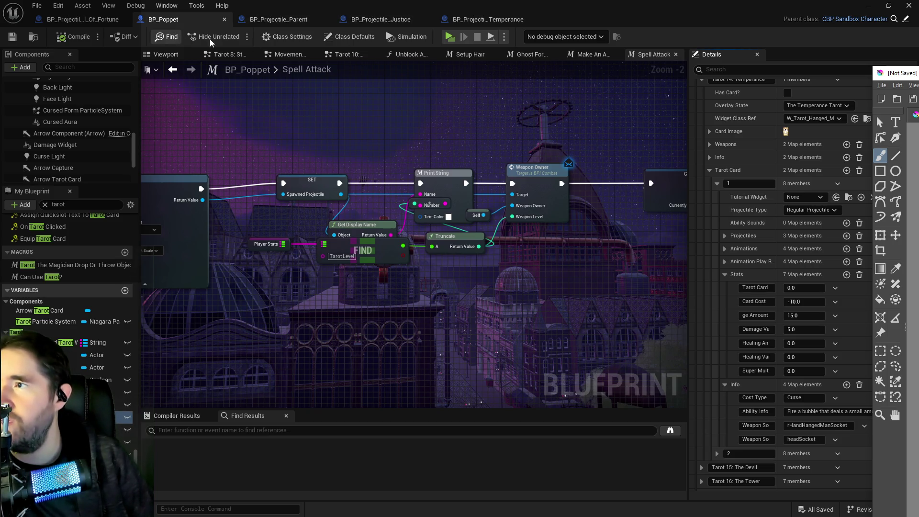
{"action": "scroll", "coordinate": [334, 146], "scroll_direction": "down", "scroll_amount": 1}
{"action": "left_click", "coordinate": [338, 179]}
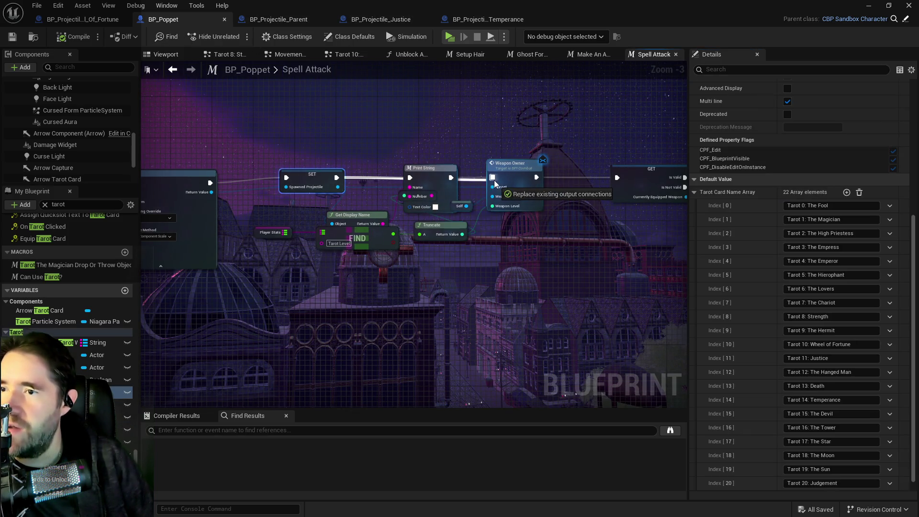
Step: Delete the Print String, reroute knot and Get Display Name nodes, then undo to restore Get Display Name
{"action": "left_click", "coordinate": [423, 172]}
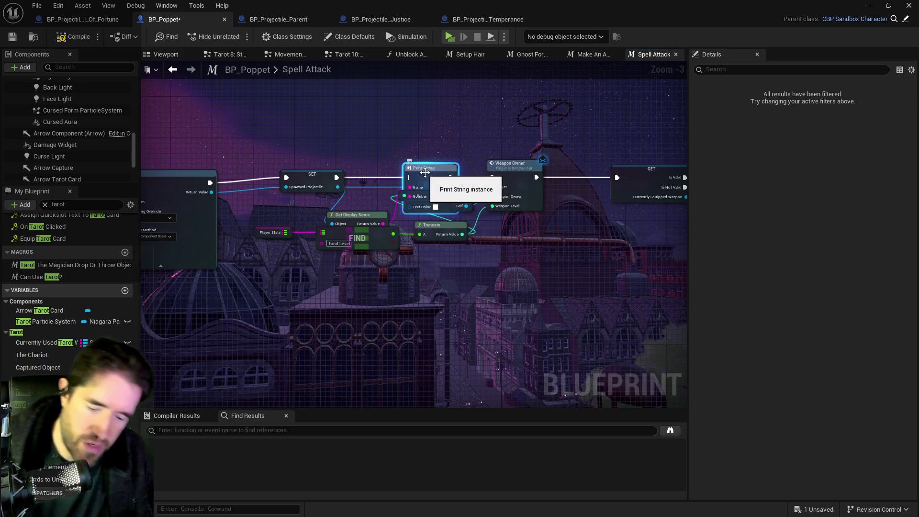
{"action": "key", "text": "Delete"}
{"action": "left_click", "coordinate": [406, 195]}
{"action": "key", "text": "Delete"}
{"action": "left_click", "coordinate": [358, 215]}
{"action": "key", "text": "Delete"}
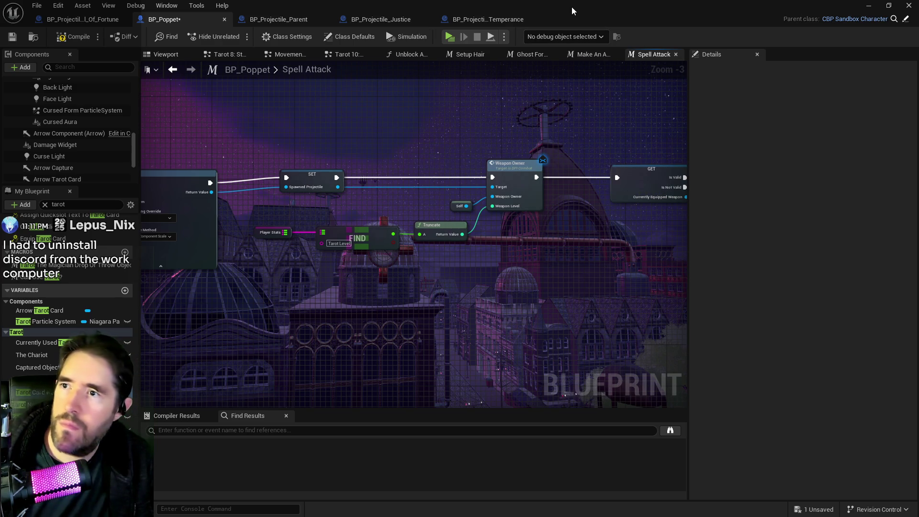
{"action": "key", "text": "ctrl+z"}
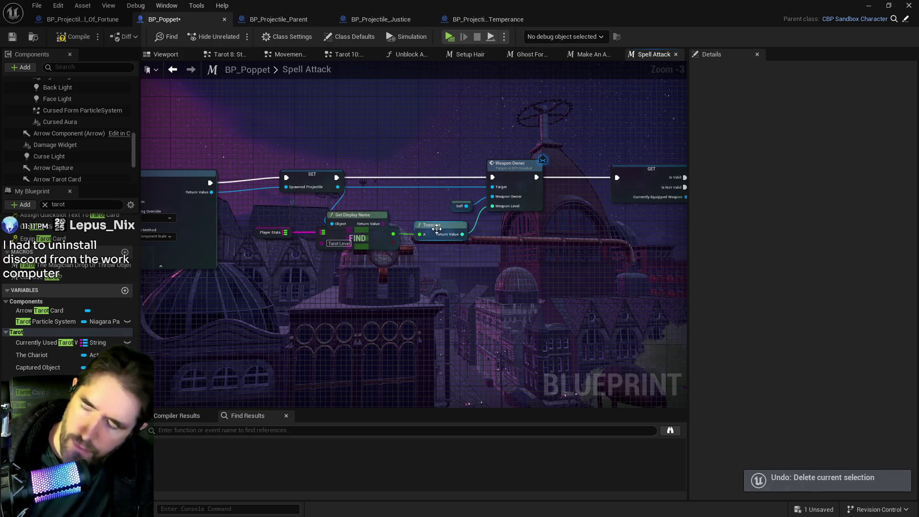
Step: Undo to restore Print String and Get Display Name, then place them above Truncate beside SET
{"action": "key", "text": "ctrl+z"}
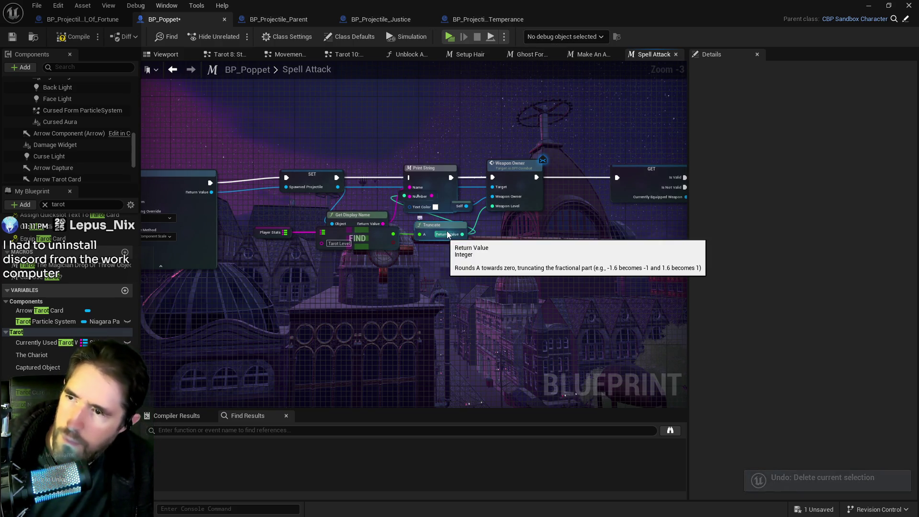
{"action": "key", "text": "ctrl+s"}
{"action": "left_click_drag", "start_coordinate": [455, 178], "coordinate": [456, 131]}
{"action": "left_click_drag", "start_coordinate": [358, 215], "coordinate": [390, 167]}
{"action": "left_click_drag", "start_coordinate": [418, 196], "coordinate": [427, 220]}
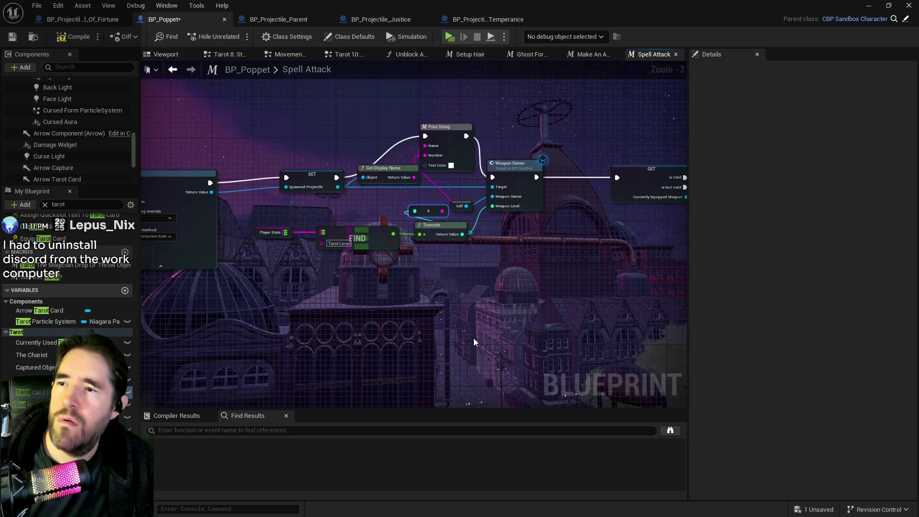
{"action": "mouse_move", "coordinate": [918, 61]}
{"action": "left_mouse_down"}
{"action": "mouse_move", "coordinate": [659, 61]}
{"action": "mouse_move", "coordinate": [918, 64]}
{"action": "left_mouse_up"}
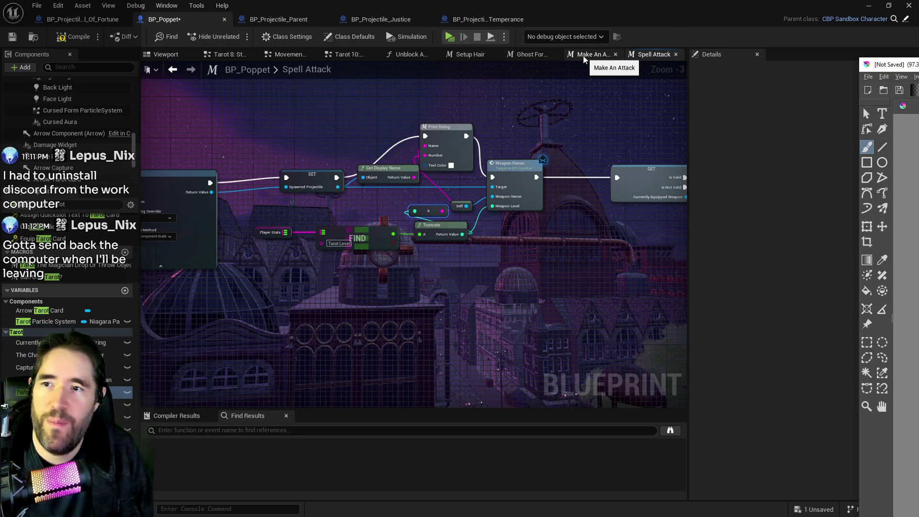
Step: From Tarot 10, go up to the Tarot Graph and open the collapsed Tarot 14: Temperance graph
{"action": "left_click", "coordinate": [357, 59]}
{"action": "left_click", "coordinate": [358, 70]}
{"action": "scroll", "coordinate": [444, 255], "scroll_direction": "up", "scroll_amount": 2}
{"action": "mouse_move", "coordinate": [444, 242]}
{"action": "left_mouse_down"}
{"action": "mouse_move", "coordinate": [467, 263]}
{"action": "mouse_move", "coordinate": [585, 247]}
{"action": "mouse_move", "coordinate": [539, 190]}
{"action": "mouse_move", "coordinate": [491, 169]}
{"action": "mouse_move", "coordinate": [454, 192]}
{"action": "left_mouse_up"}
{"action": "double_click", "coordinate": [445, 259]}
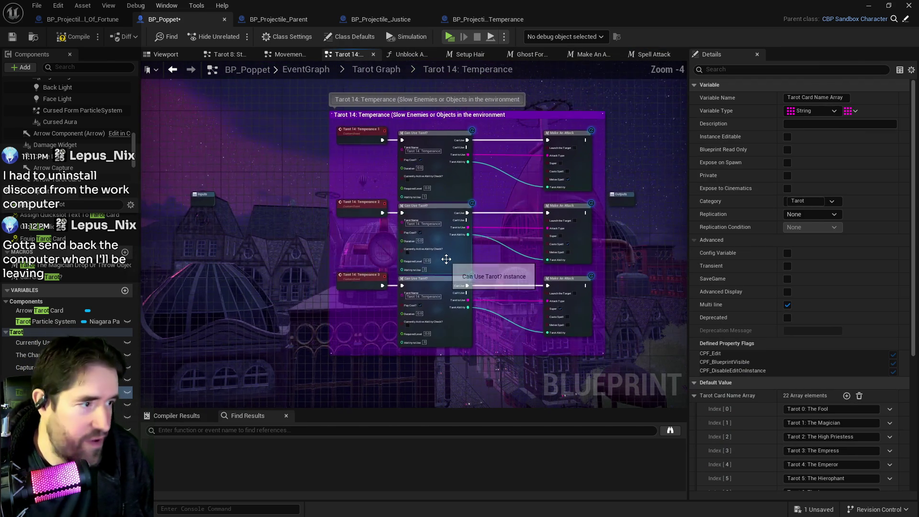
Step: Look inside the Make An Attack macro, then return to view all three Temperance event rows
{"action": "scroll", "coordinate": [460, 203], "scroll_direction": "up", "scroll_amount": 3}
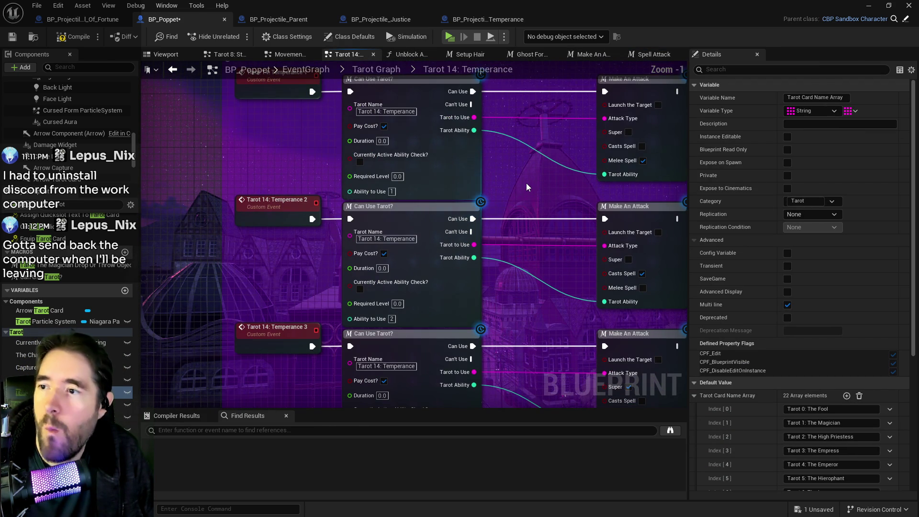
{"action": "left_click_drag", "start_coordinate": [525, 179], "coordinate": [412, 226]}
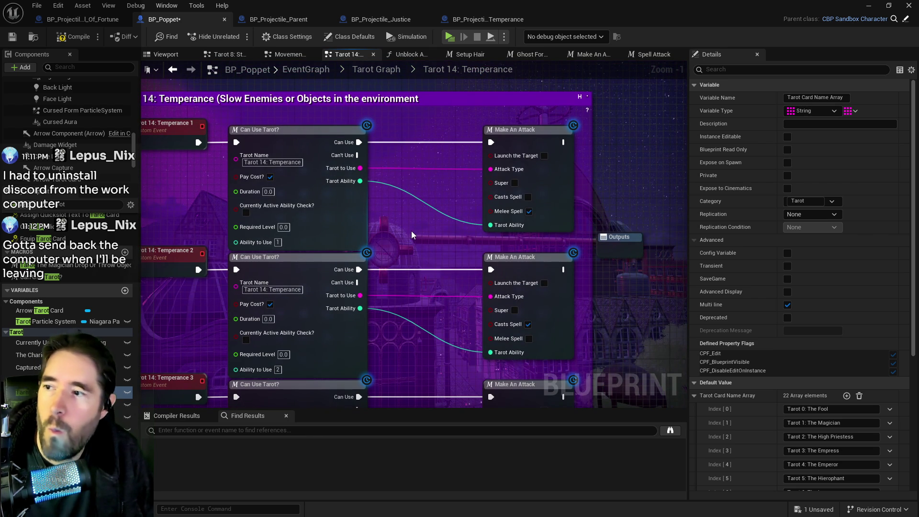
{"action": "double_click", "coordinate": [559, 206]}
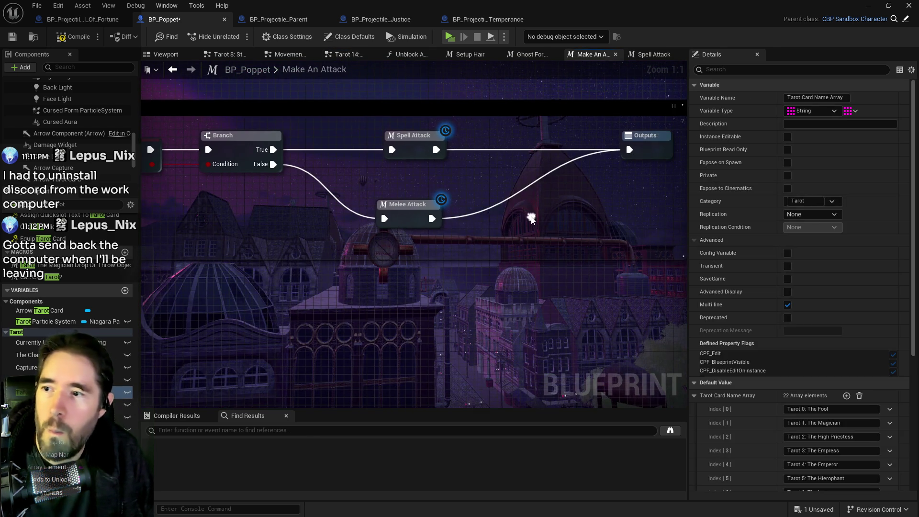
{"action": "left_click", "coordinate": [348, 55]}
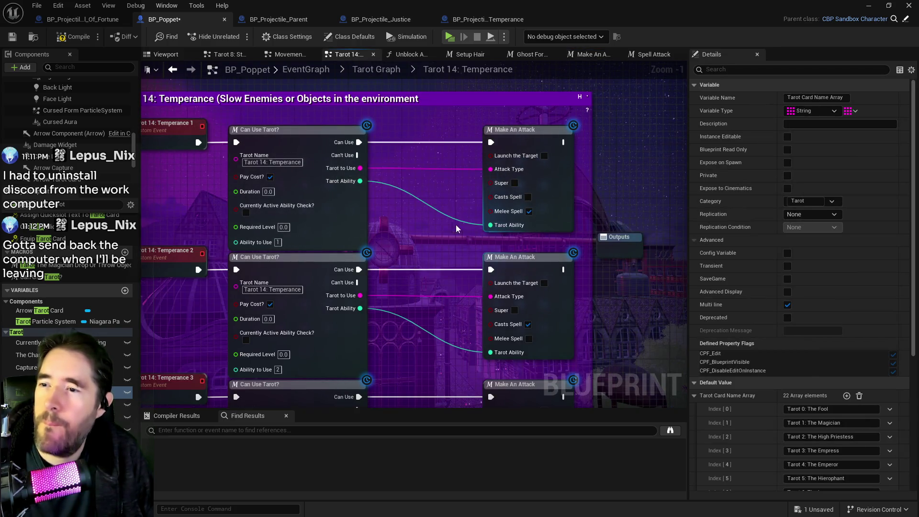
{"action": "left_click_drag", "start_coordinate": [459, 229], "coordinate": [426, 171]}
{"action": "scroll", "coordinate": [423, 177], "scroll_direction": "down", "scroll_amount": 1}
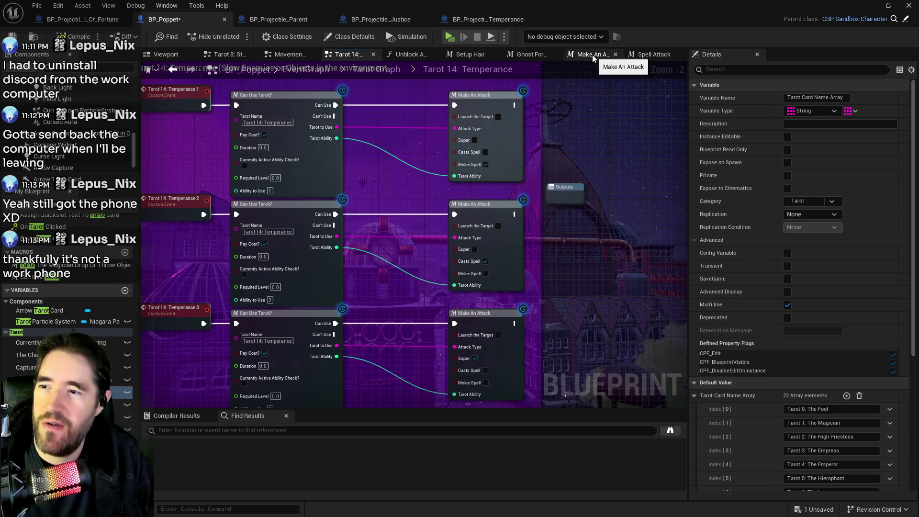
Step: Open the Melee Attack macro and survey its Is Valid check, SET rows, Switch on Int and stat FIND nodes
{"action": "left_click", "coordinate": [593, 55]}
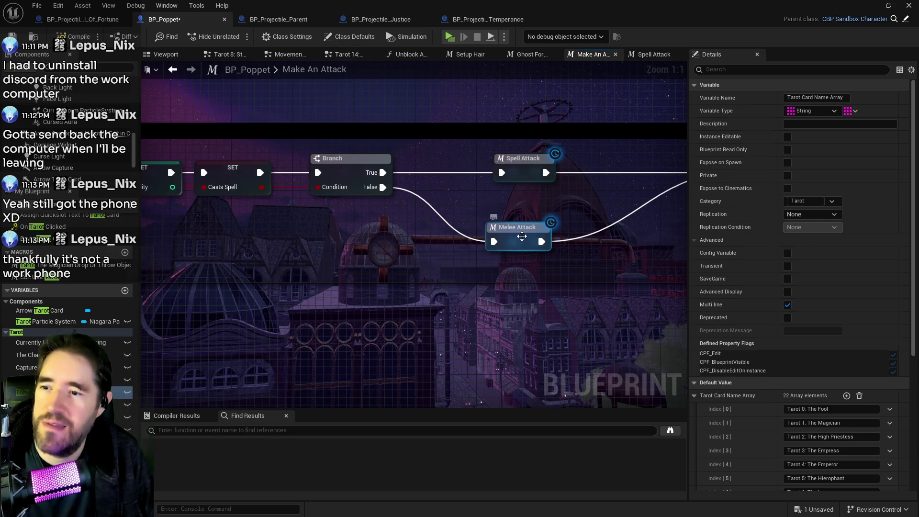
{"action": "double_click", "coordinate": [522, 236]}
{"action": "scroll", "coordinate": [437, 195], "scroll_direction": "up", "scroll_amount": 4}
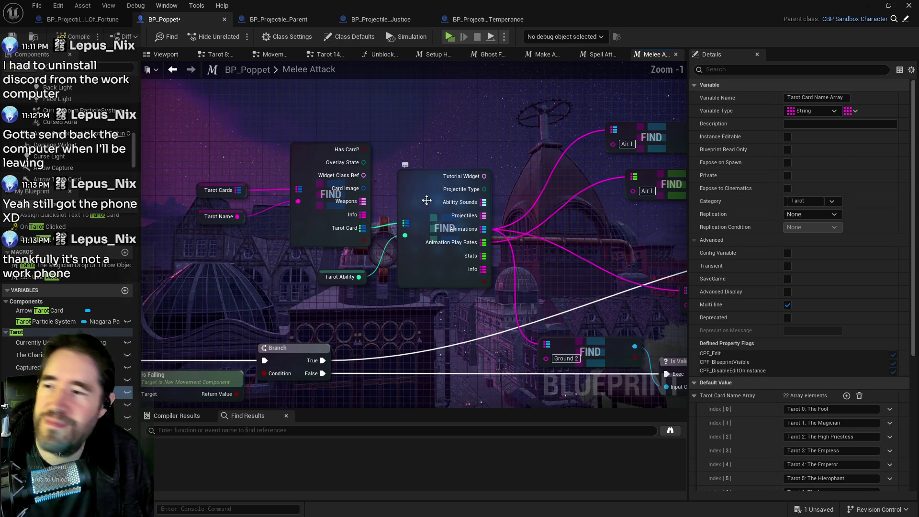
{"action": "left_click_drag", "start_coordinate": [384, 302], "coordinate": [239, 273]}
{"action": "mouse_move", "coordinate": [487, 182]}
{"action": "left_mouse_down"}
{"action": "mouse_move", "coordinate": [516, 131]}
{"action": "mouse_move", "coordinate": [458, 131]}
{"action": "left_mouse_up"}
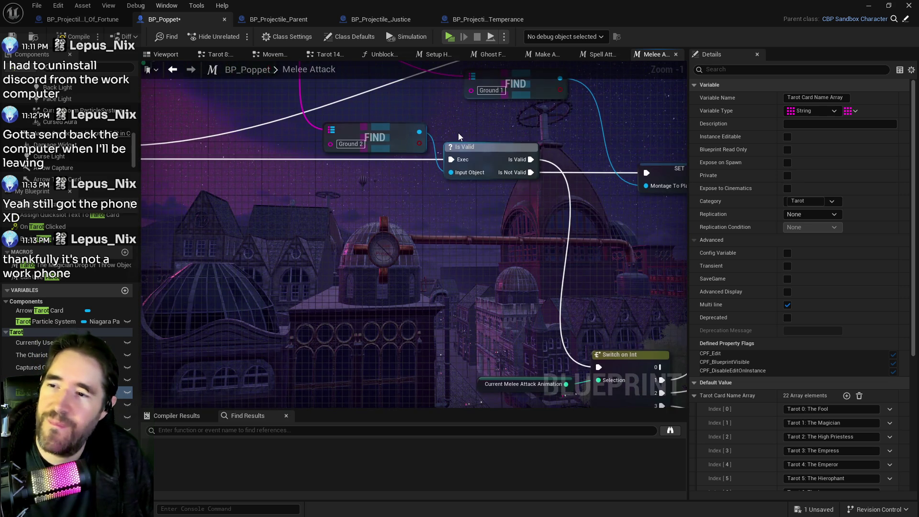
{"action": "scroll", "coordinate": [481, 202], "scroll_direction": "down", "scroll_amount": 2}
{"action": "mouse_move", "coordinate": [481, 202]}
{"action": "left_mouse_down"}
{"action": "mouse_move", "coordinate": [617, 210]}
{"action": "mouse_move", "coordinate": [335, 218]}
{"action": "mouse_move", "coordinate": [345, 254]}
{"action": "mouse_move", "coordinate": [500, 219]}
{"action": "mouse_move", "coordinate": [500, 235]}
{"action": "mouse_move", "coordinate": [297, 214]}
{"action": "left_mouse_up"}
{"action": "scroll", "coordinate": [297, 213], "scroll_direction": "down", "scroll_amount": 2}
{"action": "scroll", "coordinate": [544, 248], "scroll_direction": "up", "scroll_amount": 2}
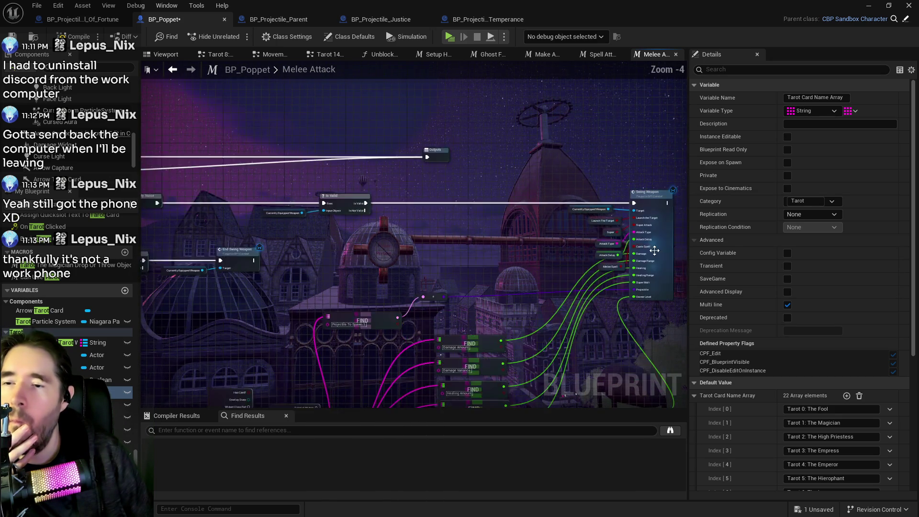
{"action": "mouse_move", "coordinate": [569, 274]}
{"action": "left_mouse_down"}
{"action": "mouse_move", "coordinate": [497, 245]}
{"action": "mouse_move", "coordinate": [558, 181]}
{"action": "left_mouse_up"}
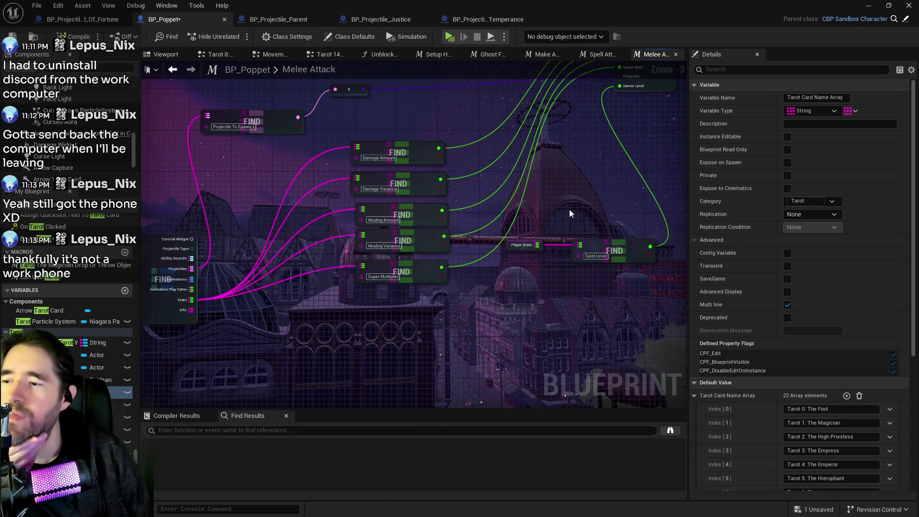
{"action": "left_click_drag", "start_coordinate": [533, 260], "coordinate": [622, 317]}
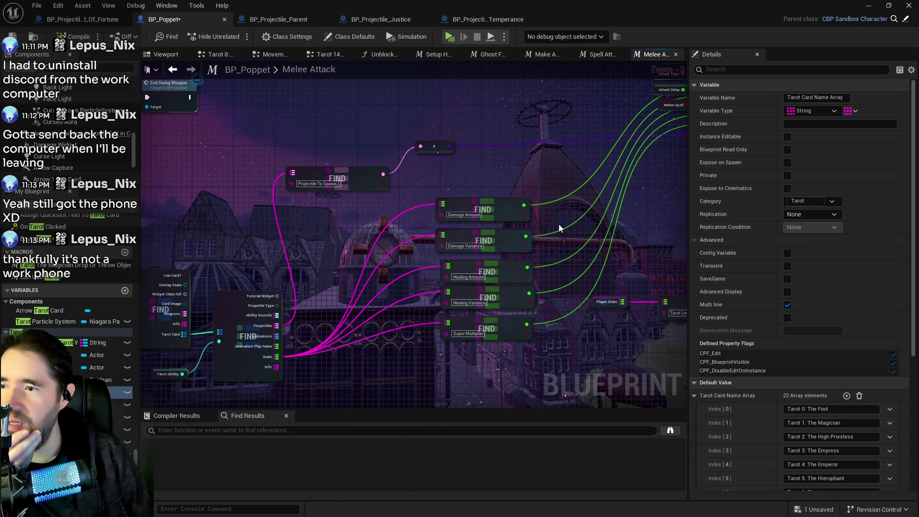
Step: Move the Projectile To Spawn FIND node up and nudge its reroute right, beside Swing Weapon
{"action": "left_click_drag", "start_coordinate": [333, 177], "coordinate": [343, 146]}
{"action": "left_click_drag", "start_coordinate": [430, 150], "coordinate": [443, 147]}
{"action": "scroll", "coordinate": [471, 225], "scroll_direction": "down", "scroll_amount": 1}
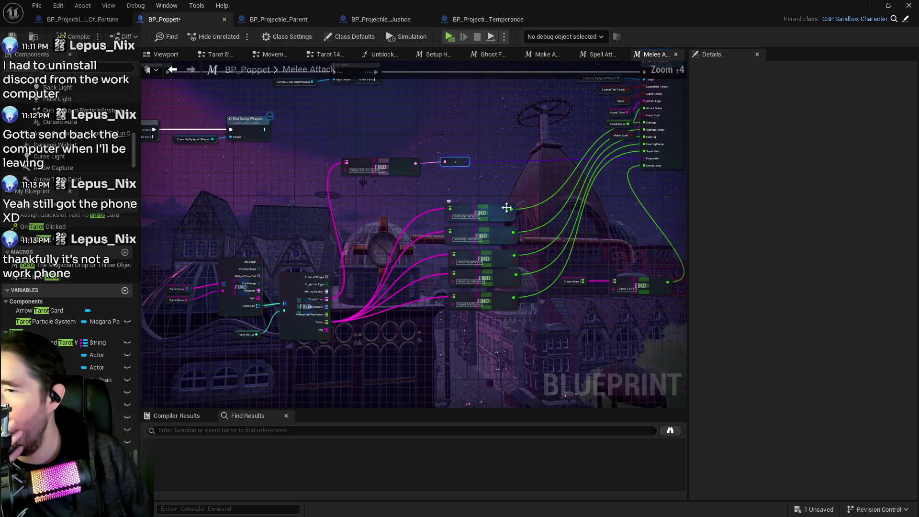
{"action": "left_click_drag", "start_coordinate": [379, 225], "coordinate": [303, 220]}
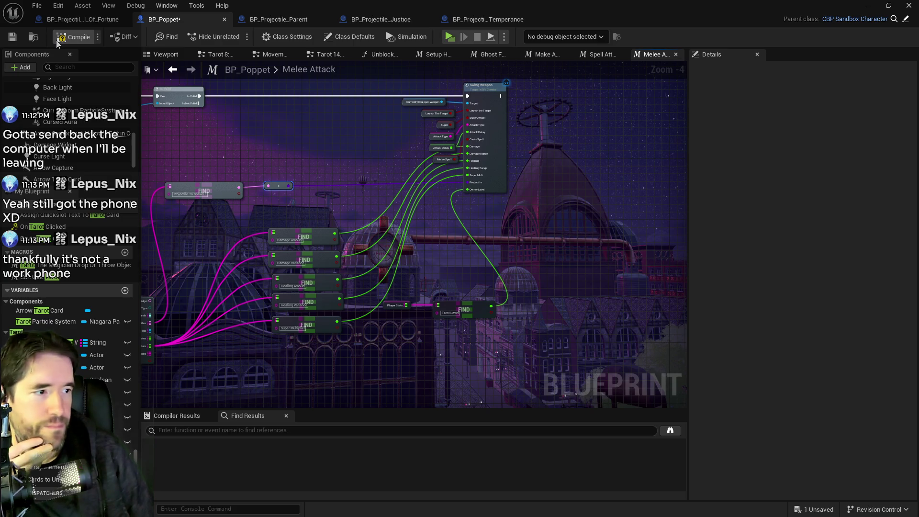
Step: Compile and save BP_Poppet, then launch a standalone Poppet Quest preview
{"action": "key", "text": "F7"}
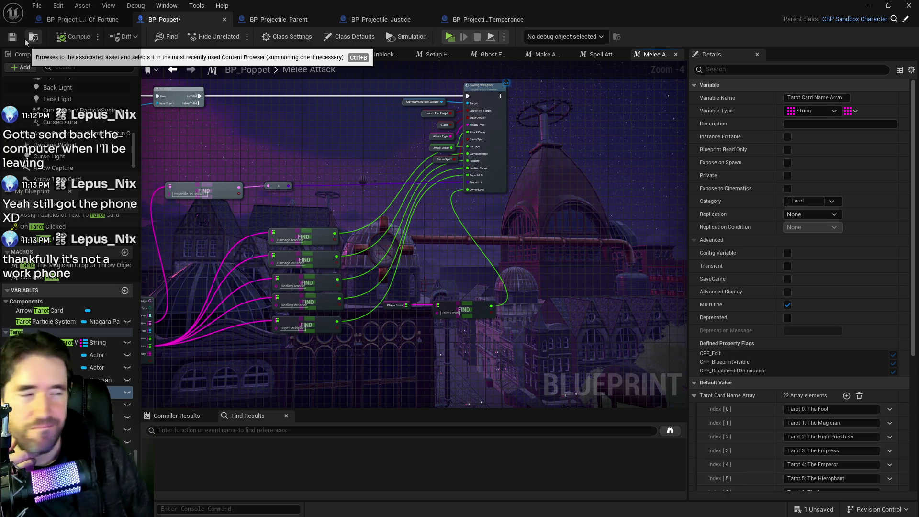
{"action": "left_click", "coordinate": [12, 37]}
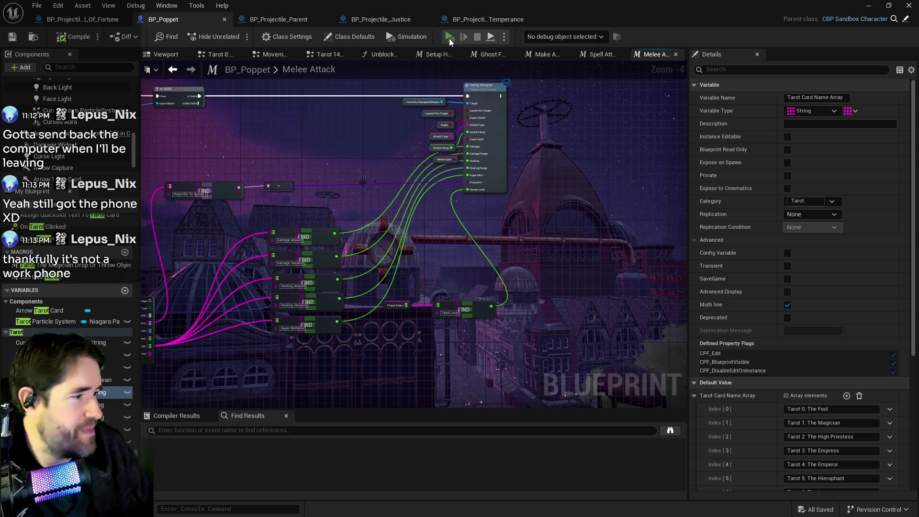
{"action": "left_click", "coordinate": [449, 38]}
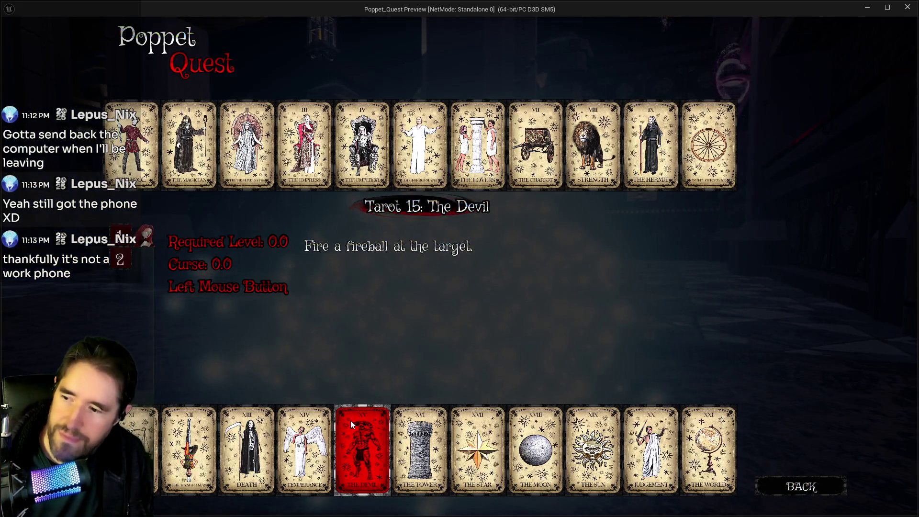
Step: Advance down the corridor into the hall, attacking the green plush enemies with the Devil trident
{"action": "key", "text": "w"}
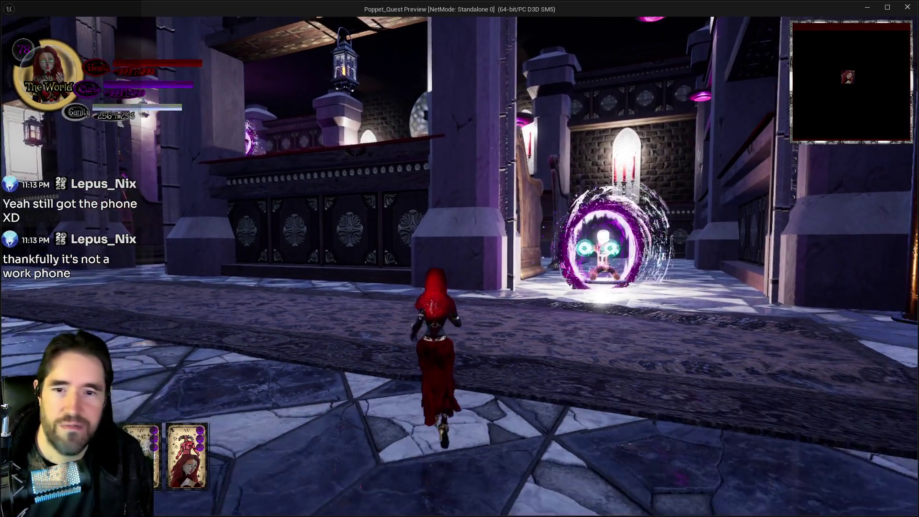
{"action": "key", "text": "w"}
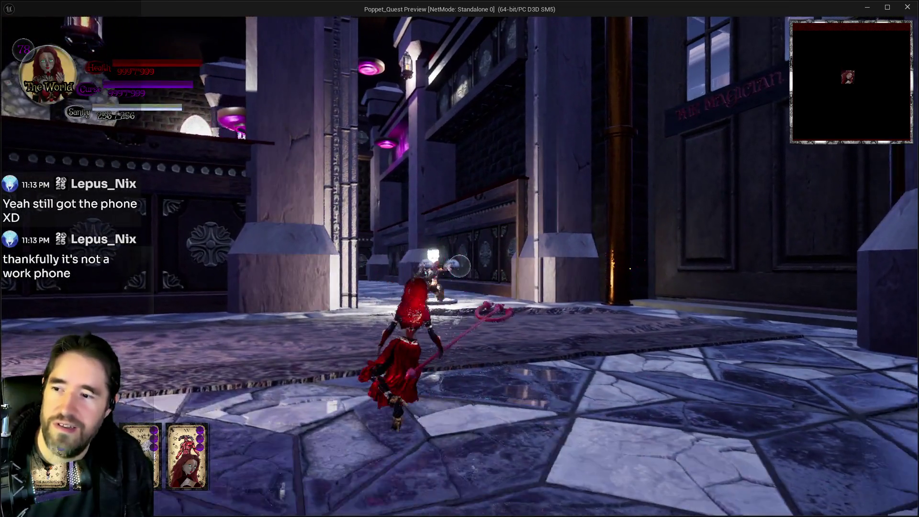
{"action": "key", "text": "w"}
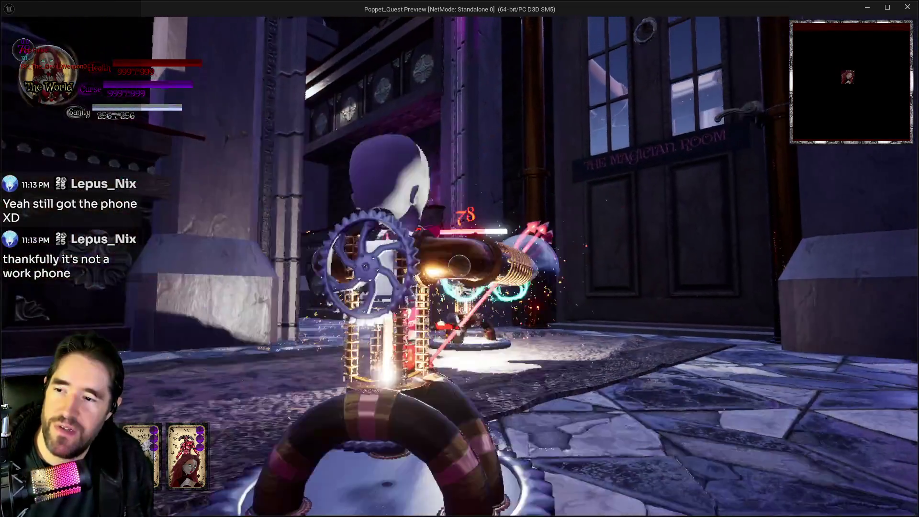
{"action": "key", "text": "w"}
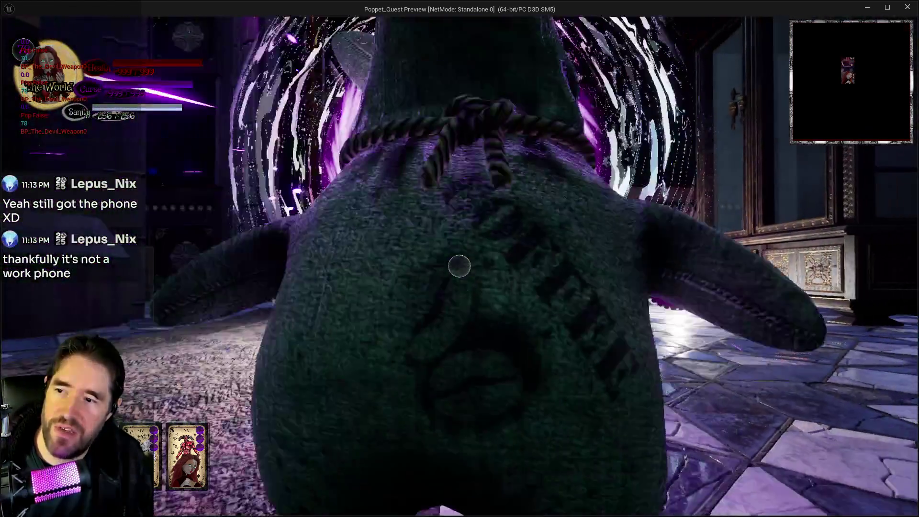
{"action": "key", "text": "w"}
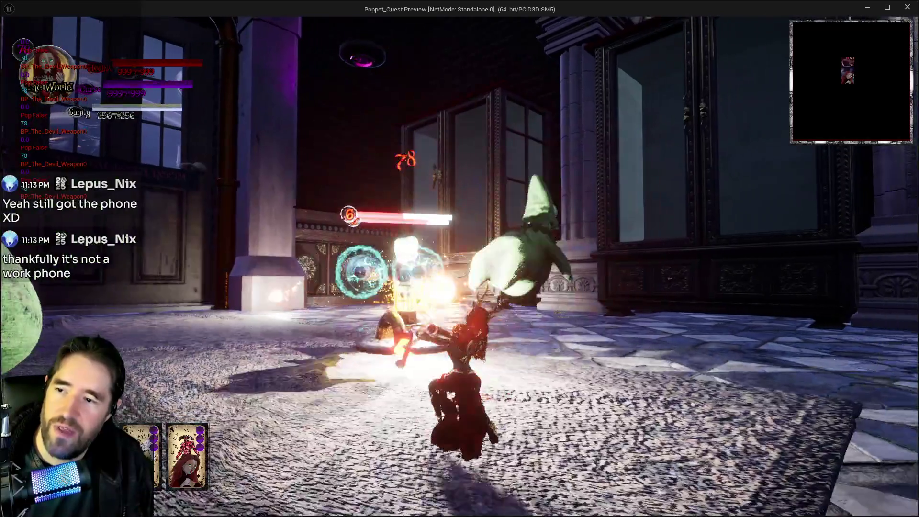
{"action": "key", "text": "w"}
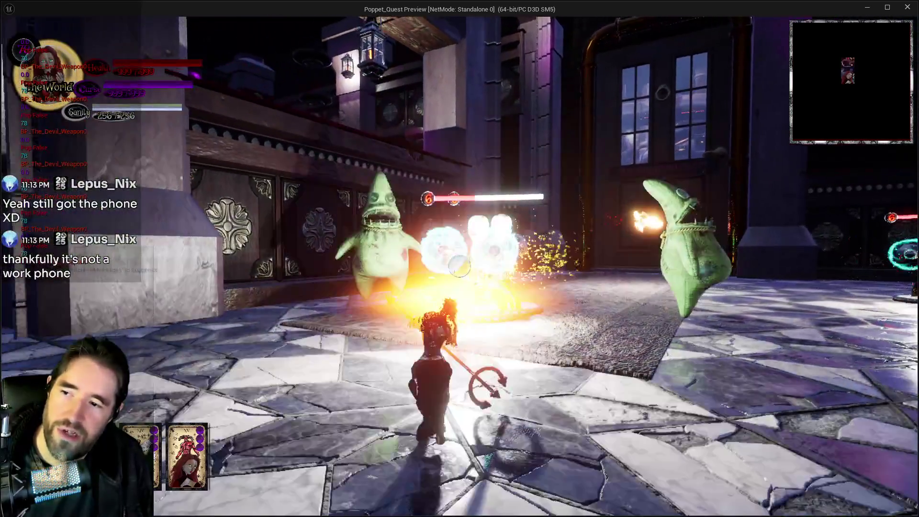
Step: Launch a Devil fireball into the enemy group for 78 damage, then stop the play session
{"action": "key", "text": "w"}
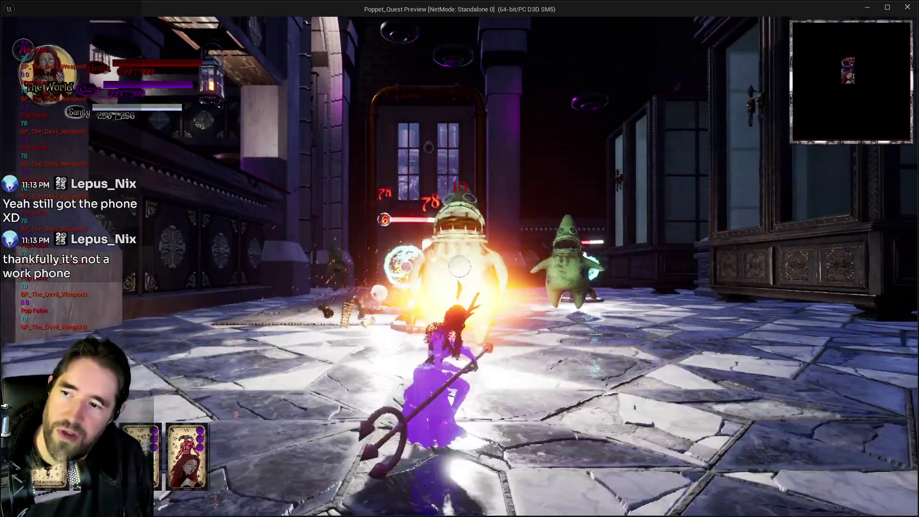
{"action": "key", "text": "w"}
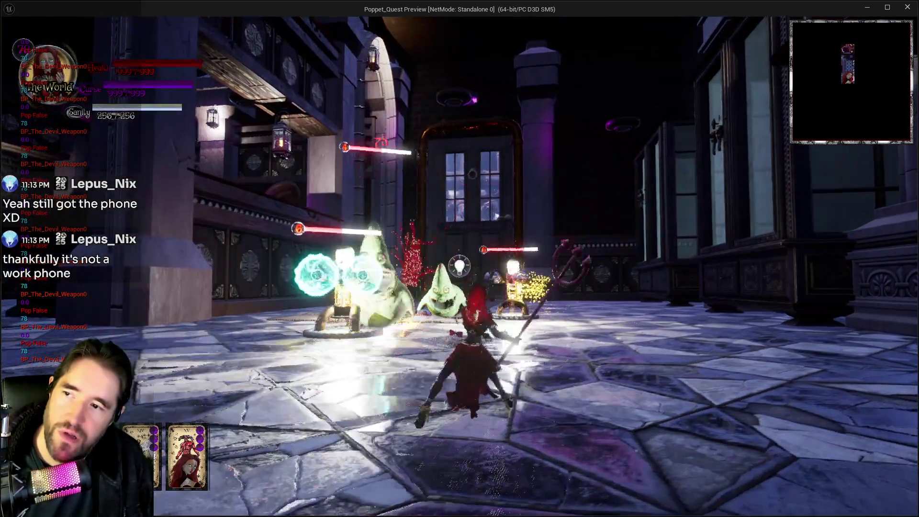
{"action": "key", "text": "w"}
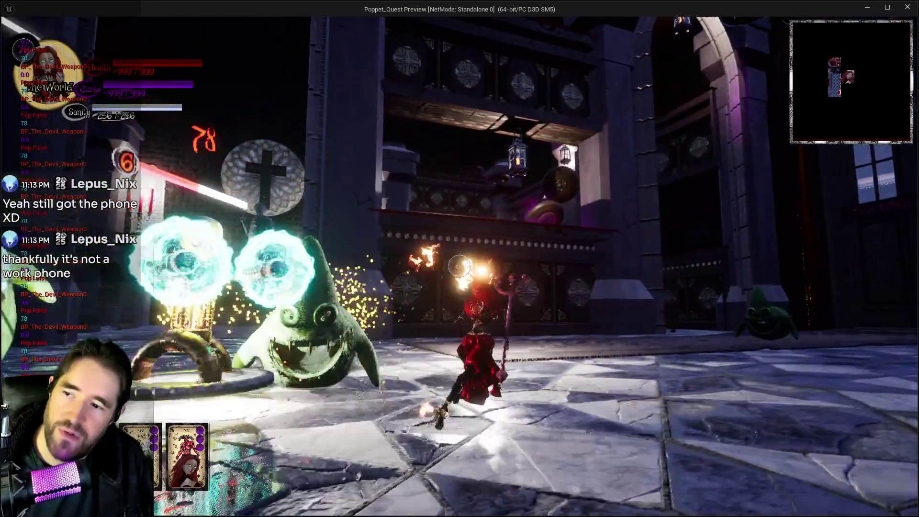
{"action": "key", "text": "alt+Tab"}
{"action": "key", "text": "Escape"}
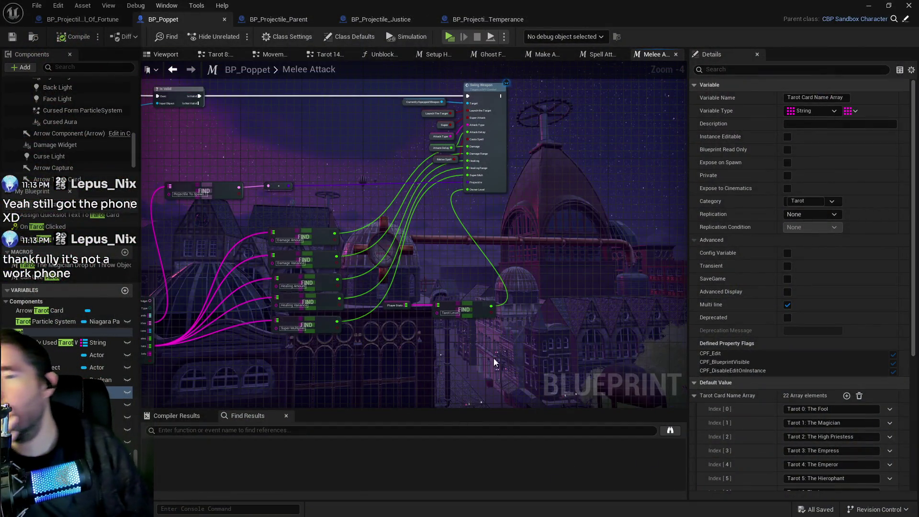
Step: Inspect the Tarot Ability variable among the card data FIND nodes, then view the Switch on Int and SET nodes
{"action": "scroll", "coordinate": [500, 359], "scroll_direction": "up", "scroll_amount": 4}
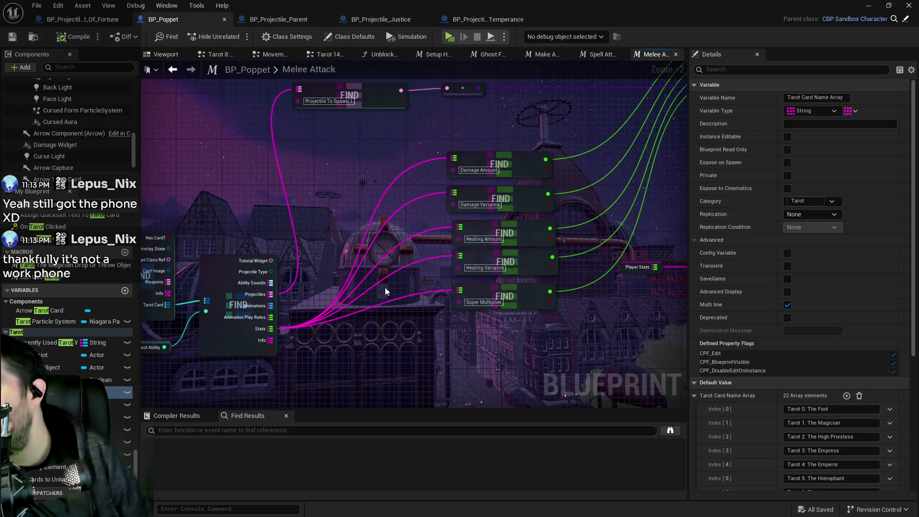
{"action": "left_click_drag", "start_coordinate": [142, 334], "coordinate": [271, 309]}
{"action": "left_click", "coordinate": [270, 320]}
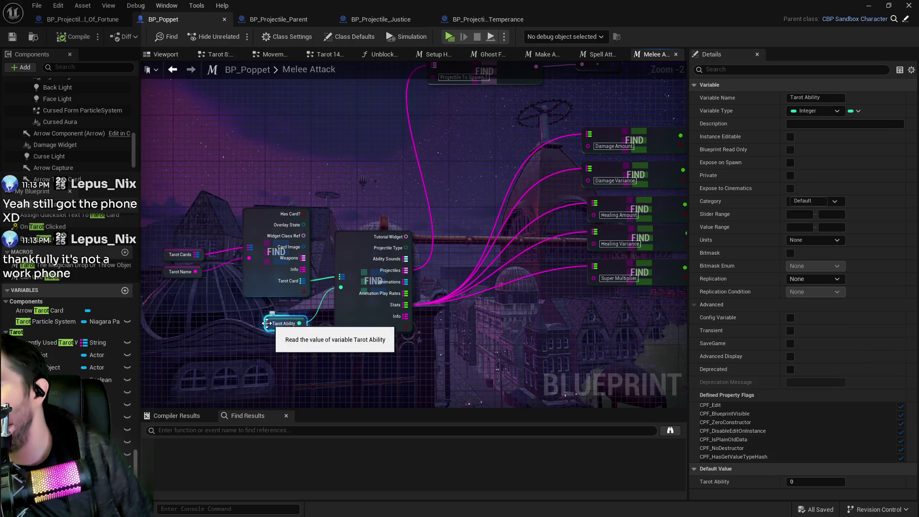
{"action": "scroll", "coordinate": [263, 331], "scroll_direction": "down", "scroll_amount": 2}
{"action": "left_click_drag", "start_coordinate": [302, 316], "coordinate": [265, 122]}
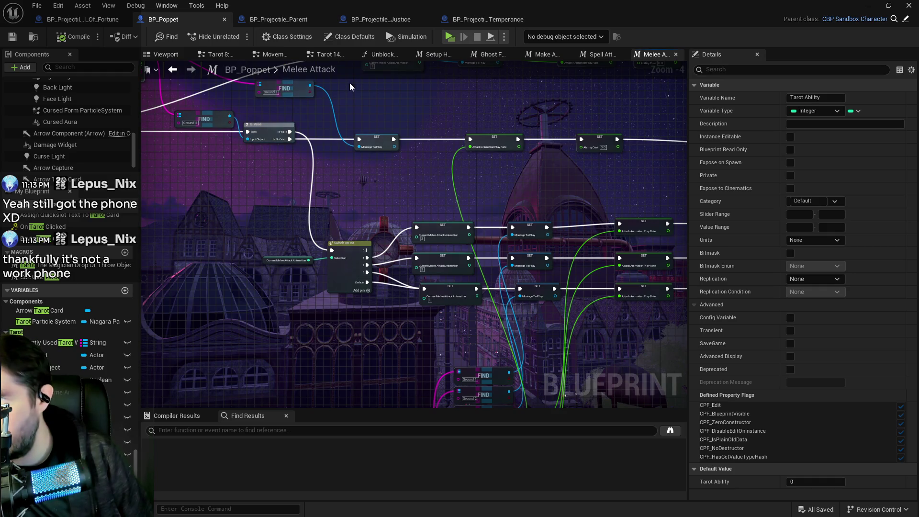
Step: Open the first Can Use Tarot? macro from the Tarot 14: Temperance graph
{"action": "left_click", "coordinate": [331, 54]}
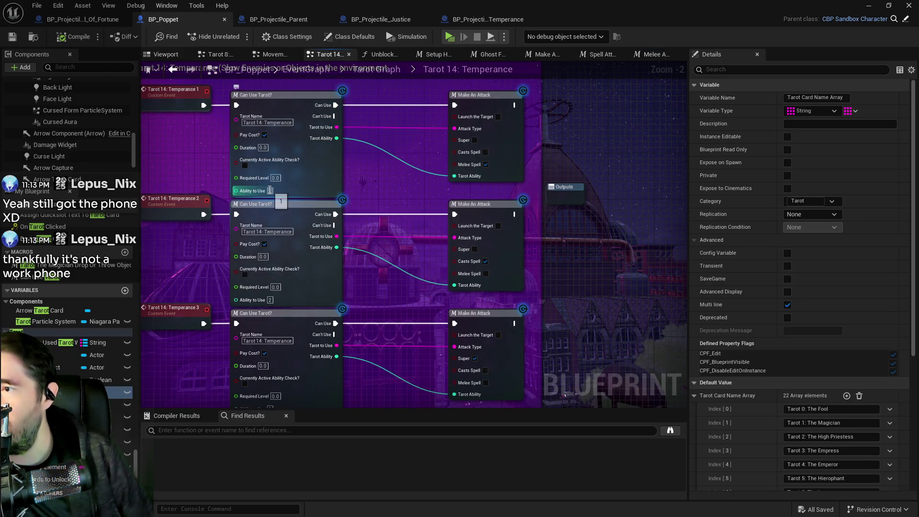
{"action": "left_click", "coordinate": [336, 167]}
{"action": "double_click", "coordinate": [337, 166]}
{"action": "scroll", "coordinate": [205, 271], "scroll_direction": "up", "scroll_amount": 3}
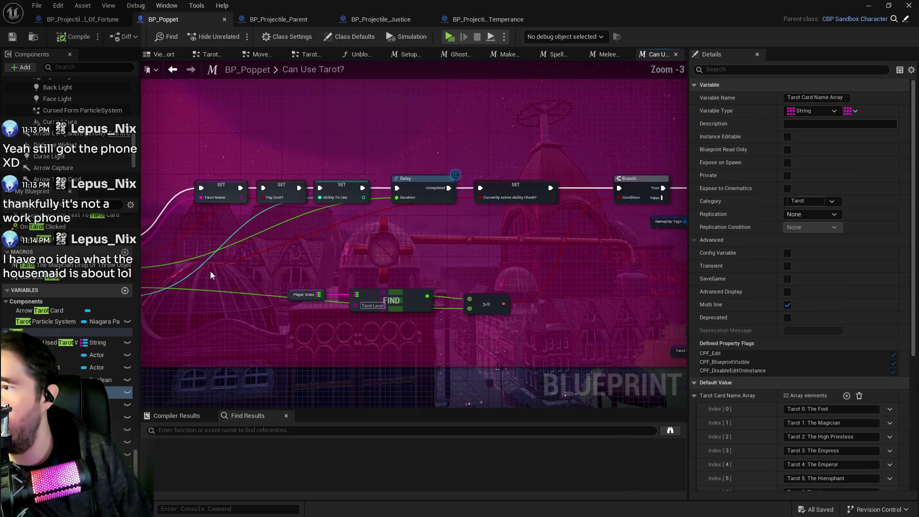
{"action": "scroll", "coordinate": [576, 239], "scroll_direction": "down", "scroll_amount": 2}
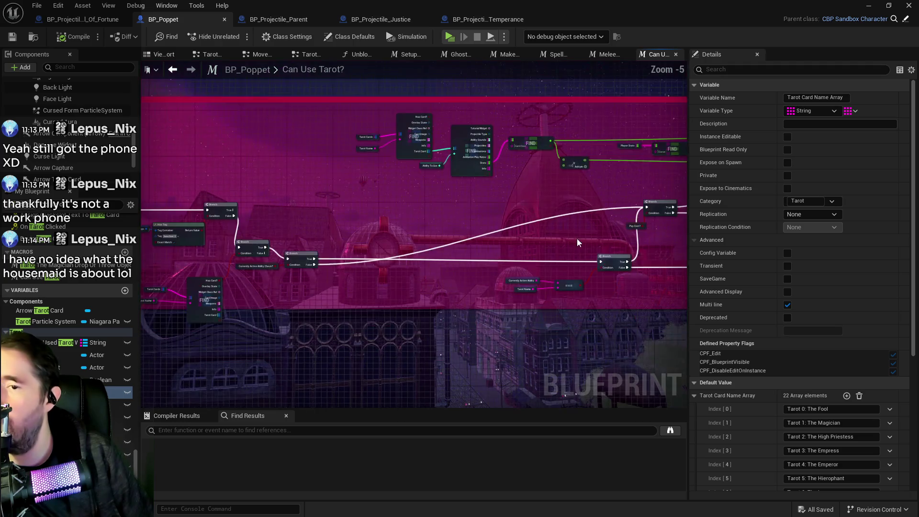
{"action": "scroll", "coordinate": [441, 248], "scroll_direction": "up", "scroll_amount": 3}
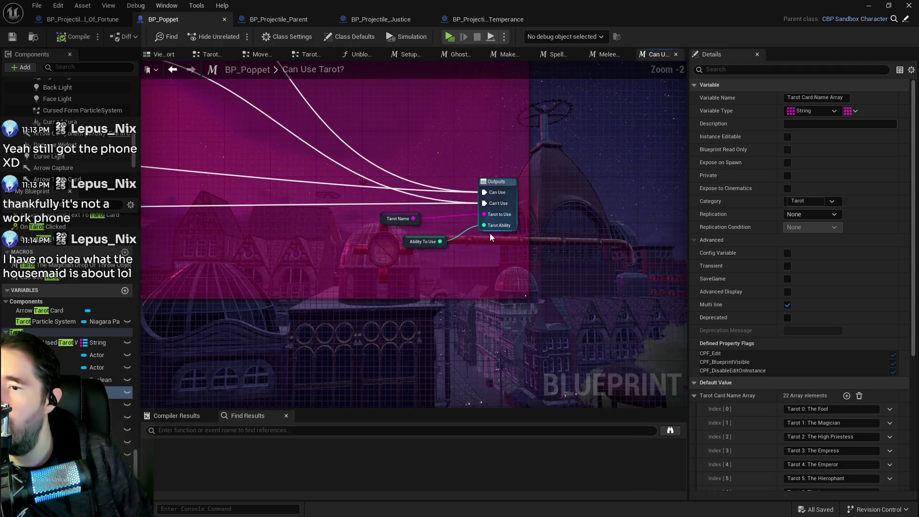